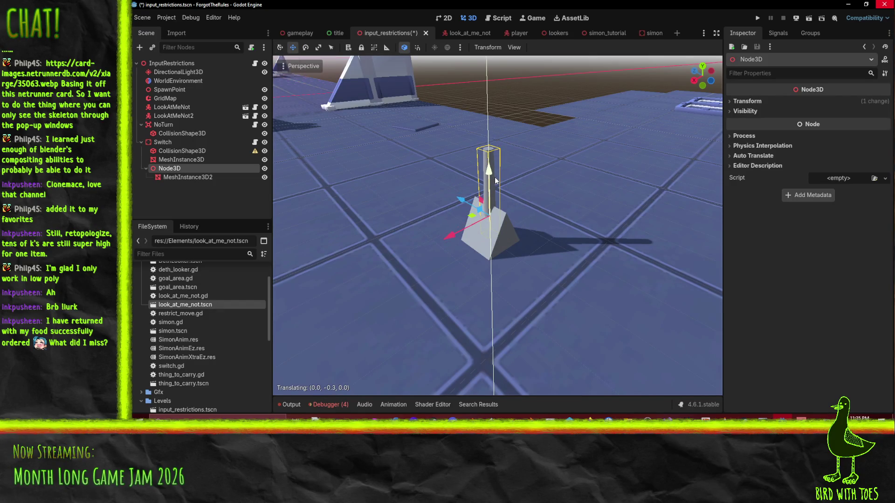
Step: Lower Node3D 0.3 on Y to the stick's base and re-parent the stick mesh under it
left_click(192, 176)
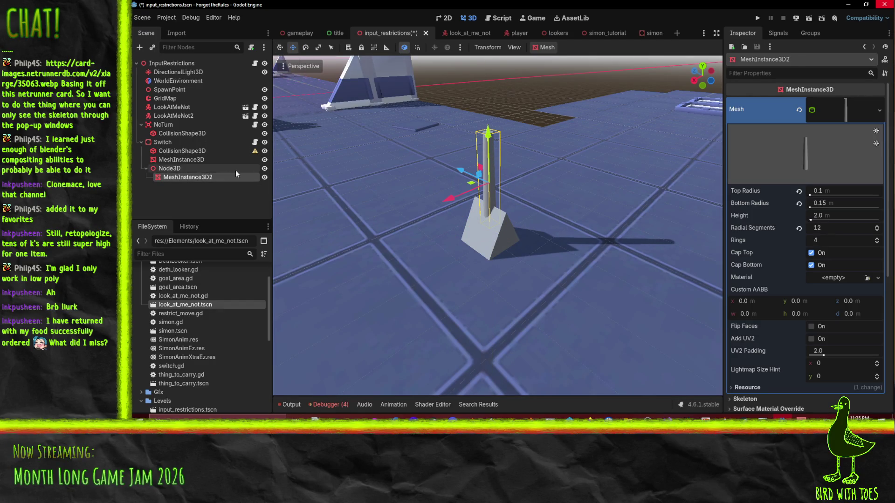
left_click_drag(177, 179, 177, 169)
left_click(171, 179)
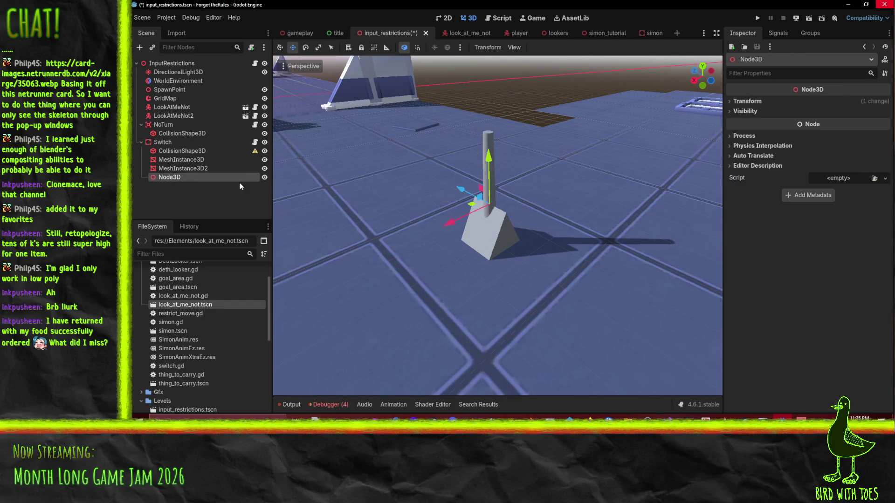
left_click_drag(481, 164, 491, 174)
left_click_drag(197, 168, 195, 179)
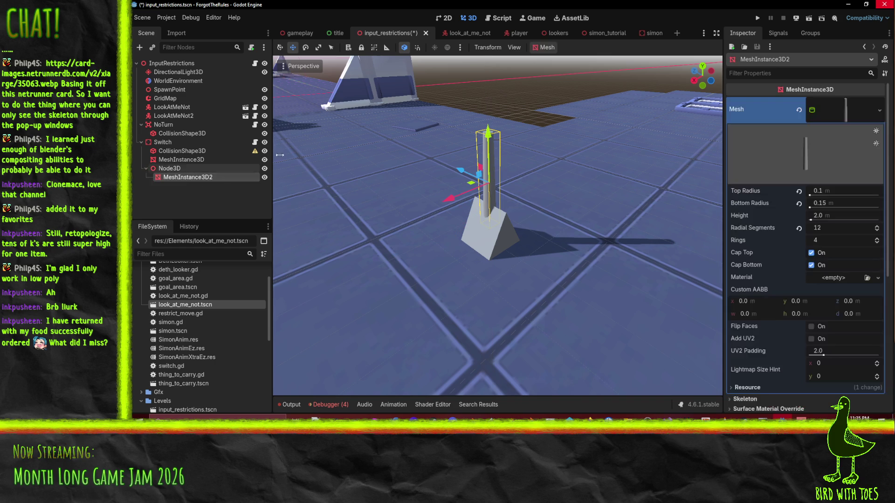
Step: Test the pivot by rotating Node3D about -30 degrees so the lever tilts
left_click(305, 47)
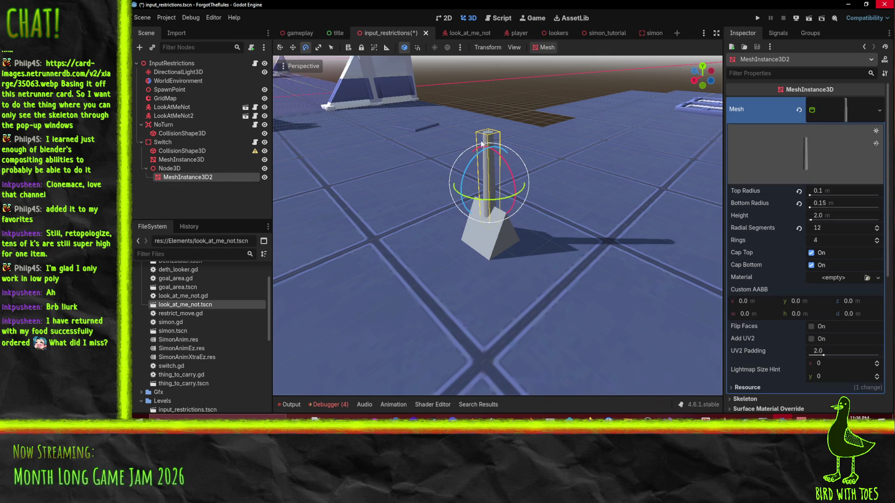
left_click(203, 168)
mouse_move(479, 192)
left_mouse_down()
mouse_move(501, 191)
mouse_move(469, 197)
mouse_move(505, 194)
mouse_move(466, 194)
mouse_move(415, 210)
mouse_move(477, 220)
mouse_move(131, 200)
left_mouse_up()
scroll(434, 194, "up", 5)
scroll(488, 200, "down", 5)
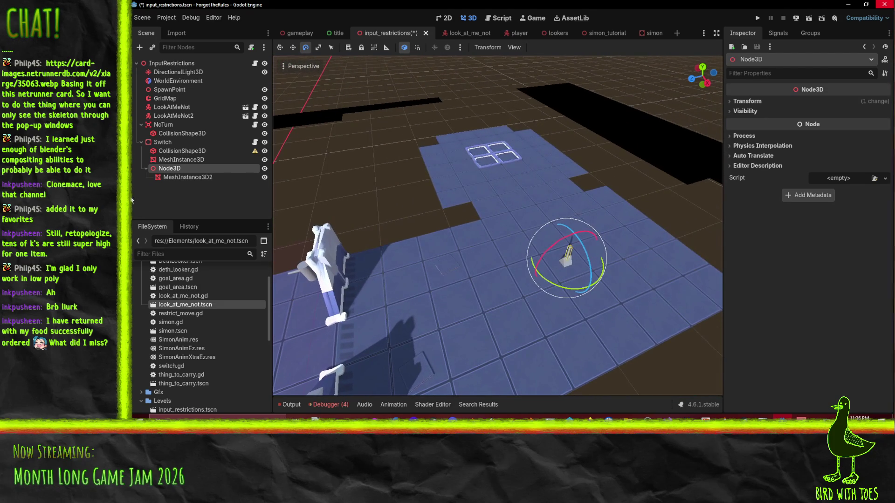
right_click(142, 127)
Step: Add an AnimationPlayer child to Switch and move it to the top of Switch's children
left_click(144, 143)
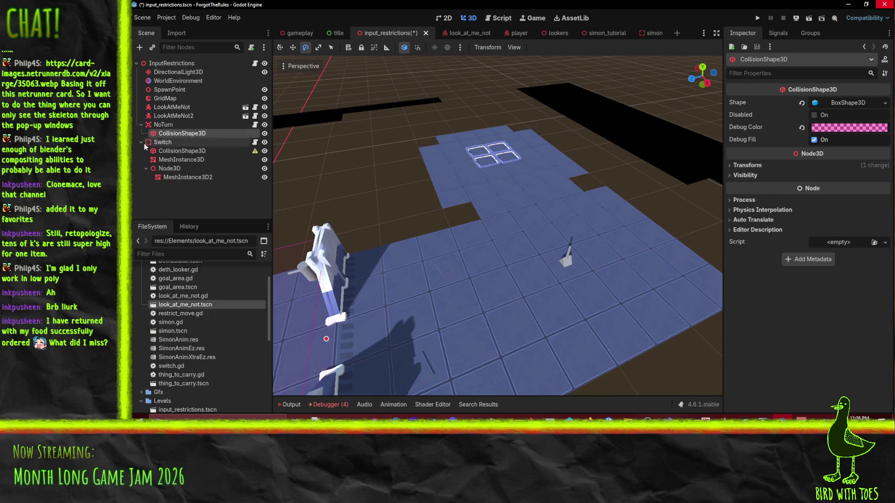
right_click(151, 143)
left_click(203, 163)
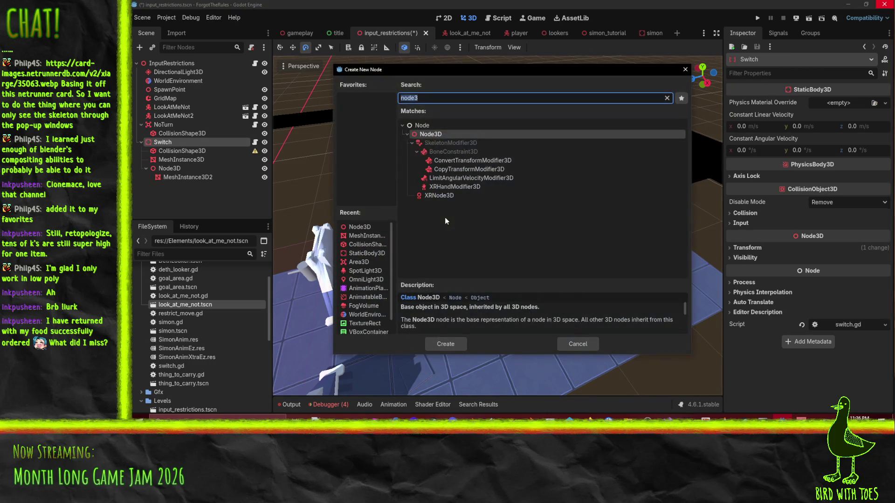
type("animation")
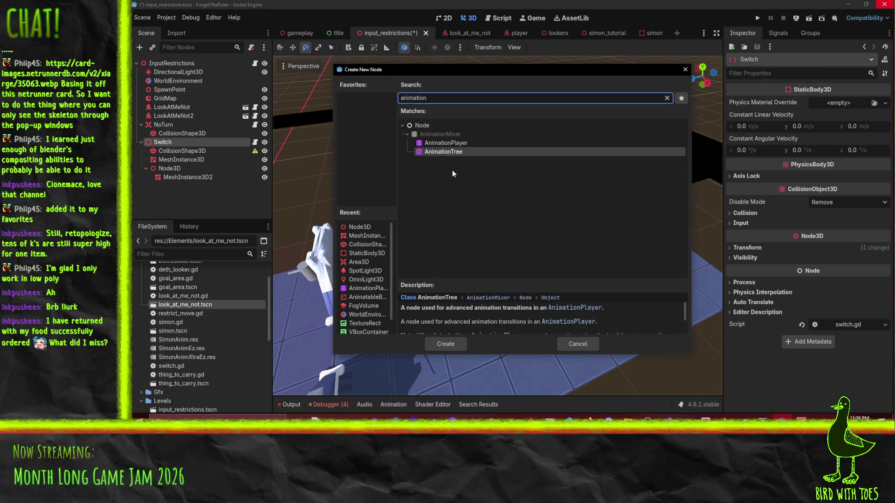
left_click(430, 344)
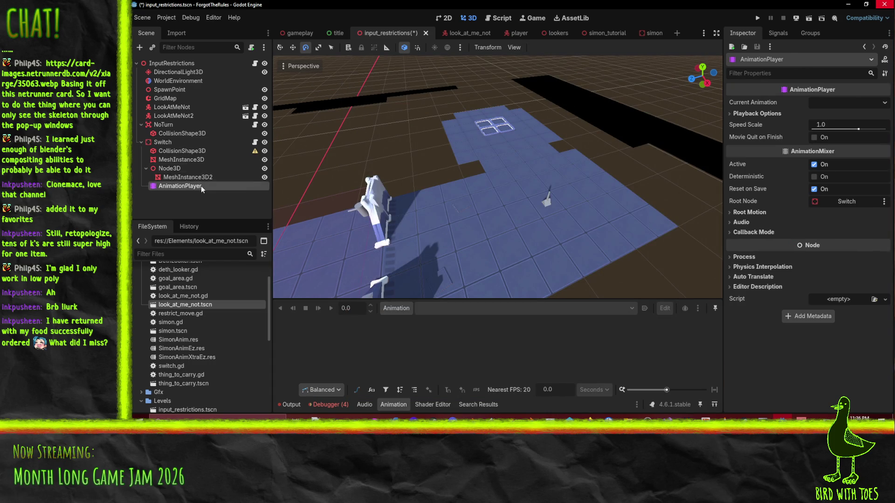
left_click_drag(203, 187, 193, 151)
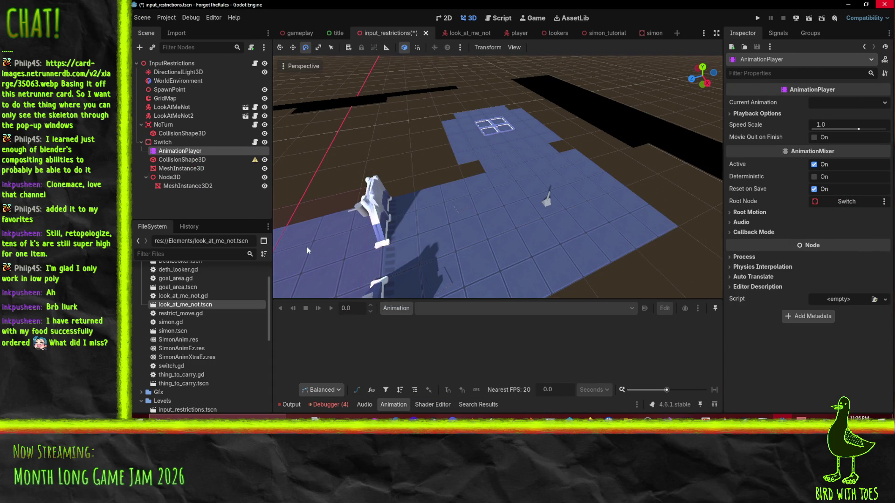
Step: Create two new empty animations named Off and On in the AnimationPlayer
left_click(396, 308)
left_click(417, 323)
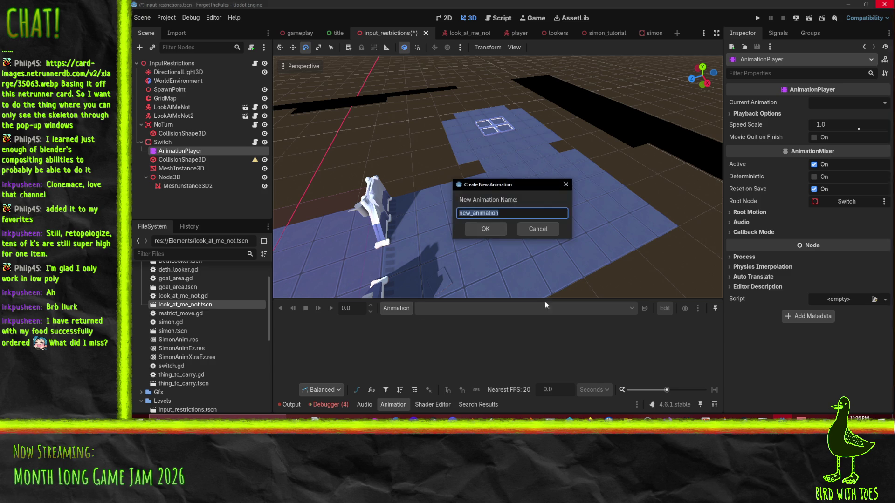
type("PosA")
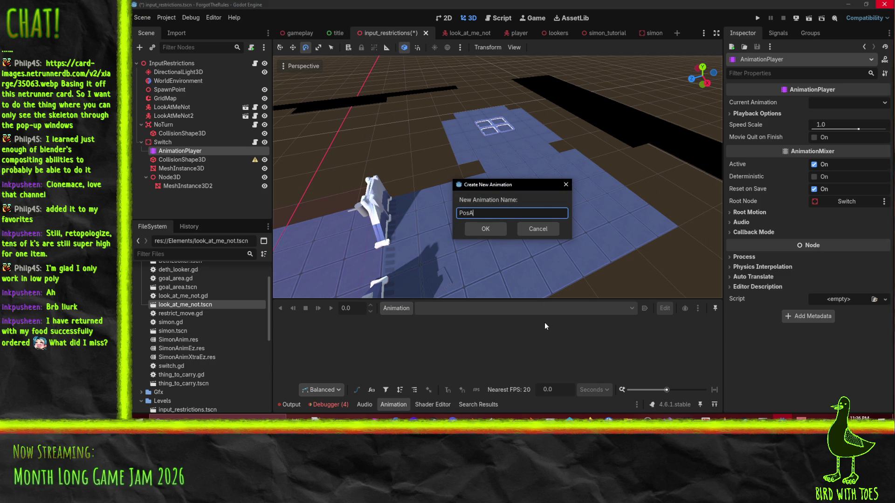
key("Return")
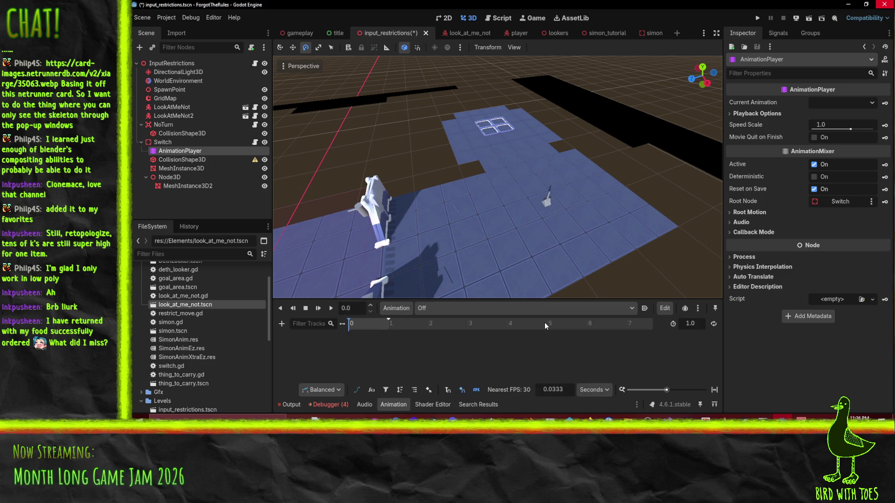
left_click(396, 308)
left_click(411, 321)
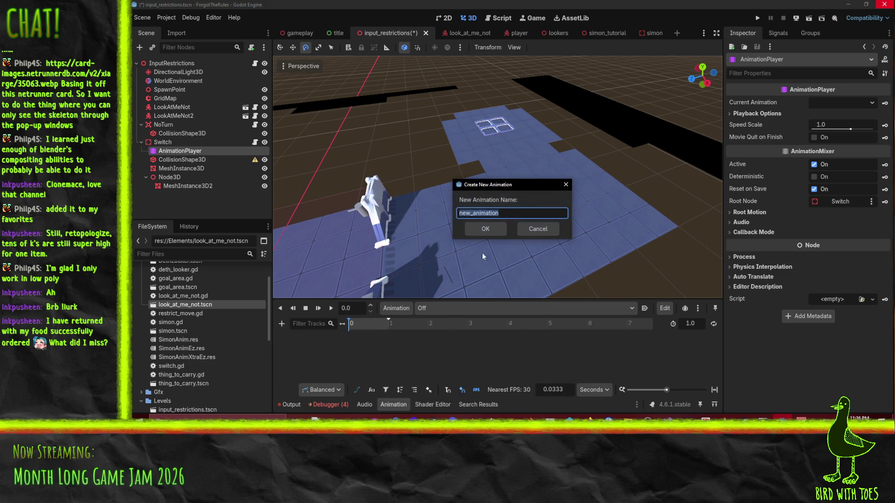
type("On")
left_click(502, 228)
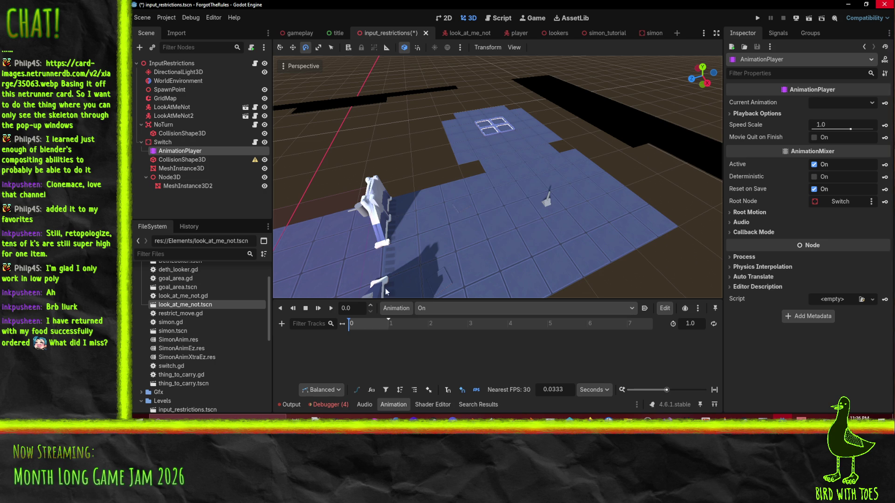
scroll(477, 241, "up", 5)
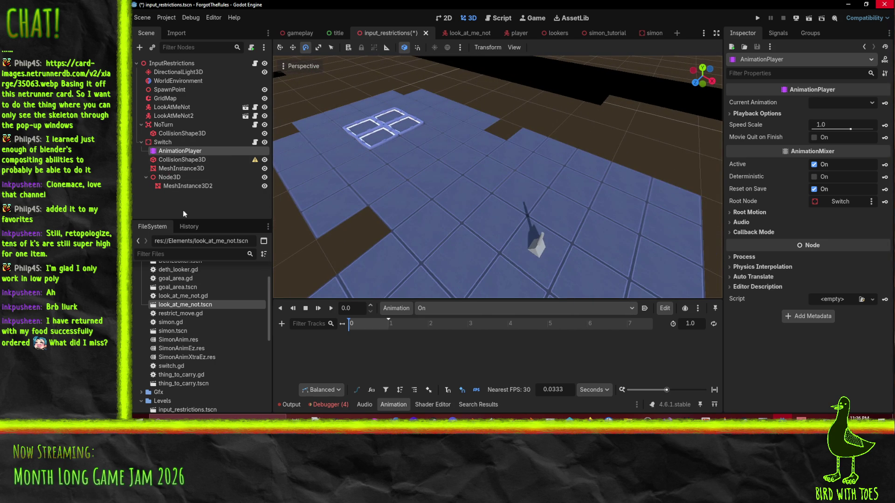
Step: Rename the Node3D pivot to SwitchPivot
left_click(183, 177)
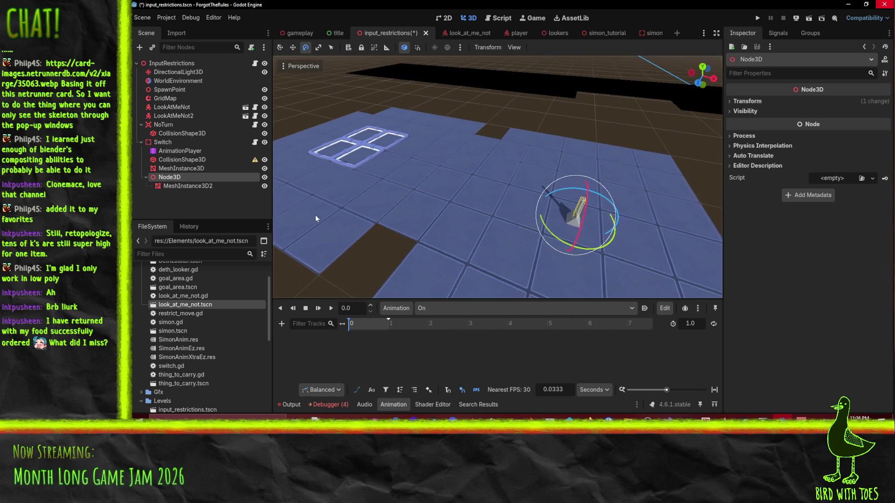
double_click(176, 178)
type("SwitchPivo")
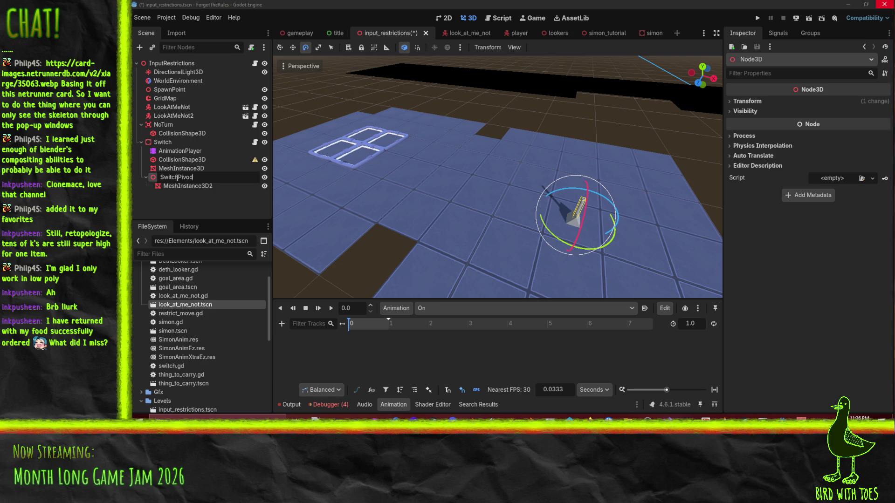
key("Return")
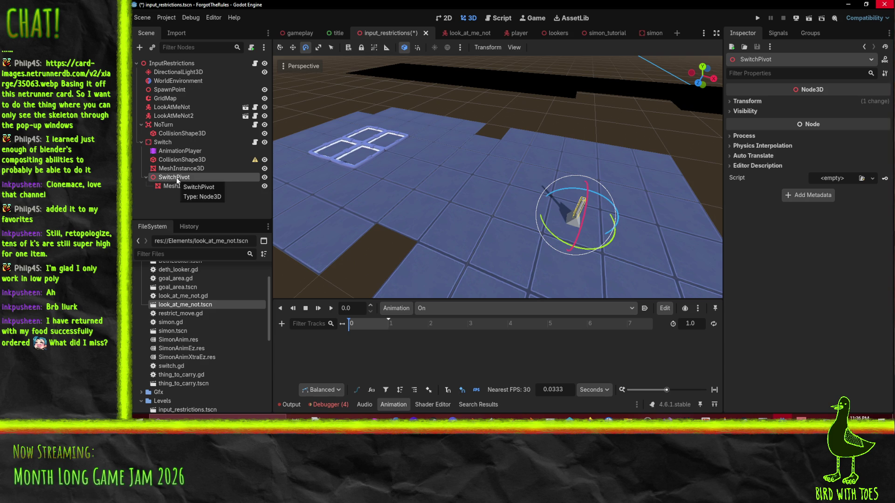
Step: Rotate SwitchPivot 45 degrees to tilt the stick the opposite way
scroll(483, 214, "down", 5)
mouse_move(483, 214)
left_mouse_down()
mouse_move(612, 155)
mouse_move(571, 207)
mouse_move(533, 209)
mouse_move(574, 220)
mouse_move(378, 203)
left_mouse_up()
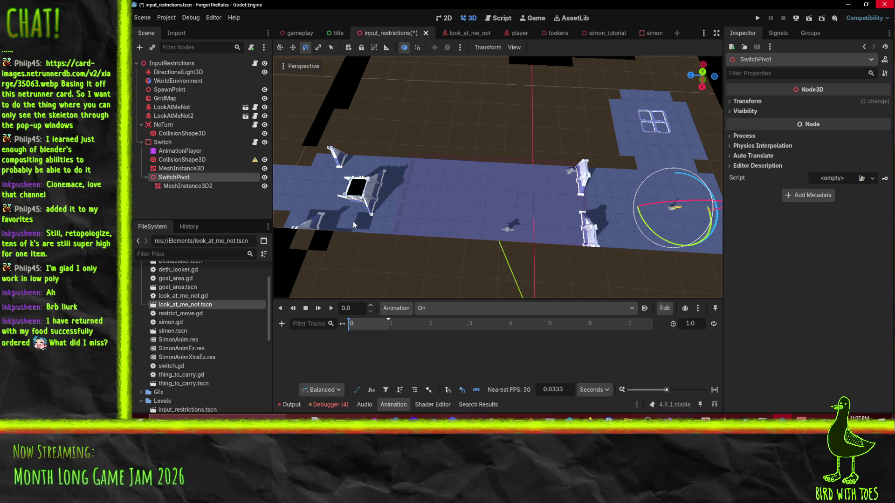
mouse_move(353, 221)
left_mouse_down()
mouse_move(440, 226)
mouse_move(480, 205)
left_mouse_up()
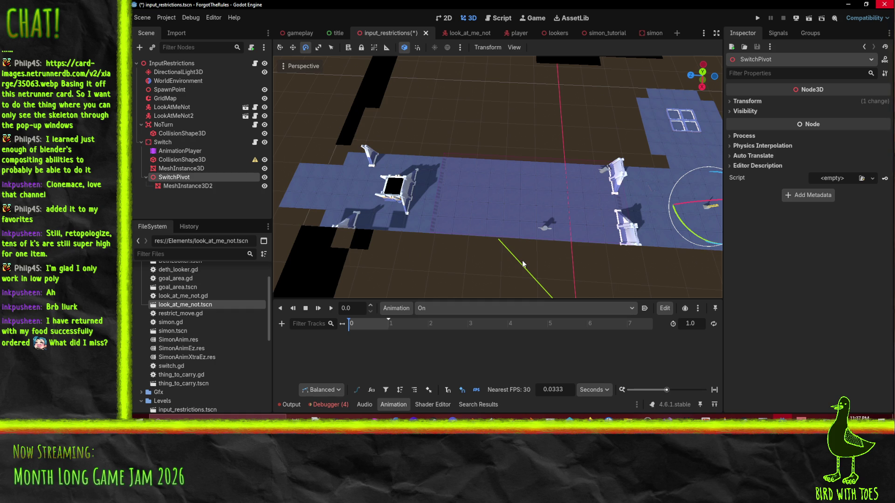
mouse_move(522, 251)
left_mouse_down()
mouse_move(555, 239)
mouse_move(505, 217)
mouse_move(455, 220)
left_mouse_up()
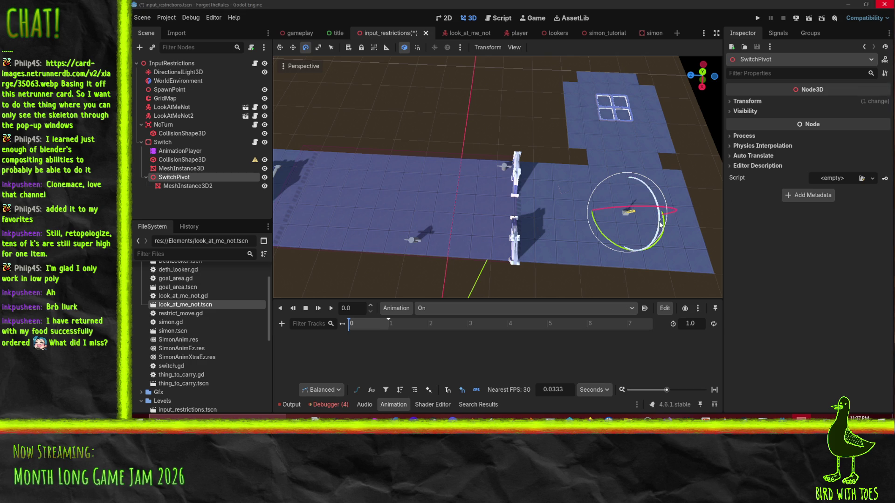
mouse_move(477, 199)
left_mouse_down()
mouse_move(504, 209)
mouse_move(607, 203)
mouse_move(441, 127)
mouse_move(474, 127)
mouse_move(541, 169)
mouse_move(560, 148)
mouse_move(572, 150)
mouse_move(569, 187)
left_mouse_up()
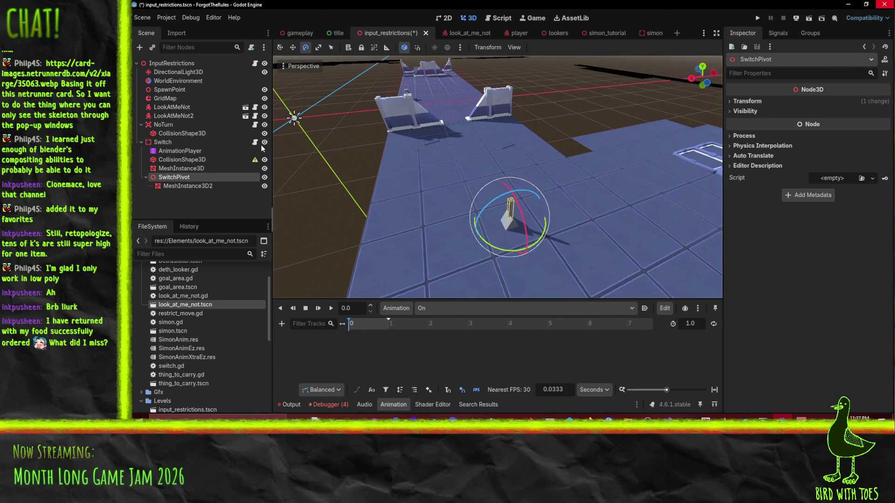
left_click_drag(506, 201, 517, 202)
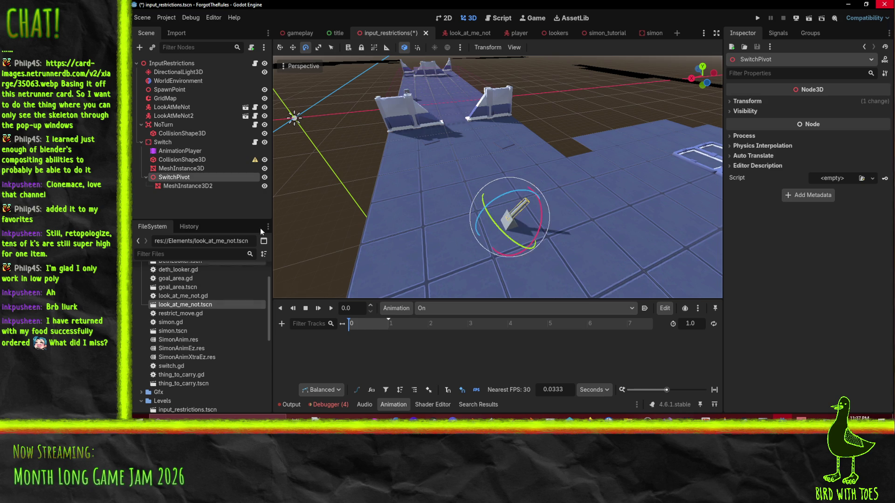
Step: Select SwitchPivot and create a rotation track for it in the Off animation
left_click(171, 149)
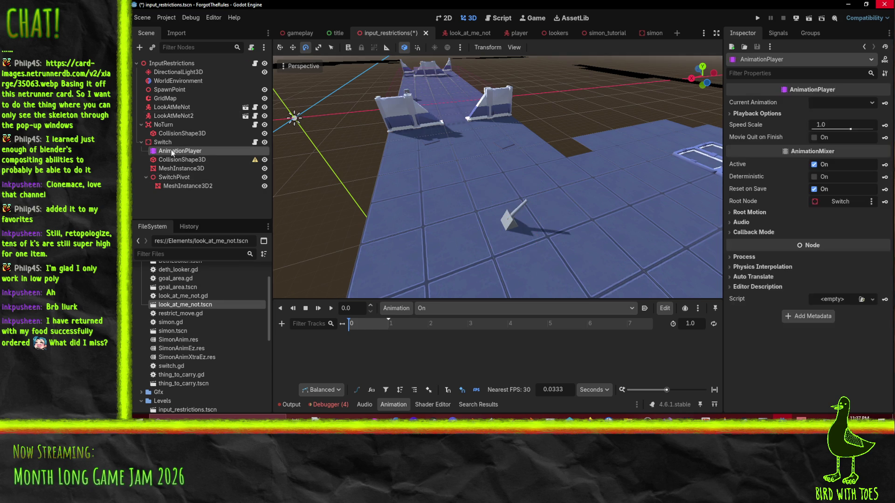
left_click(179, 168)
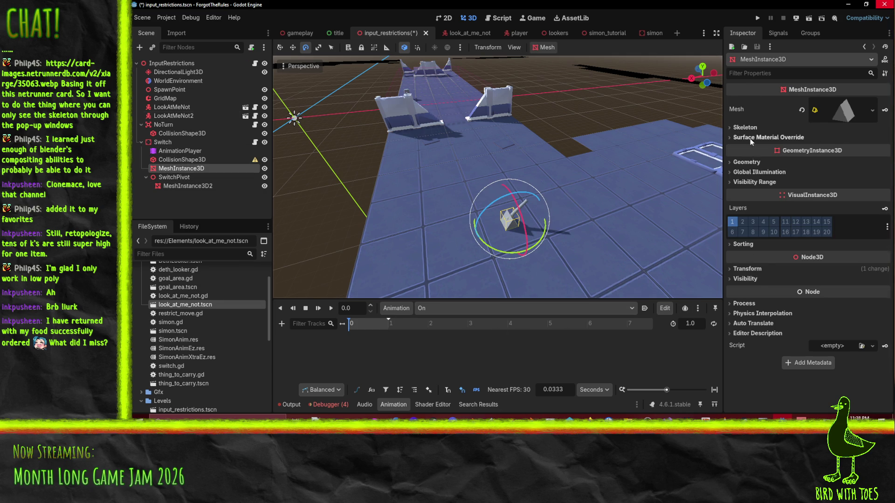
left_click(748, 269)
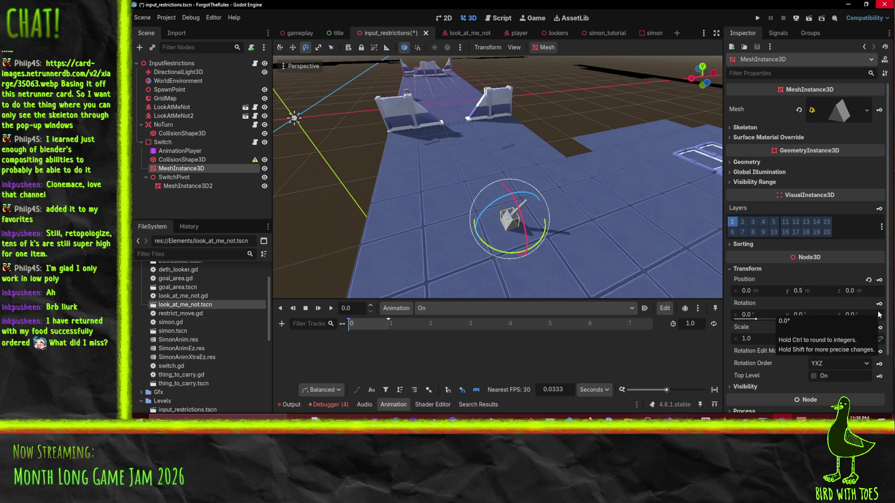
left_click(175, 177)
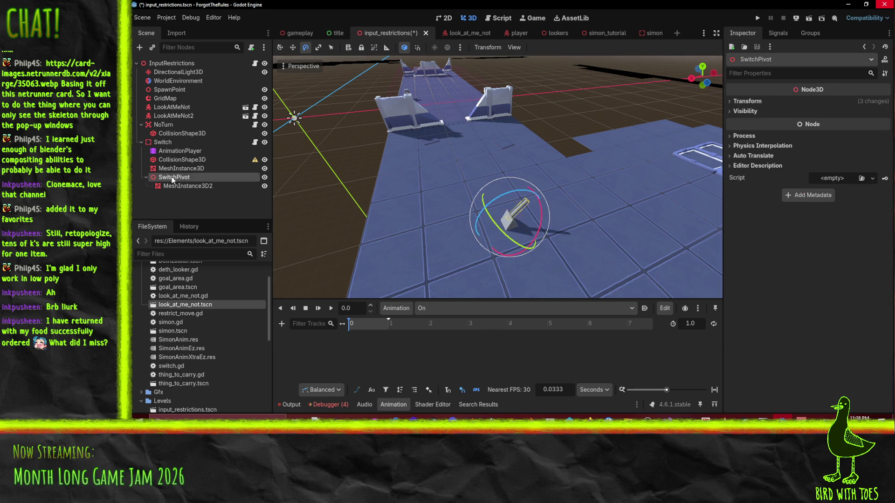
left_click(748, 99)
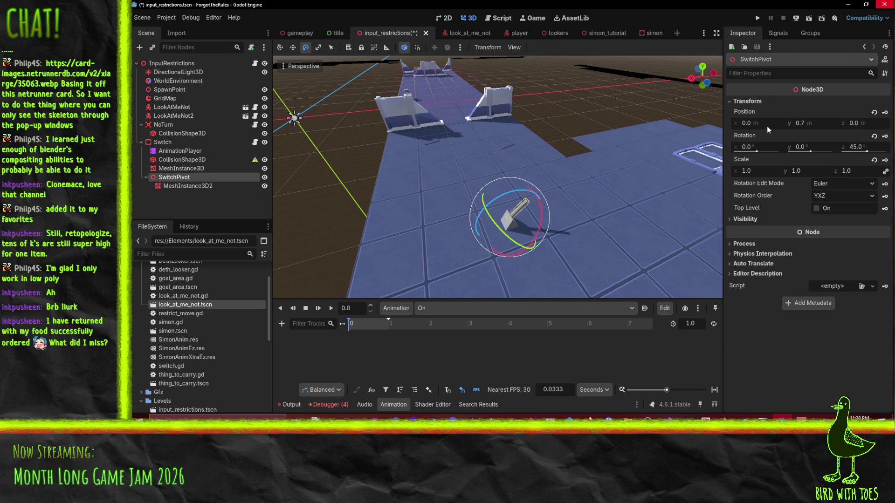
left_click(884, 135)
left_click(484, 241)
left_click(424, 308)
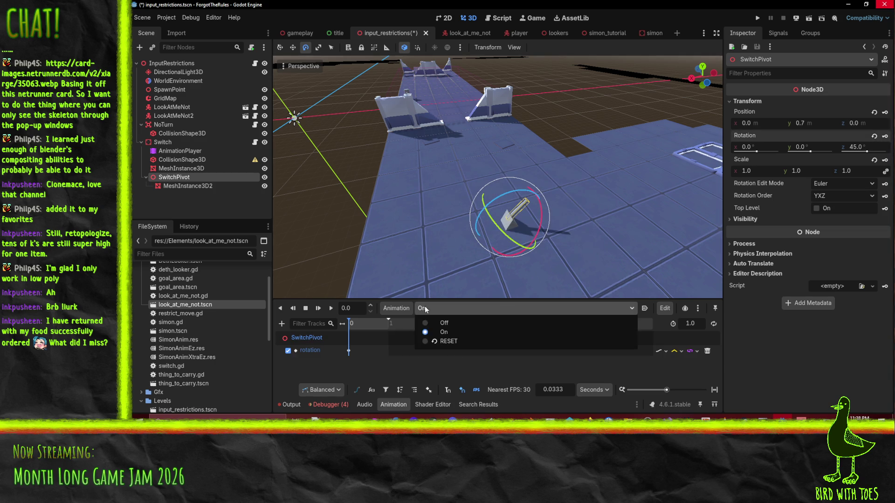
left_click(424, 323)
Step: Set SwitchPivot's Z rotation to -45 and key it at time 0 in Off
left_click(866, 147)
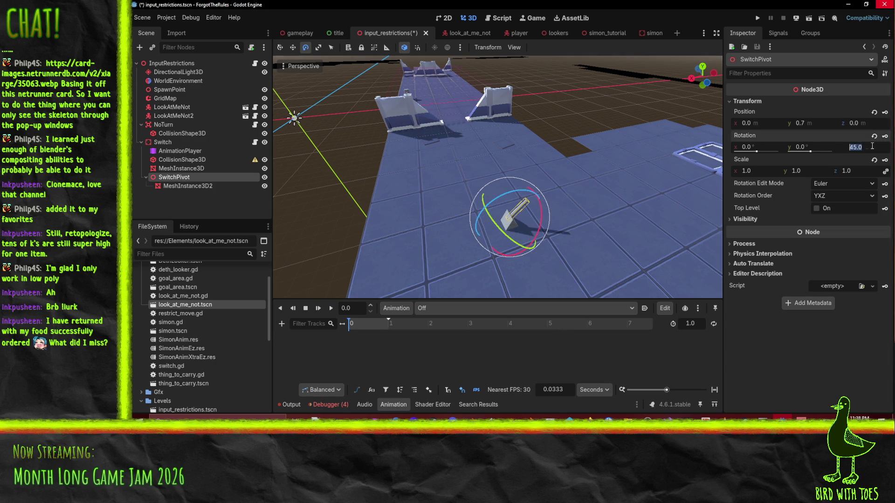
type("-")
key("Return")
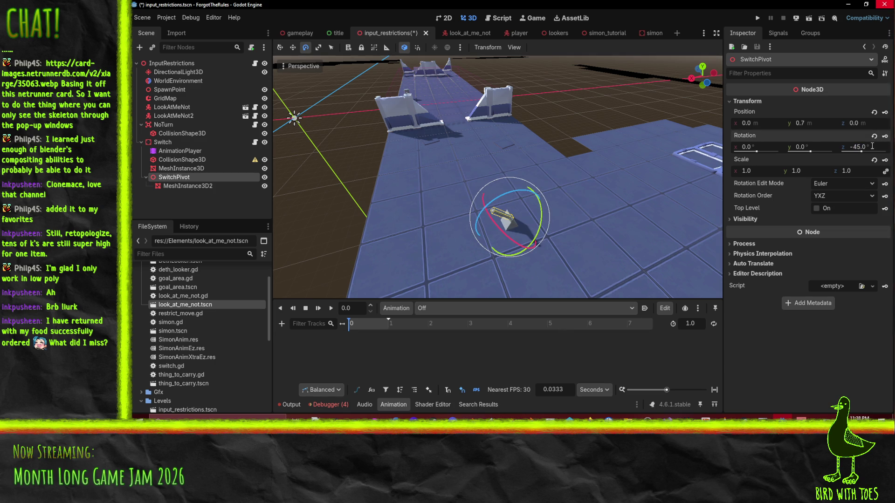
left_click_drag(658, 208, 554, 213)
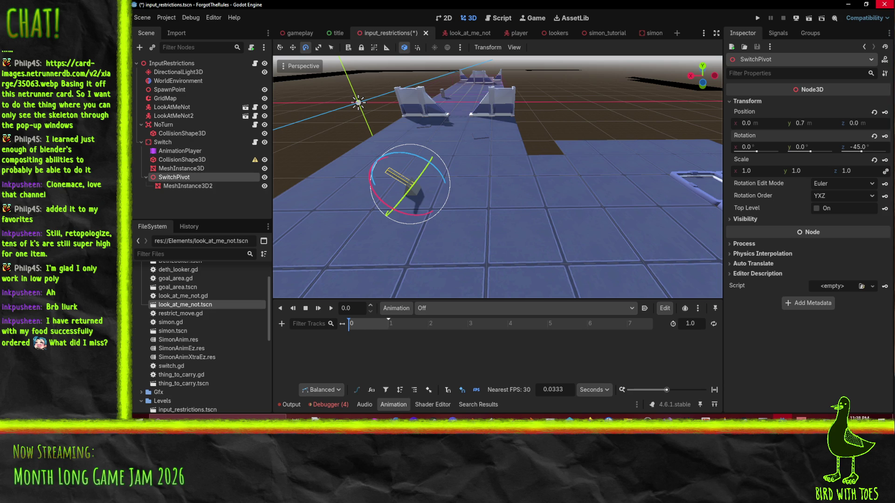
left_click(885, 136)
left_click(478, 237)
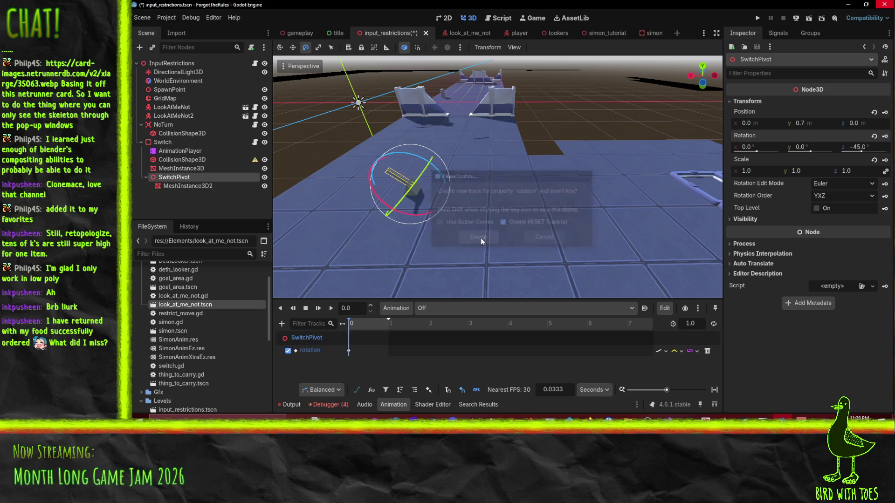
Step: Save the input_restrictions scene
mouse_move(480, 238)
left_mouse_down()
mouse_move(482, 224)
mouse_move(585, 246)
left_mouse_up()
scroll(634, 225, "up", 5)
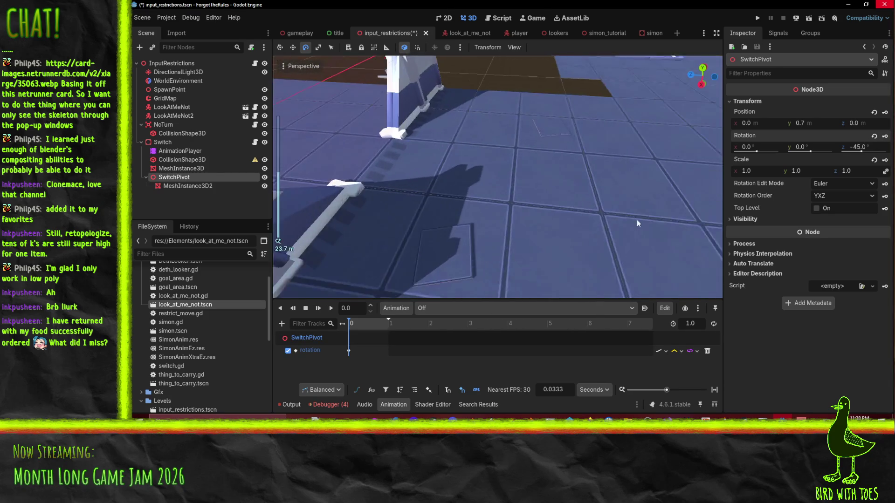
mouse_move(636, 220)
left_mouse_down()
mouse_move(692, 220)
mouse_move(606, 240)
mouse_move(639, 231)
mouse_move(689, 237)
mouse_move(601, 209)
mouse_move(550, 158)
mouse_move(597, 215)
left_mouse_up()
scroll(669, 225, "up", 4)
scroll(616, 226, "down", 5)
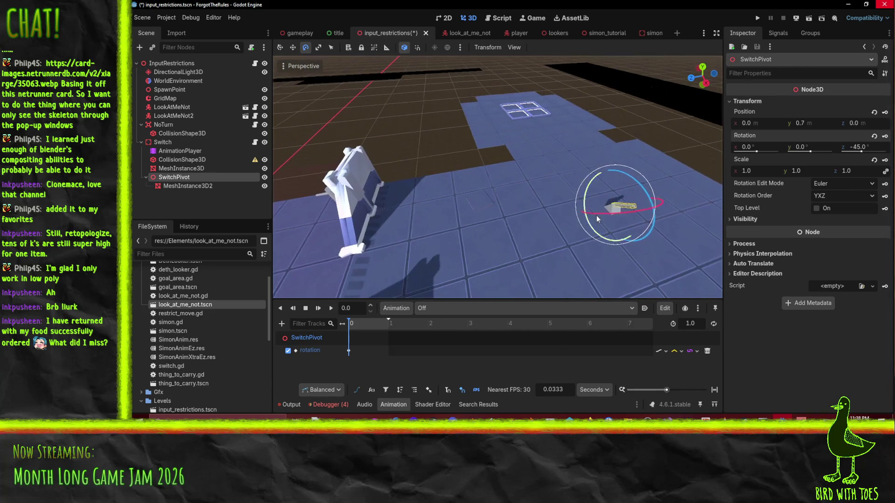
key("ctrl+s")
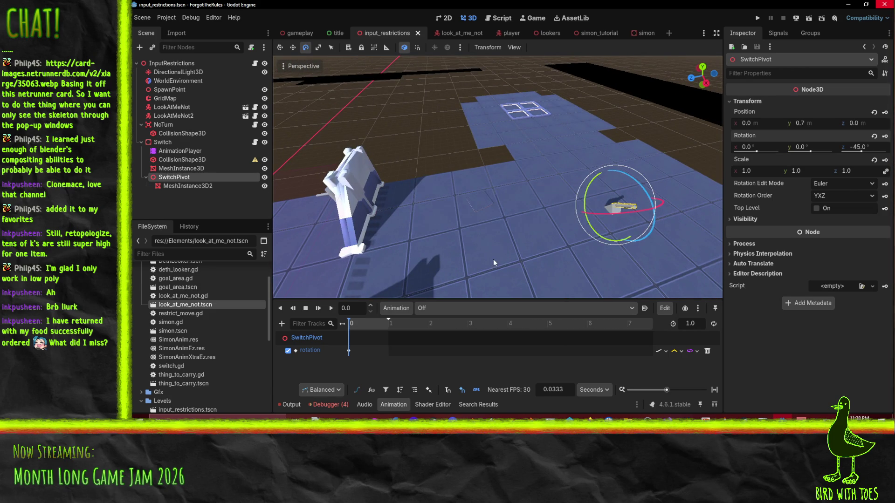
mouse_move(493, 259)
left_mouse_down()
mouse_move(478, 263)
mouse_move(474, 254)
mouse_move(499, 231)
mouse_move(533, 234)
mouse_move(523, 233)
left_mouse_up()
scroll(499, 231, "down", 2)
scroll(520, 235, "down", 2)
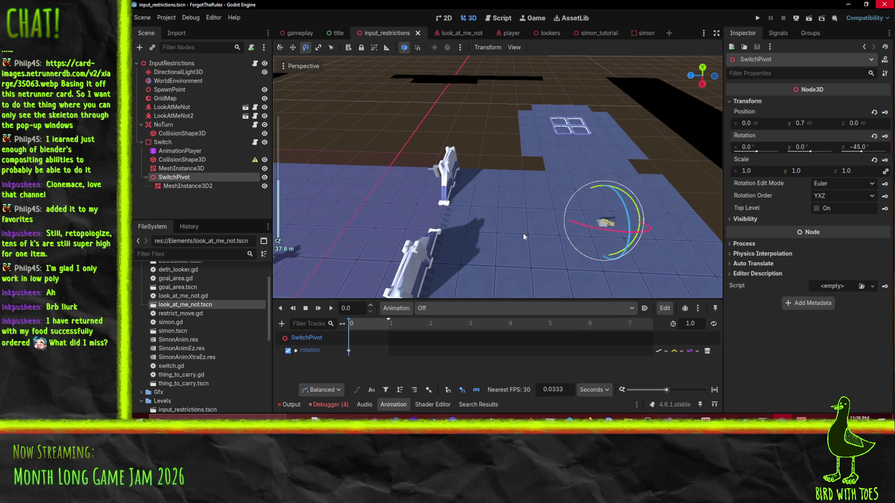
Step: Add an AnimatableBody3D child under InputRestrictions and name it Door
right_click(156, 63)
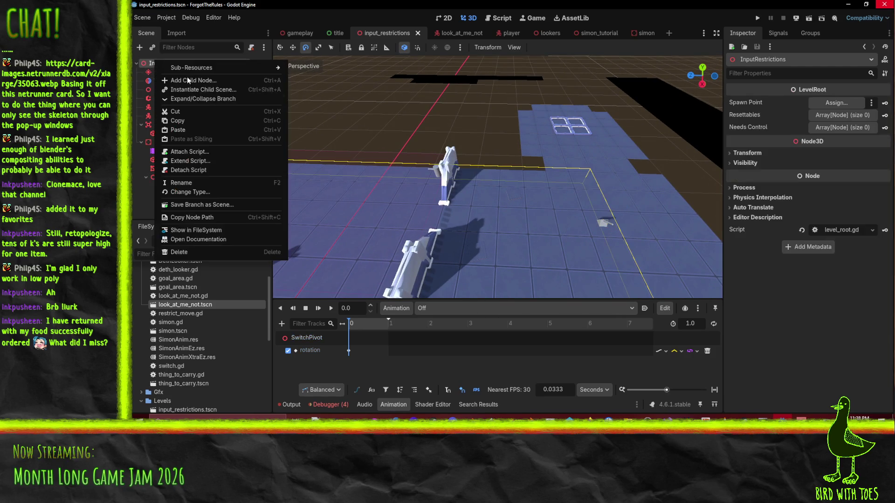
left_click(212, 81)
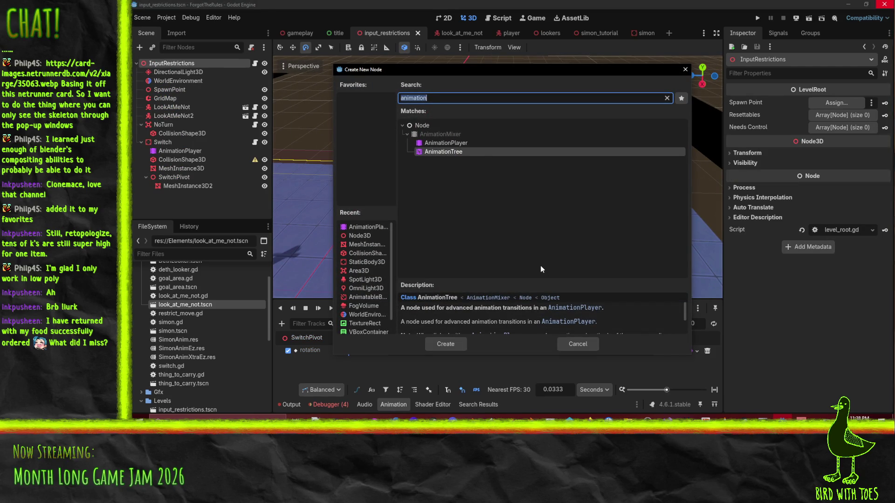
type("body")
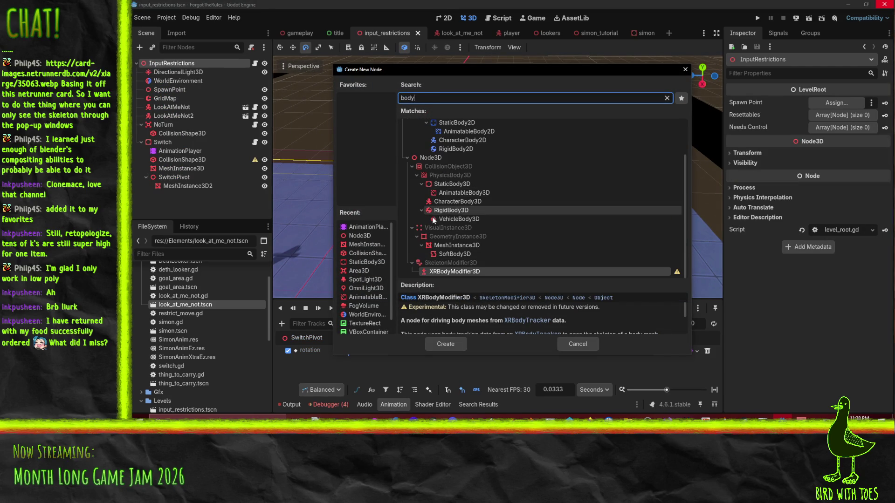
left_click(443, 193)
left_click(445, 344)
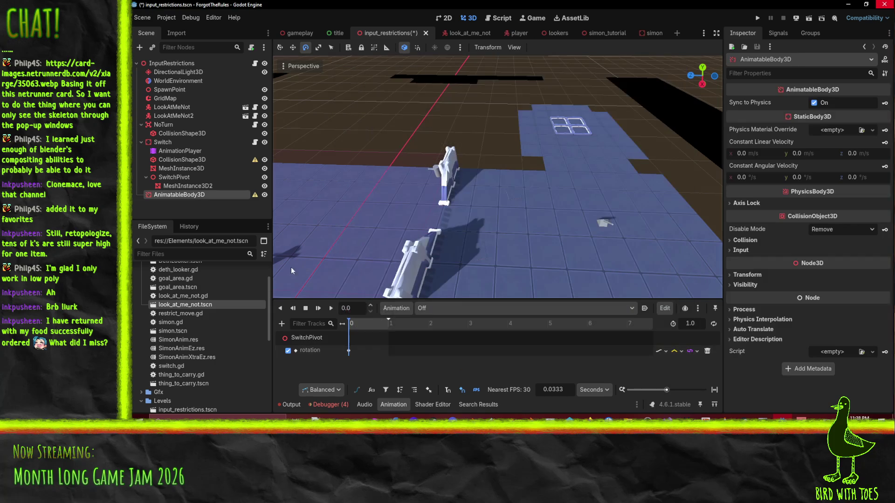
double_click(219, 193)
type("Door")
key("Return")
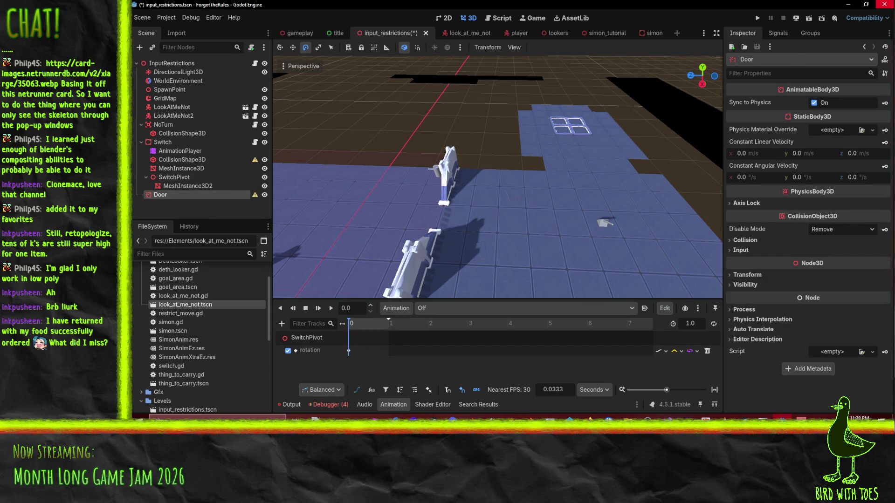
Step: Expand the modular folder in the FileSystem panel
scroll(184, 341, "up", 2)
scroll(197, 323, "down", 1)
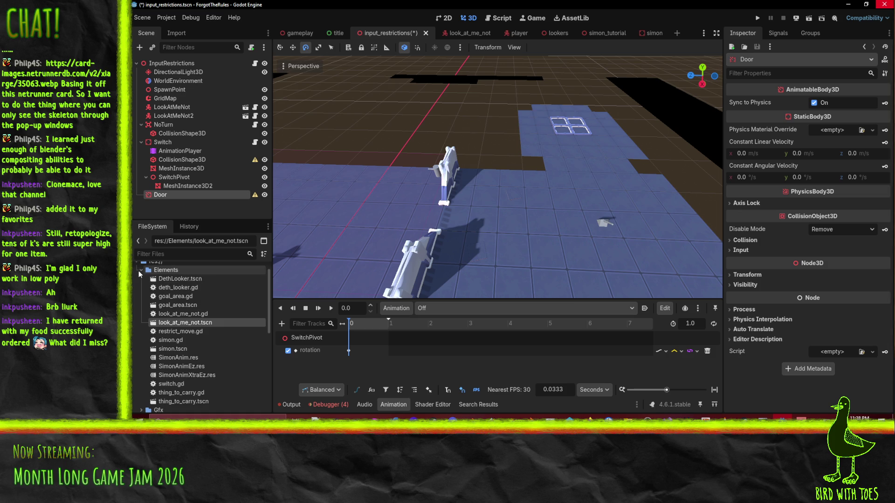
scroll(140, 274, "down", 3)
scroll(140, 278, "down", 4)
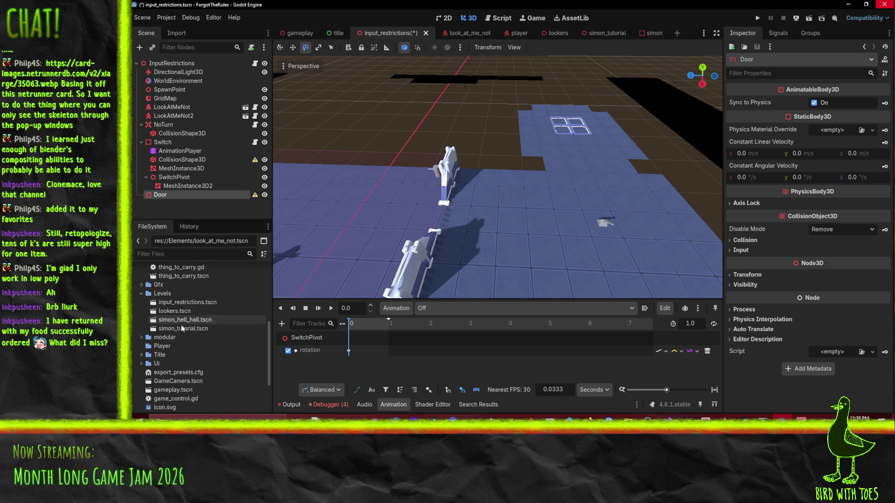
left_click(141, 337)
scroll(143, 339, "down", 2)
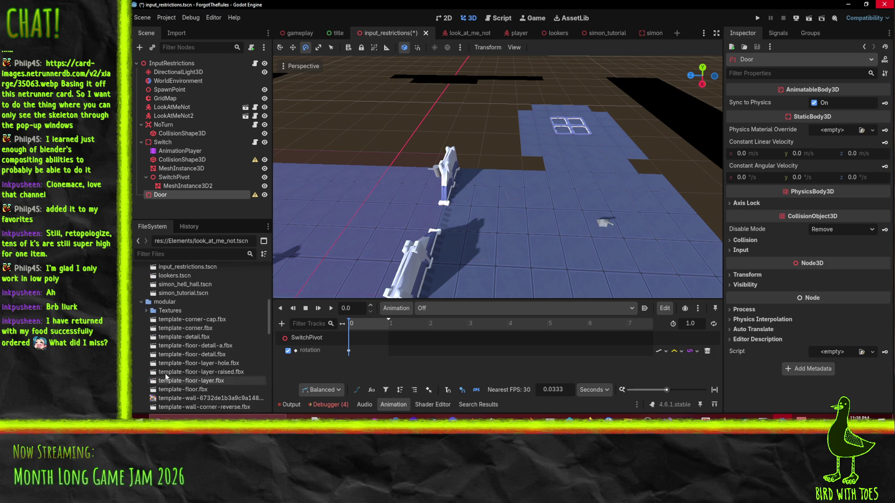
scroll(148, 317, "down", 2)
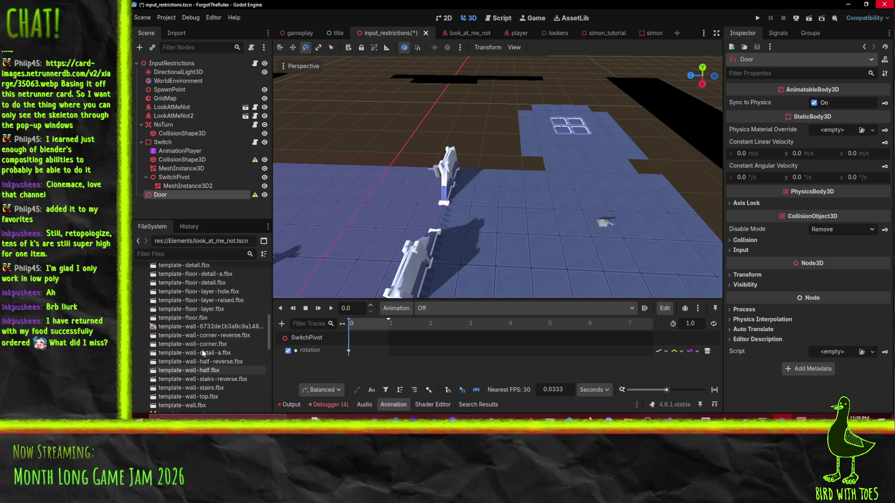
scroll(198, 304, "down", 10)
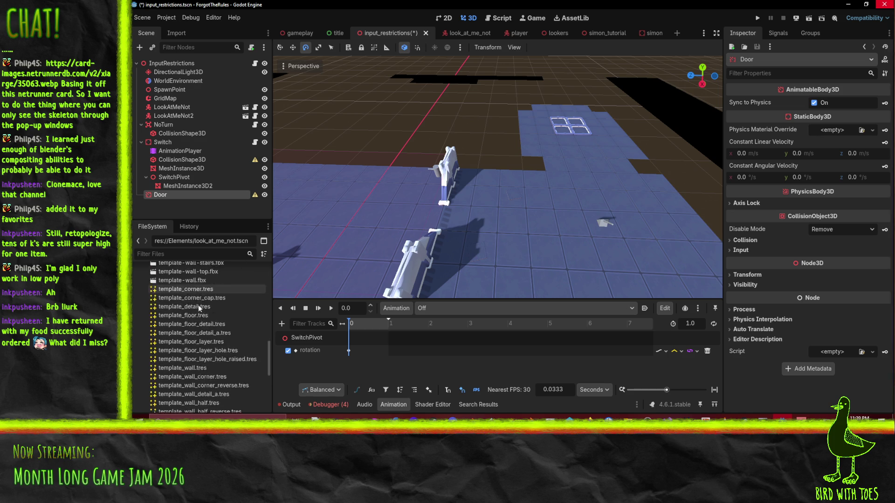
Step: Browse the FileSystem panel, then select the Door node
scroll(195, 357, "up", 5)
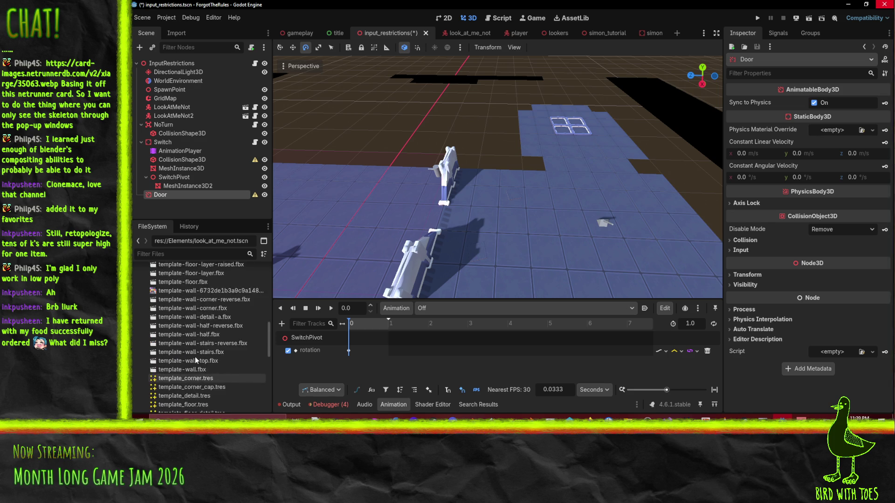
scroll(195, 356, "up", 1)
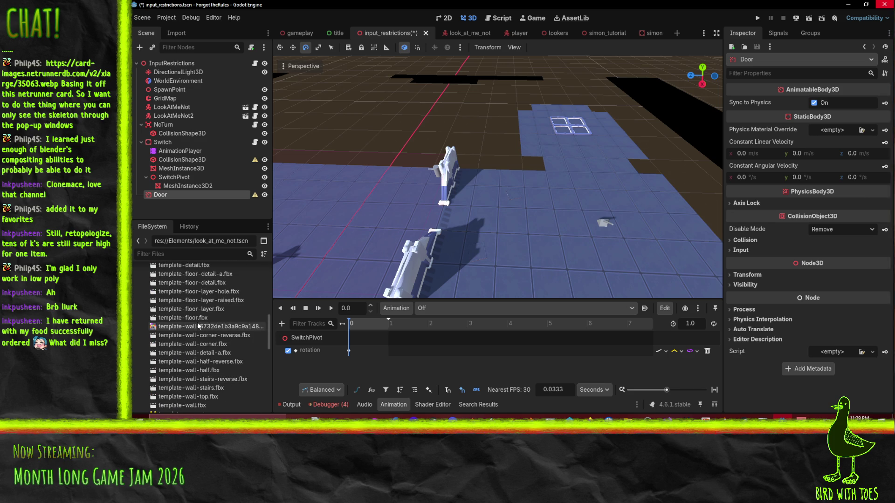
scroll(200, 327, "up", 3)
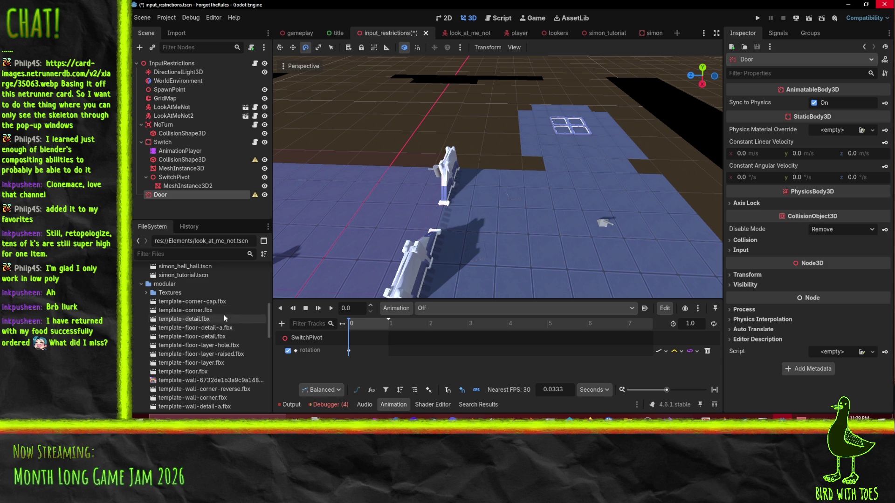
scroll(206, 358, "down", 3)
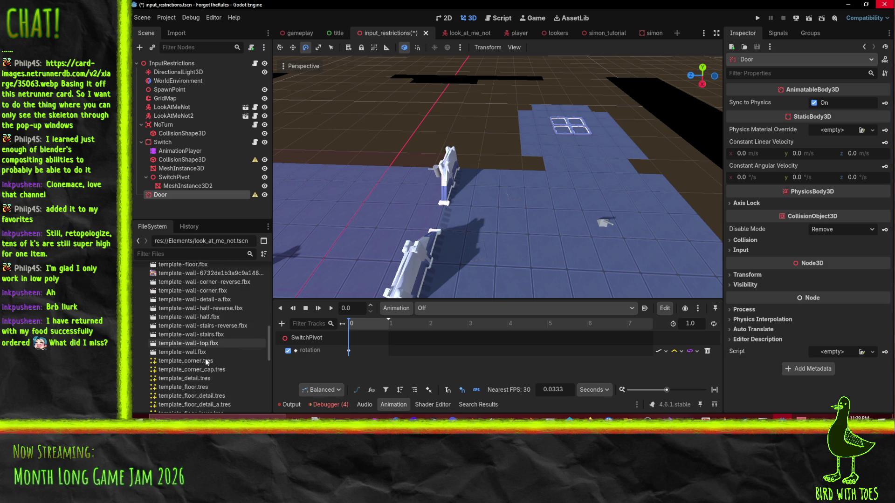
scroll(208, 363, "down", 1)
scroll(212, 369, "up", 1)
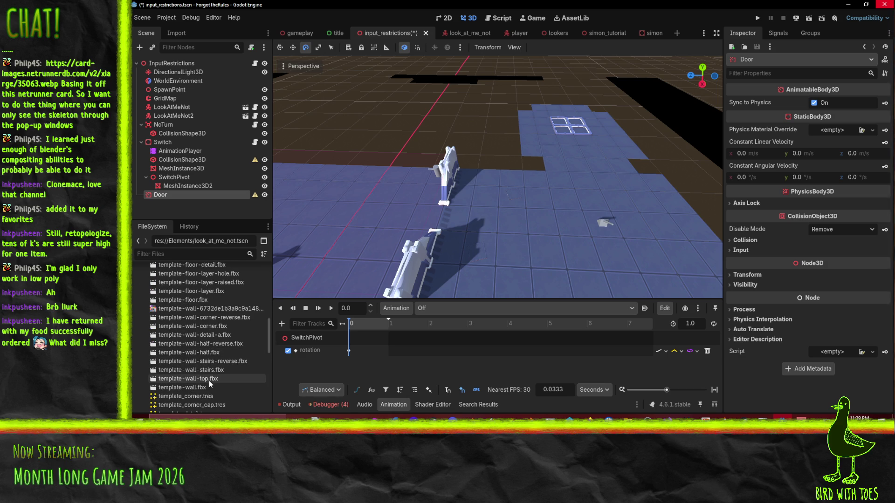
scroll(211, 379, "up", 3)
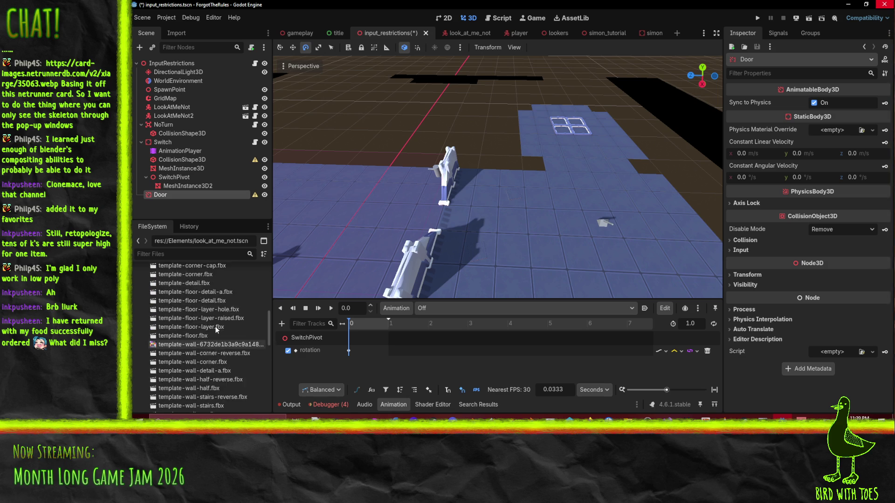
right_click(161, 186)
left_click(142, 195)
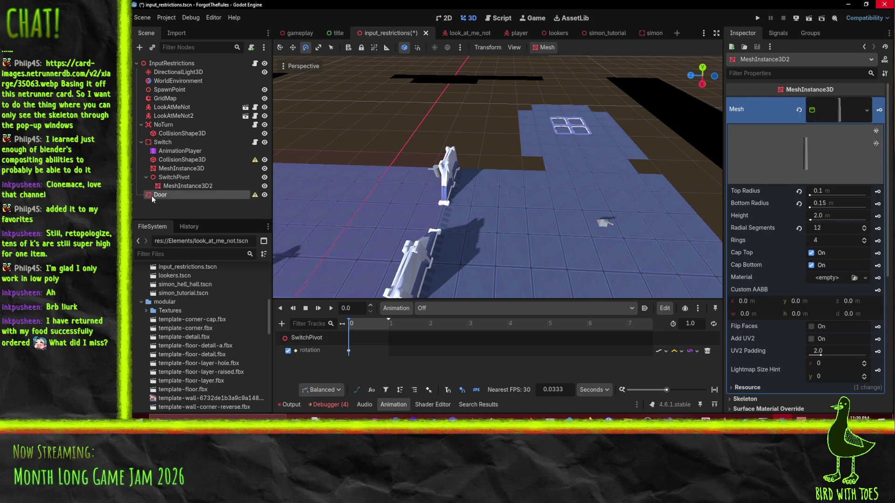
Step: Add a MeshInstance3D child under Door and bring up its mesh type list
right_click(152, 196)
left_click(247, 214)
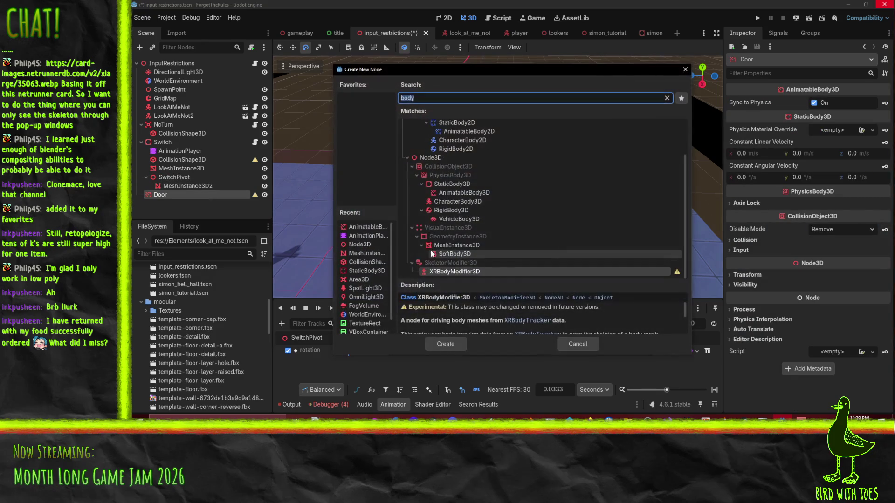
type("box")
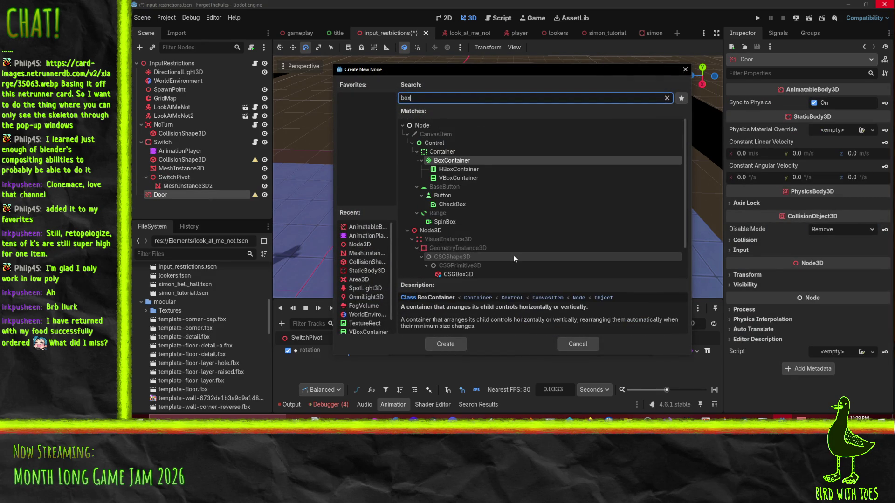
key("BackSpace")
key("BackSpace")
key("BackSpace")
type("mesh")
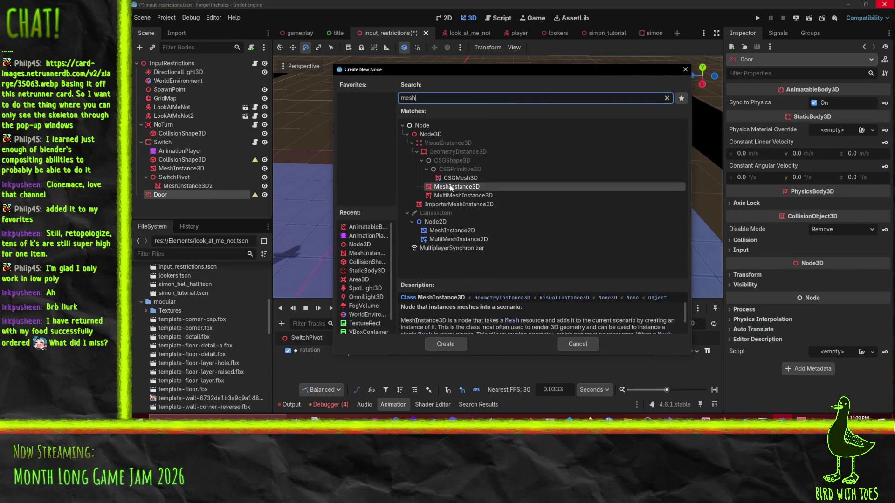
left_click(441, 344)
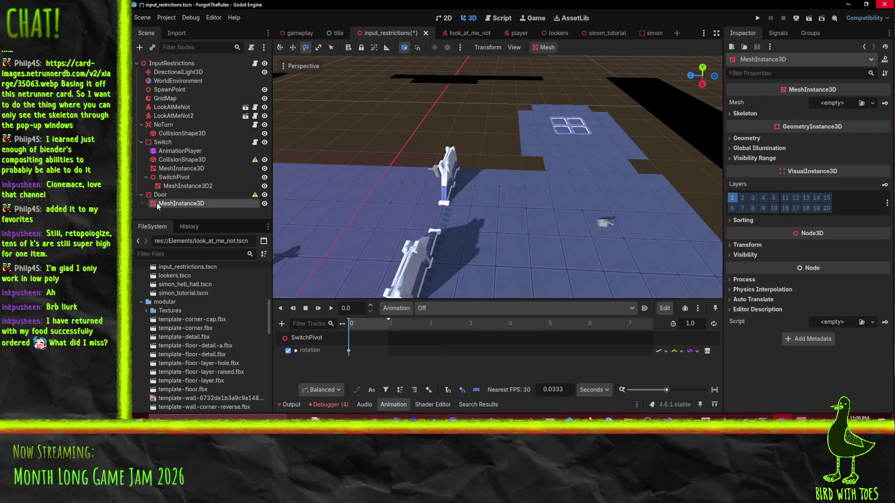
left_click(872, 103)
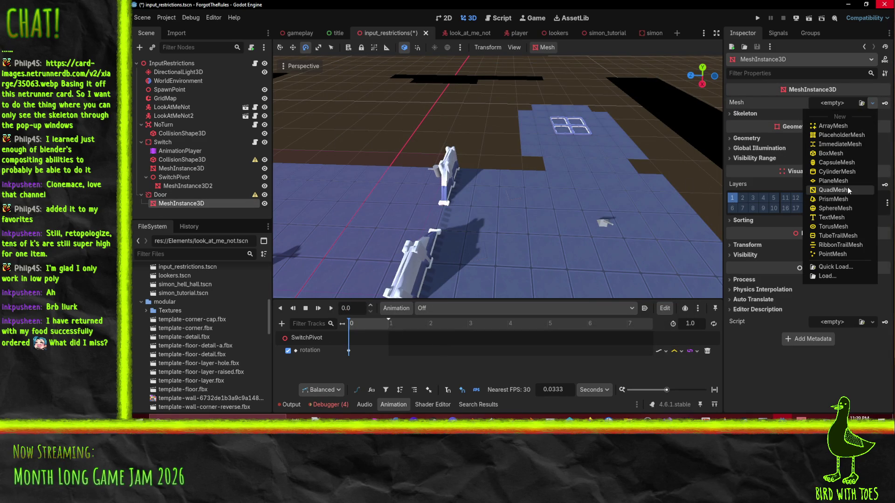
Step: Give Door's MeshInstance3D a BoxMesh, then select the Door body
left_click(840, 153)
mouse_move(539, 204)
left_mouse_down()
mouse_move(391, 218)
mouse_move(388, 200)
mouse_move(550, 180)
mouse_move(676, 188)
left_mouse_up()
scroll(677, 189, "down", 3)
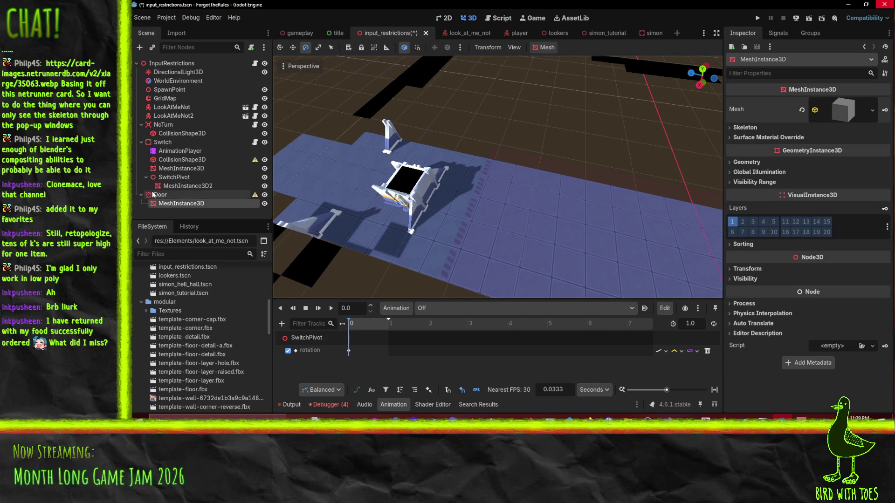
left_click(158, 194)
scroll(620, 204, "down", 1)
scroll(619, 204, "down", 5)
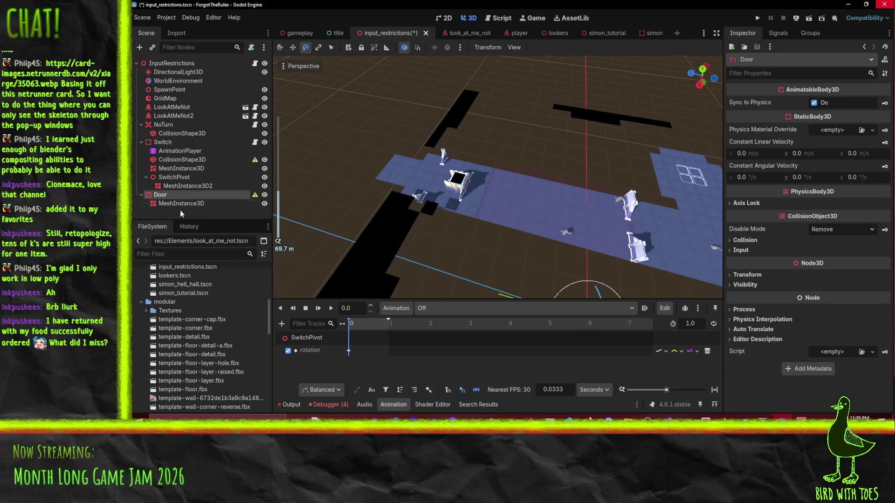
mouse_move(634, 252)
left_mouse_down()
mouse_move(692, 264)
mouse_move(611, 210)
left_mouse_up()
scroll(612, 210, "down", 2)
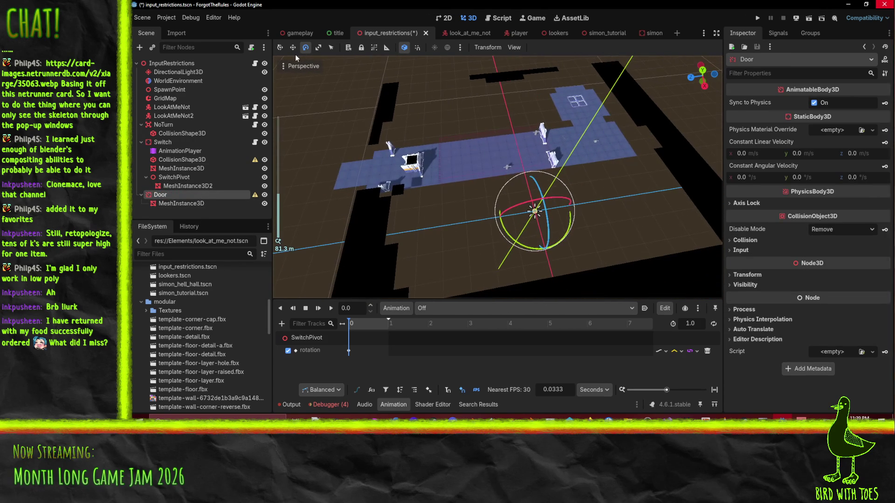
Step: Move Door along Z and X into the gap between the two wall sections
left_click(291, 48)
left_click_drag(487, 224, 386, 241)
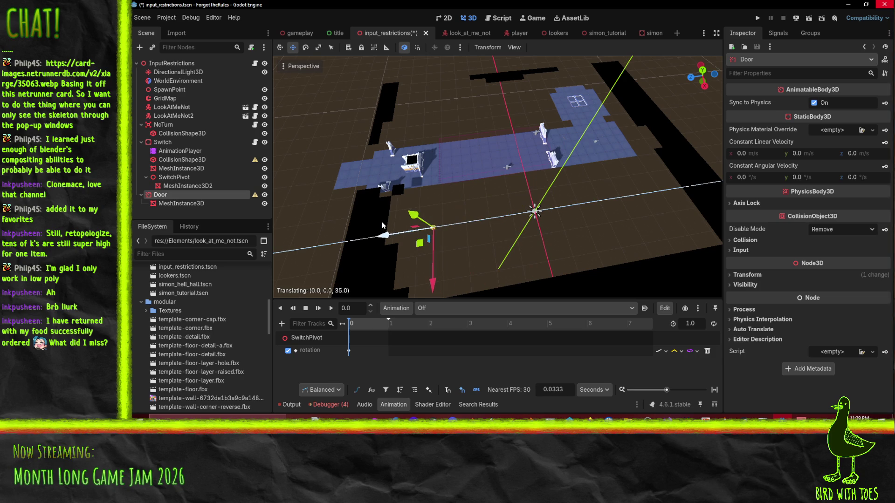
left_click(281, 48)
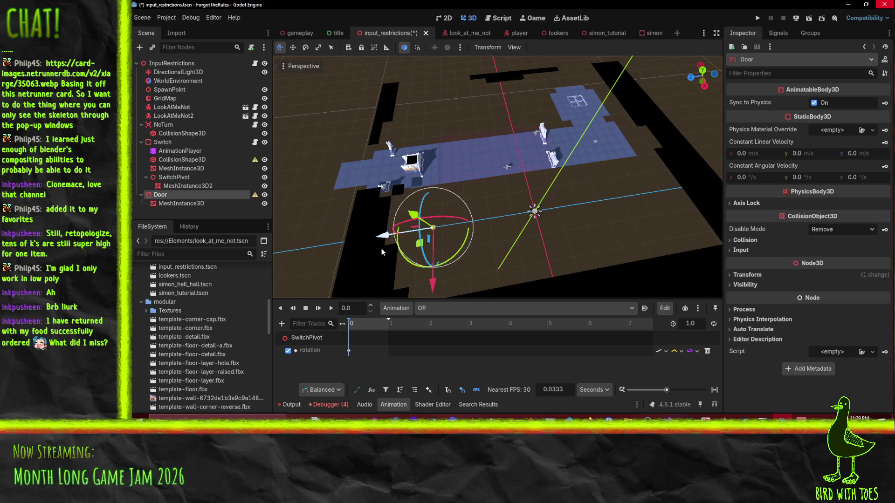
mouse_move(432, 283)
left_mouse_down()
mouse_move(433, 220)
mouse_move(644, 203)
left_mouse_up()
scroll(433, 220, "up", 4)
scroll(456, 221, "up", 3)
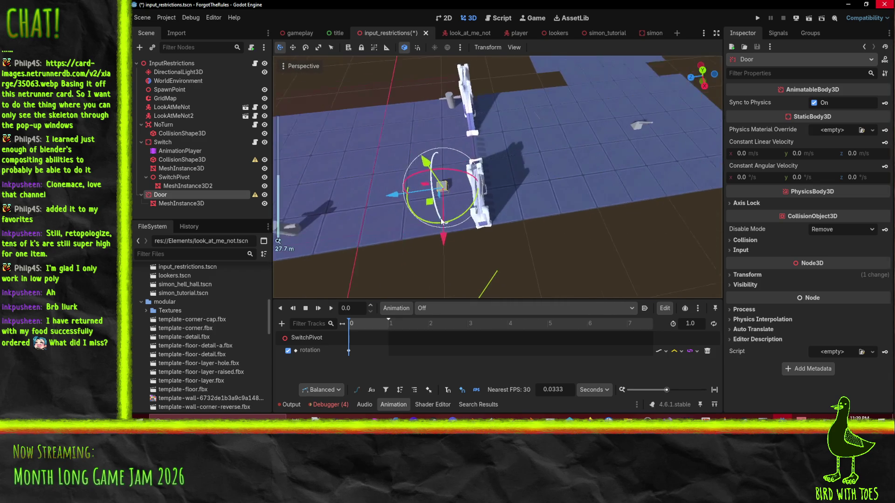
left_click_drag(441, 212, 456, 203)
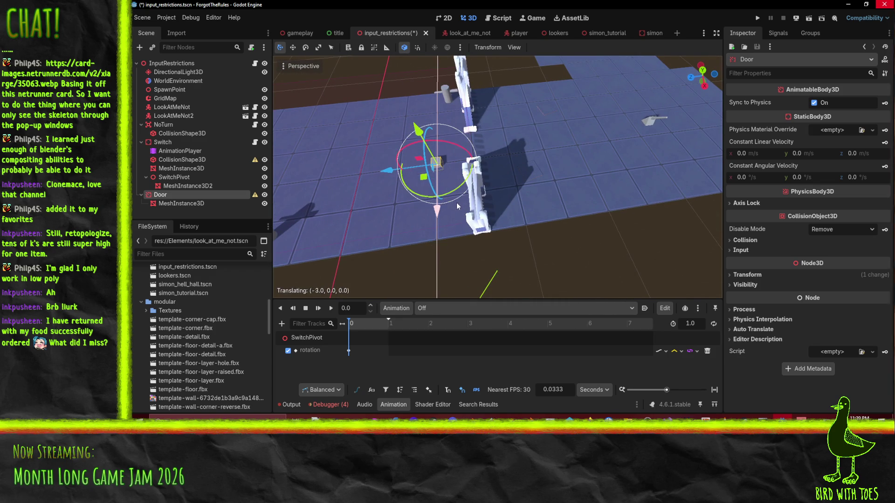
left_click_drag(389, 171, 401, 173)
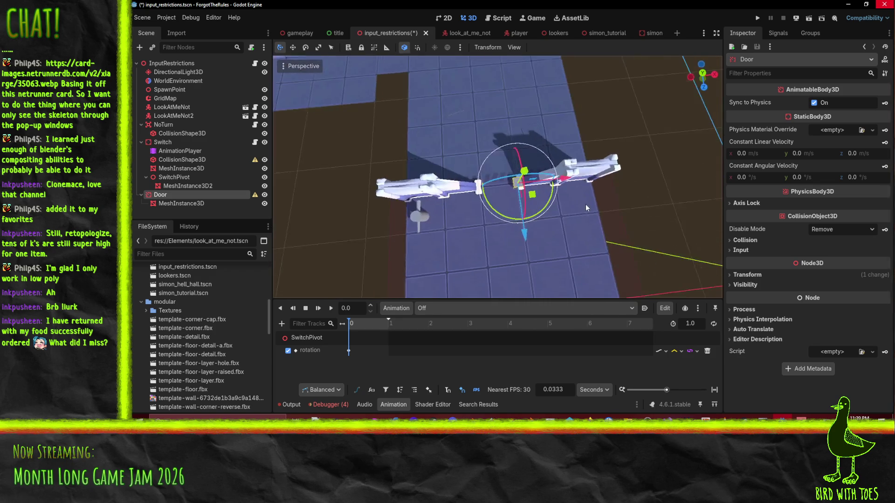
scroll(575, 175, "up", 3)
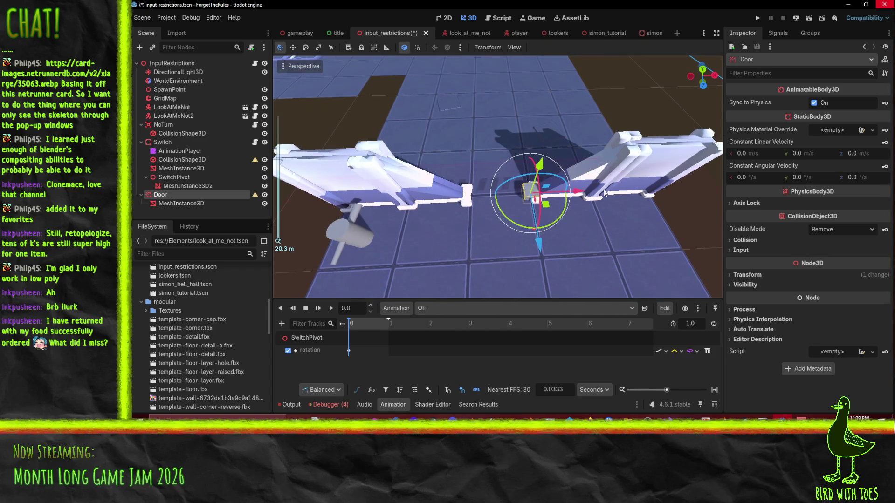
left_click_drag(577, 196, 554, 209)
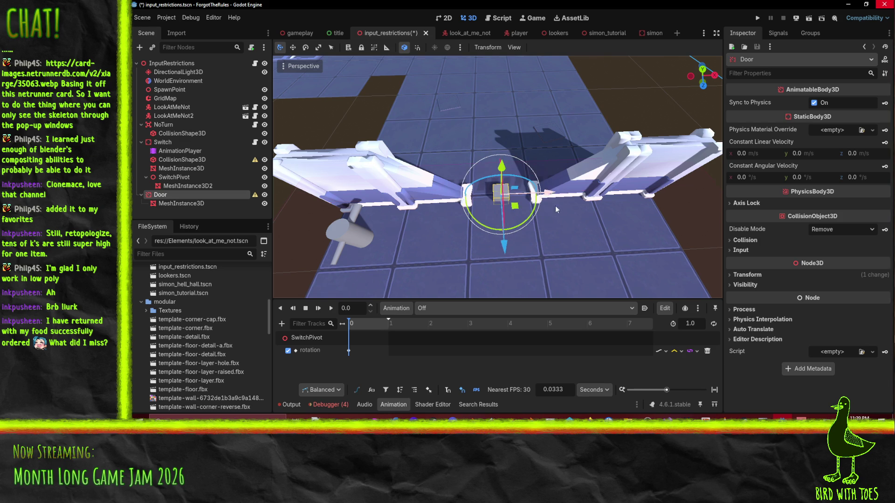
mouse_move(615, 262)
left_mouse_down()
mouse_move(613, 247)
mouse_move(510, 249)
mouse_move(577, 249)
mouse_move(554, 246)
left_mouse_up()
Step: Set the Door's BoxMesh size to 4.0 × 4.0 × 0.5
left_click(181, 204)
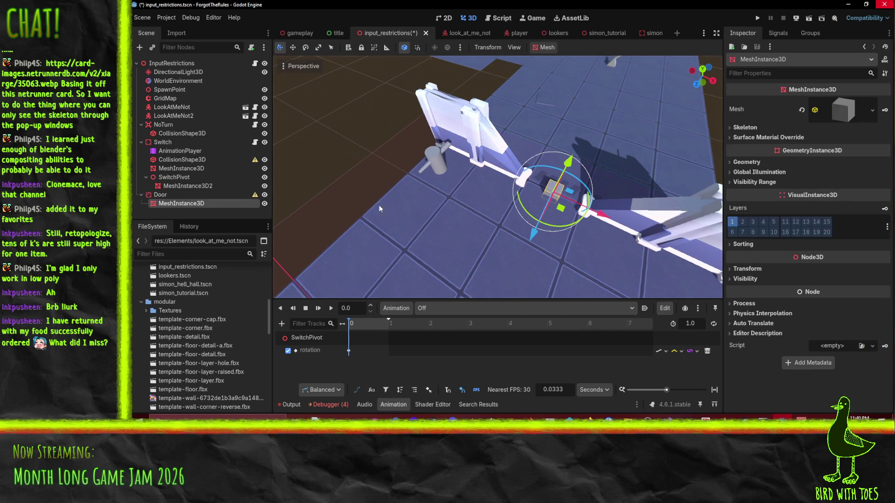
mouse_move(615, 185)
left_mouse_down()
mouse_move(512, 186)
mouse_move(502, 153)
left_mouse_up()
left_click(829, 107)
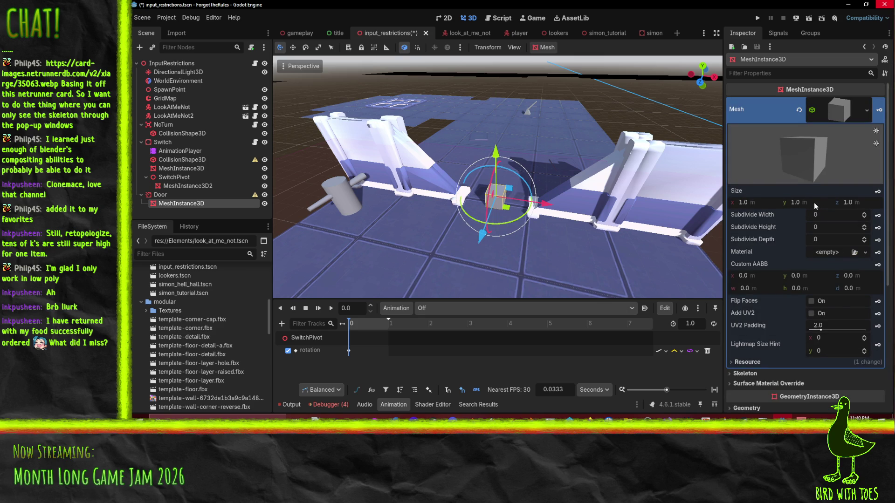
left_click(862, 202)
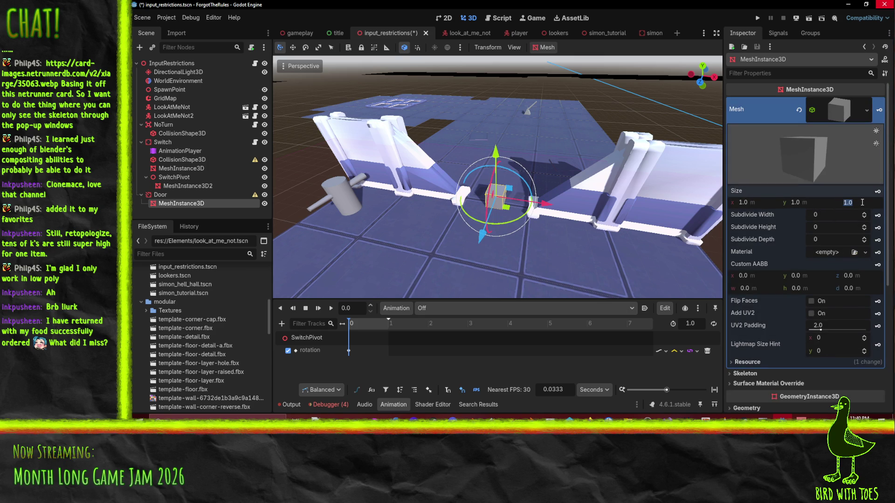
key("Return")
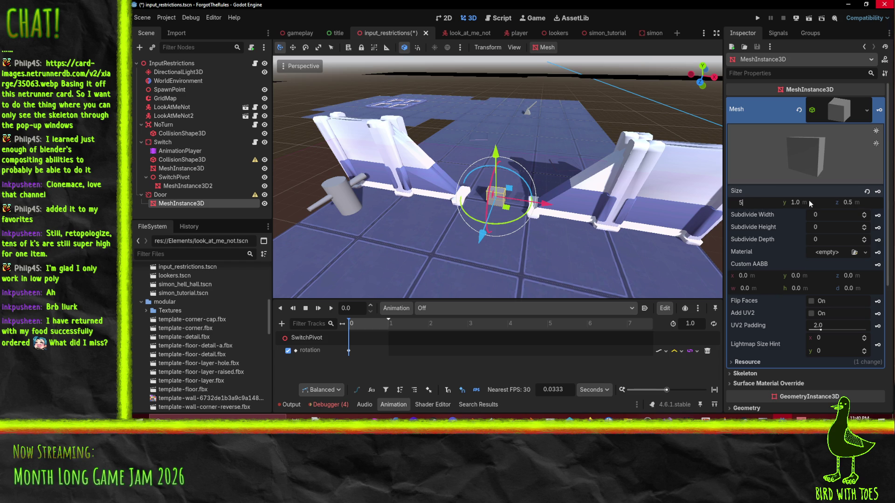
key("BackSpace")
type("4")
key("Return")
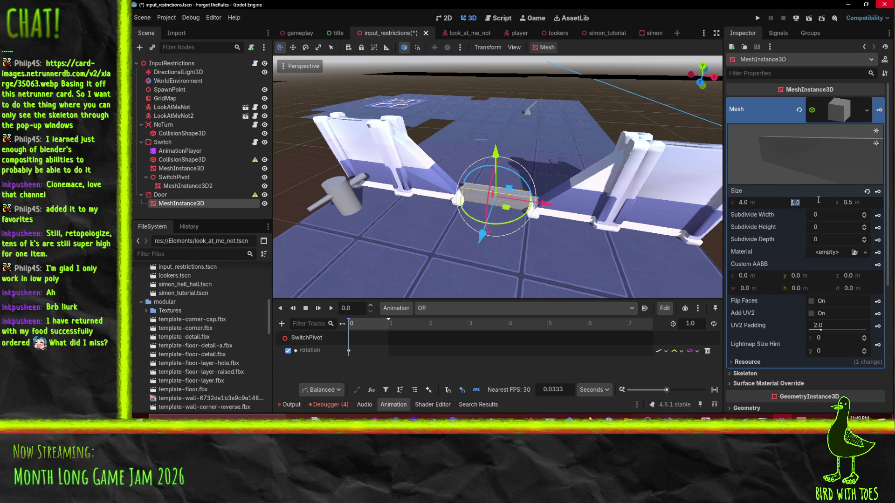
left_click(820, 201)
type("4")
key("Return")
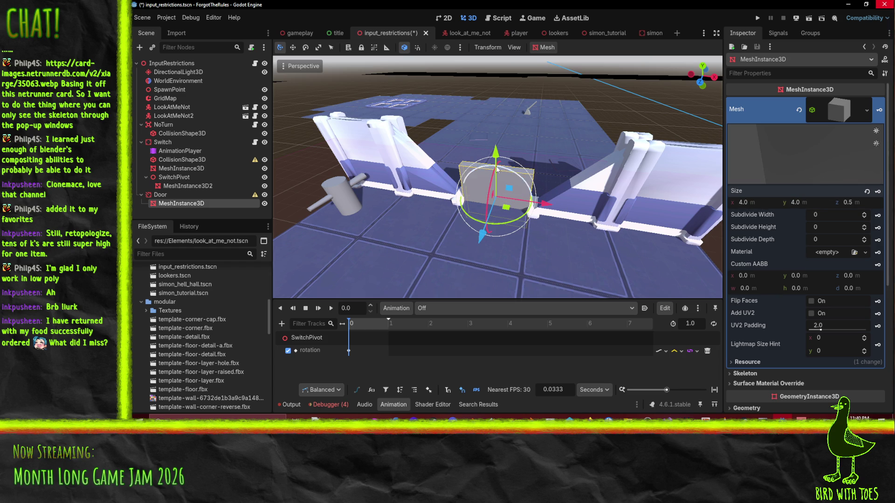
Step: Raise the door panel 0.9 along Y and reselect the Door body
left_click_drag(495, 153, 499, 125)
scroll(560, 185, "up", 3)
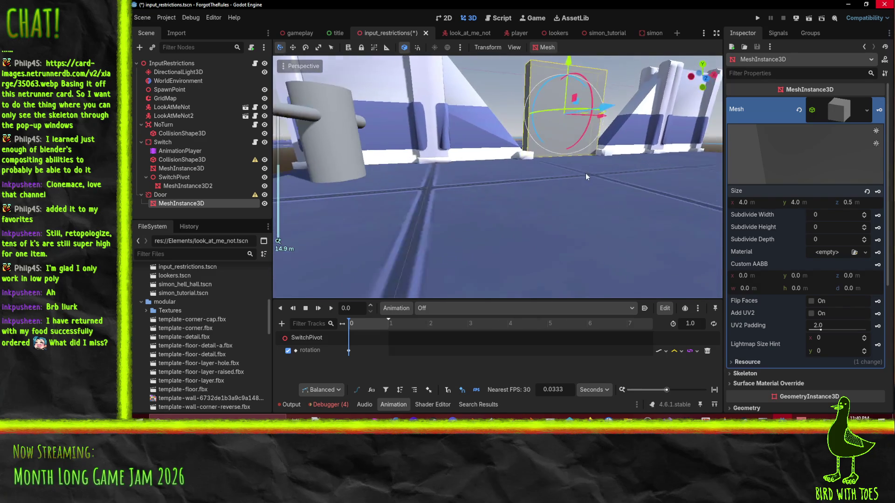
scroll(557, 204, "down", 3)
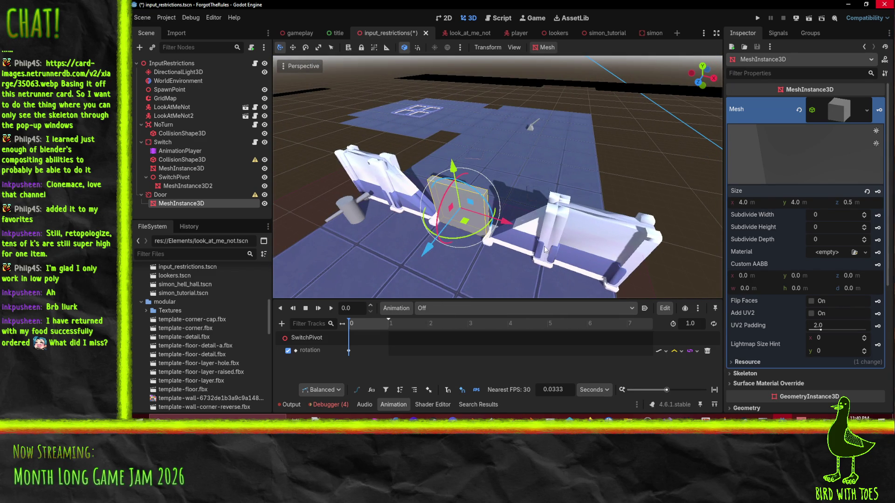
left_click_drag(550, 225, 416, 247)
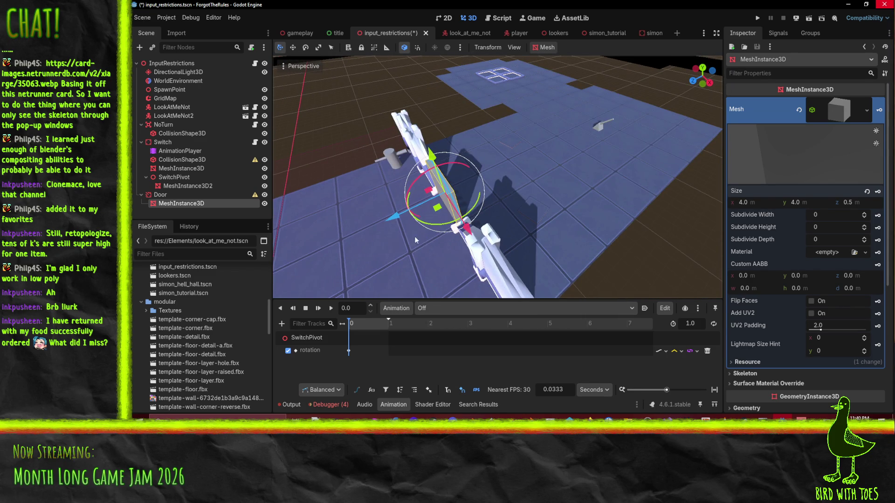
left_click(160, 194)
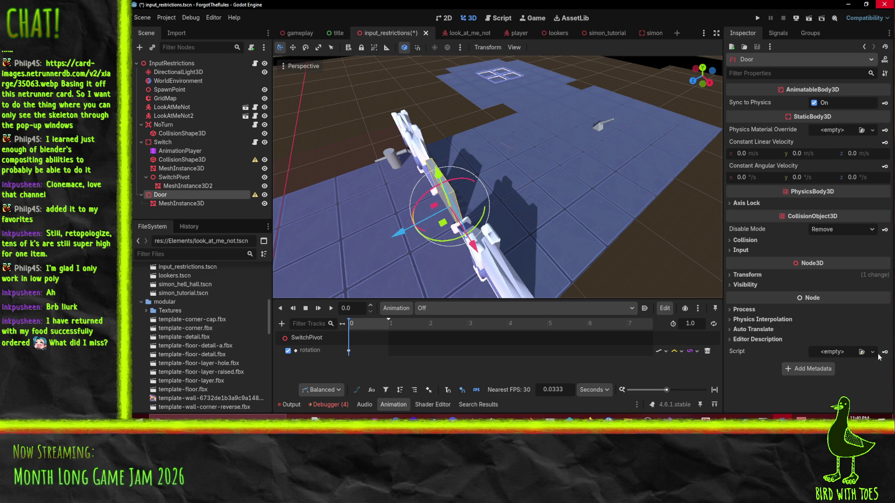
Step: Attach a new door.gd script extending AnimatableBody3D in the Elements folder, then save
left_click(875, 353)
left_click(844, 370)
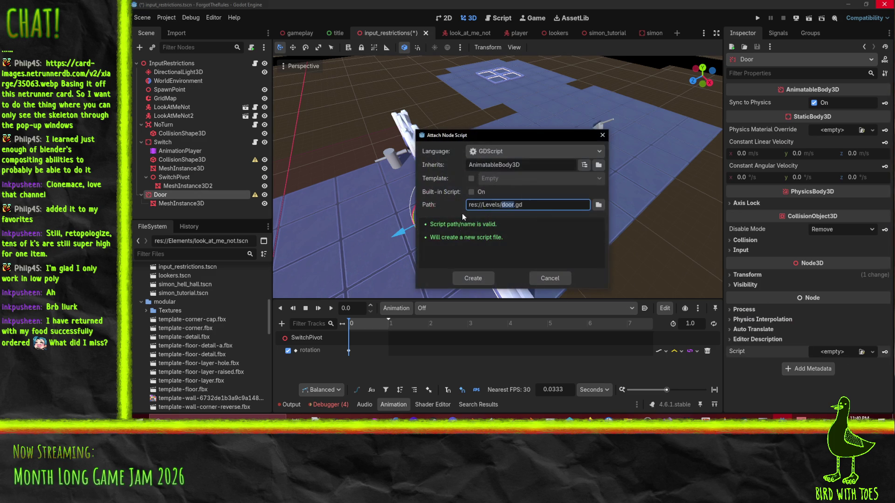
double_click(497, 205)
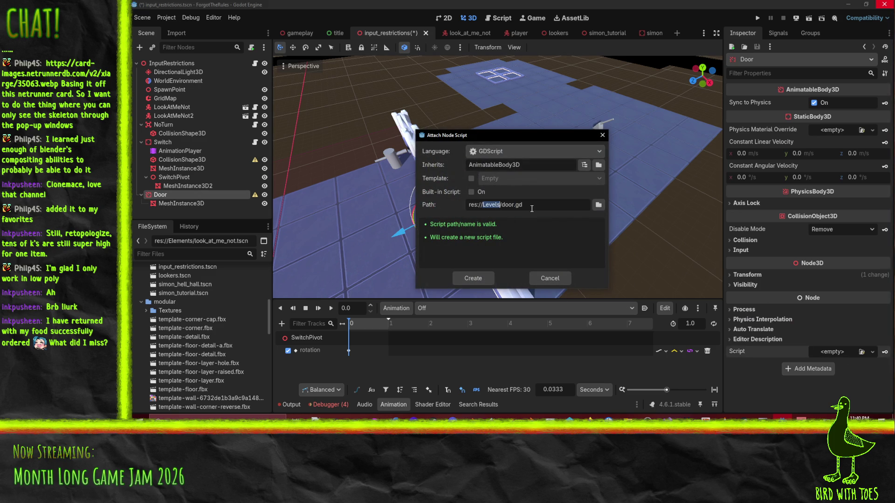
type("Ele")
type("ments")
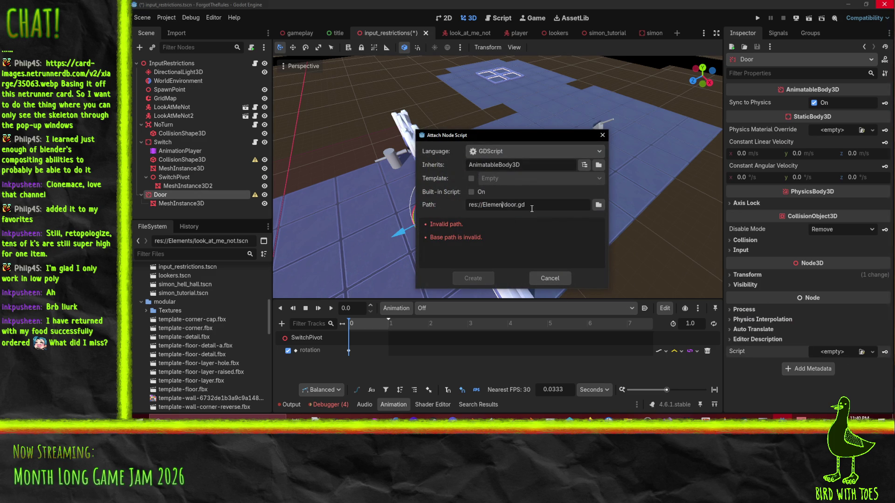
left_click(466, 278)
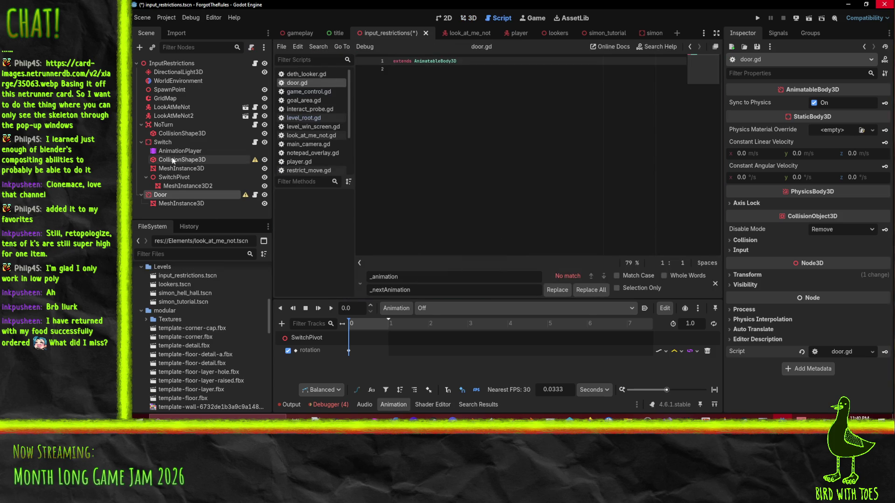
key("ctrl+s")
left_click(470, 18)
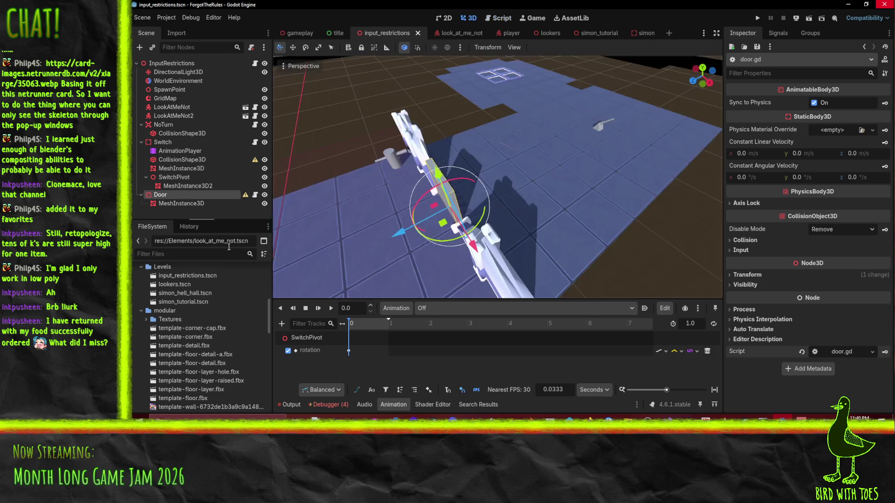
Step: Add a CollisionShape3D child under the Door node
right_click(161, 186)
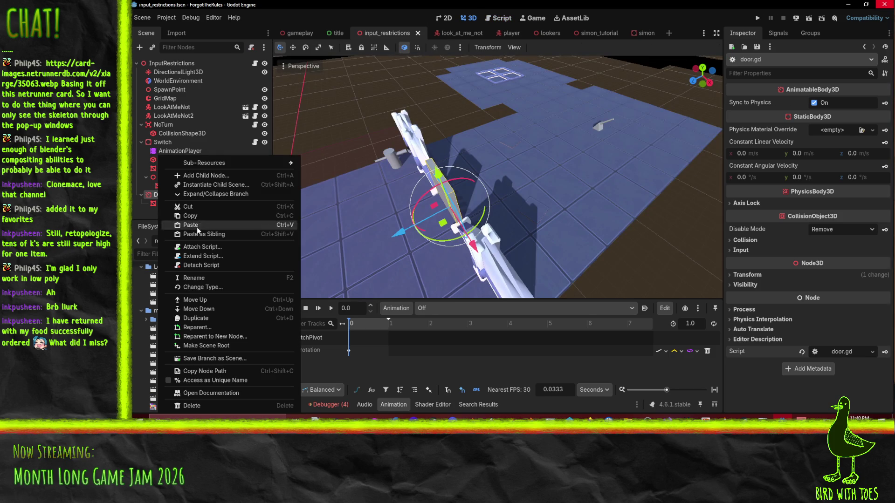
left_click(203, 175)
type("collision")
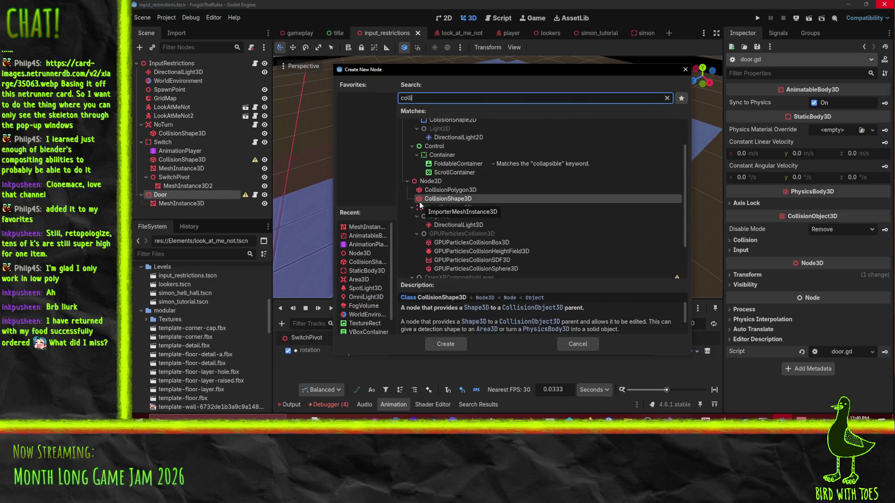
left_click(457, 345)
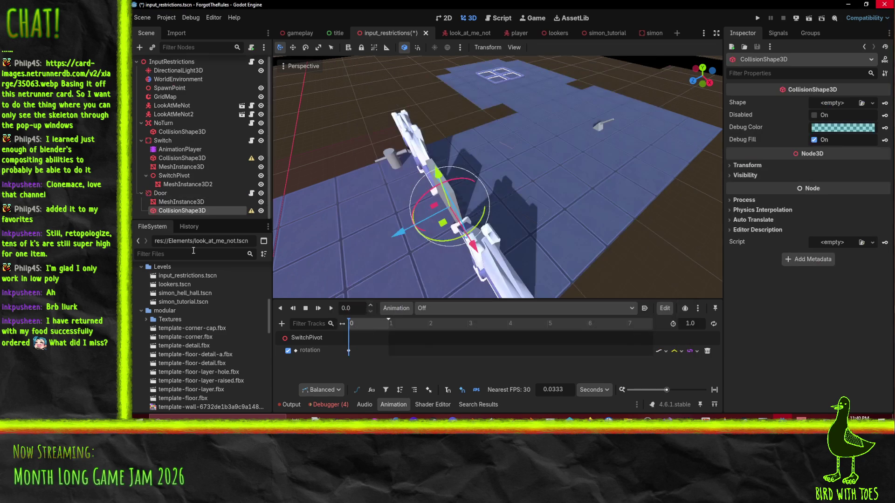
mouse_move(496, 247)
left_mouse_down()
mouse_move(491, 240)
mouse_move(564, 233)
left_mouse_up()
Step: Change the collision shape's debug colour to a bright orange
left_click(842, 128)
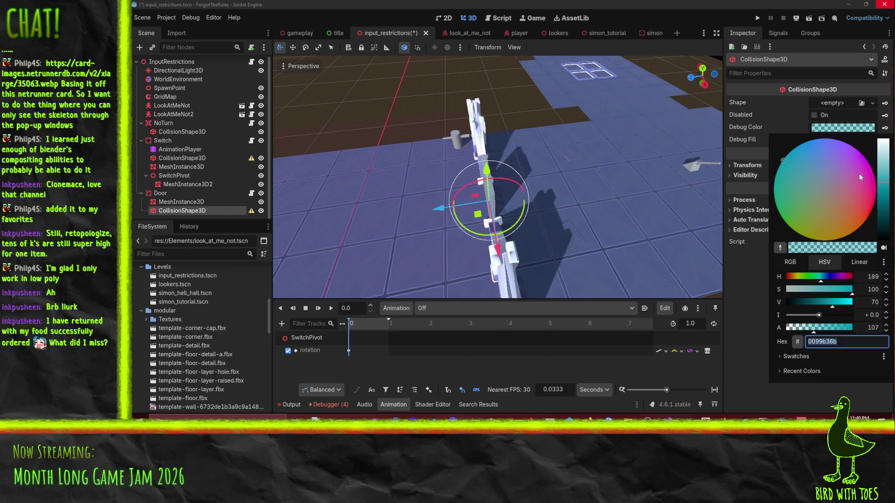
left_click(874, 179)
left_click(851, 232)
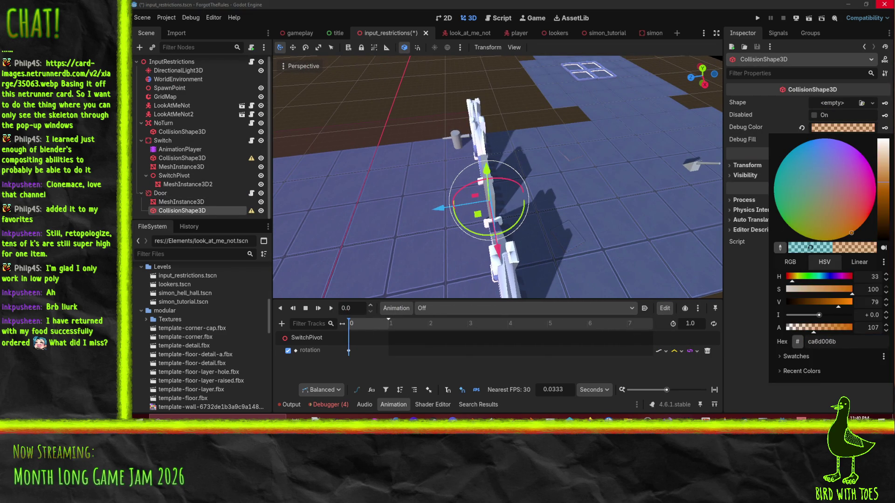
left_click(882, 154)
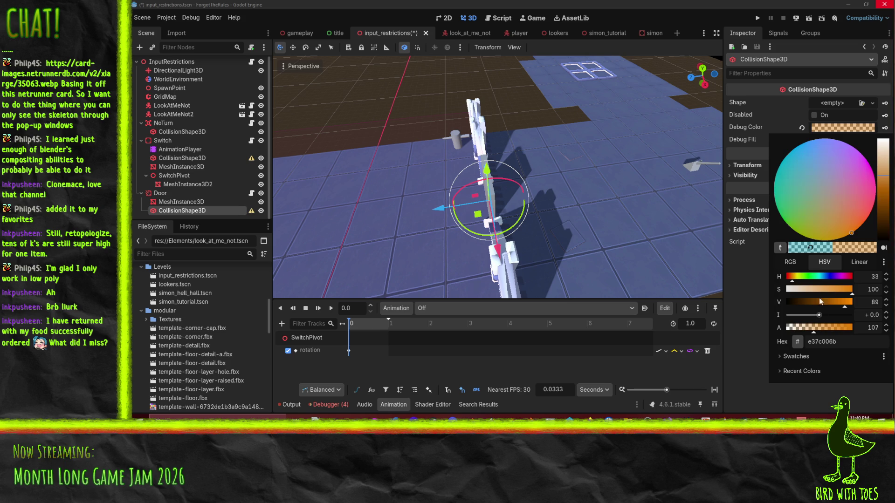
left_click(744, 331)
mouse_move(605, 210)
left_mouse_down()
mouse_move(557, 166)
mouse_move(466, 177)
left_mouse_up()
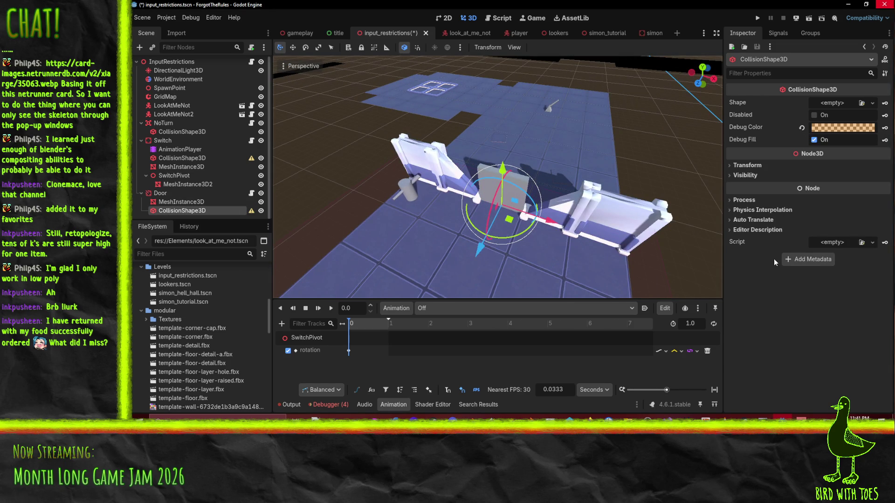
right_click(242, 195)
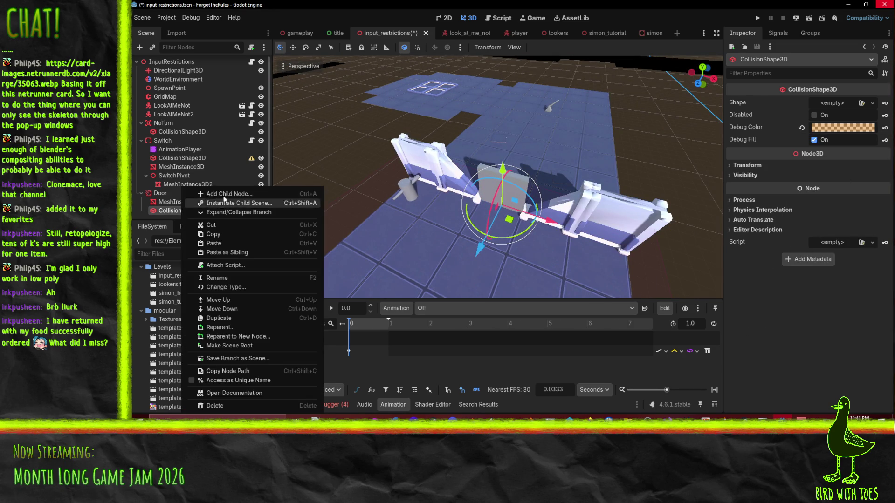
key("Escape")
key("ctrl+a")
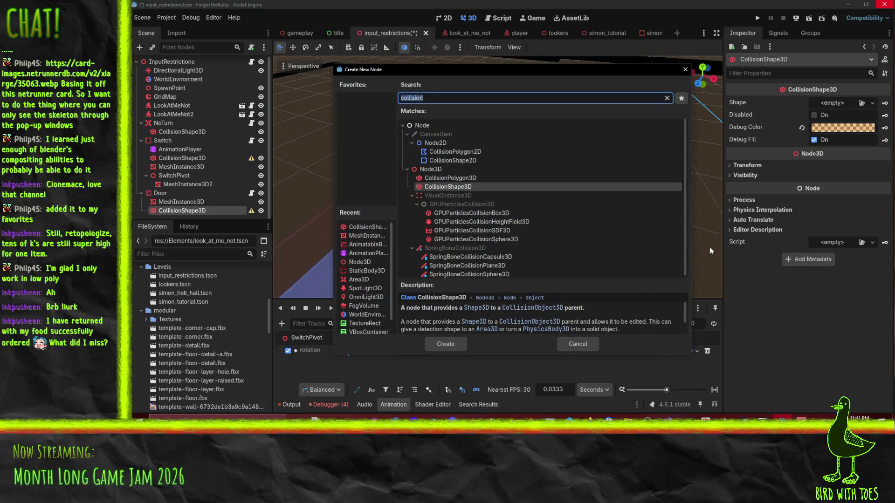
key("Escape")
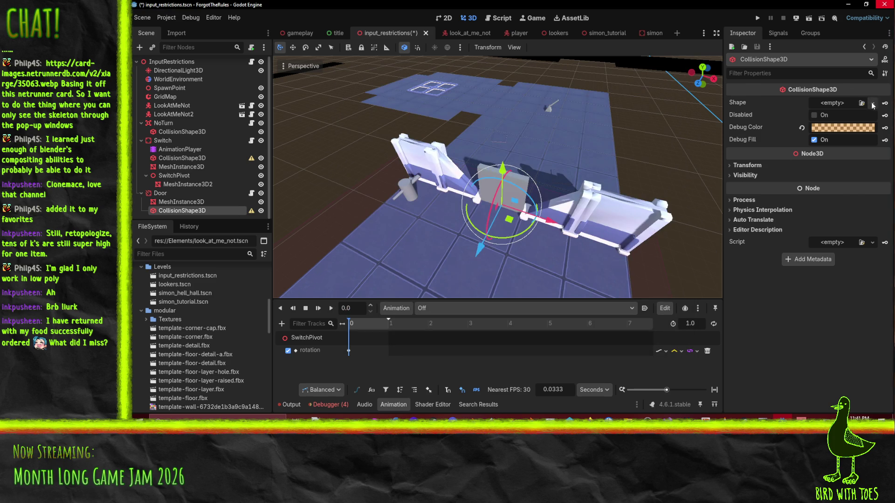
Step: Give the collision shape a BoxShape3D sized 4 × 4 × 0.5 m
left_click(871, 103)
left_click(833, 143)
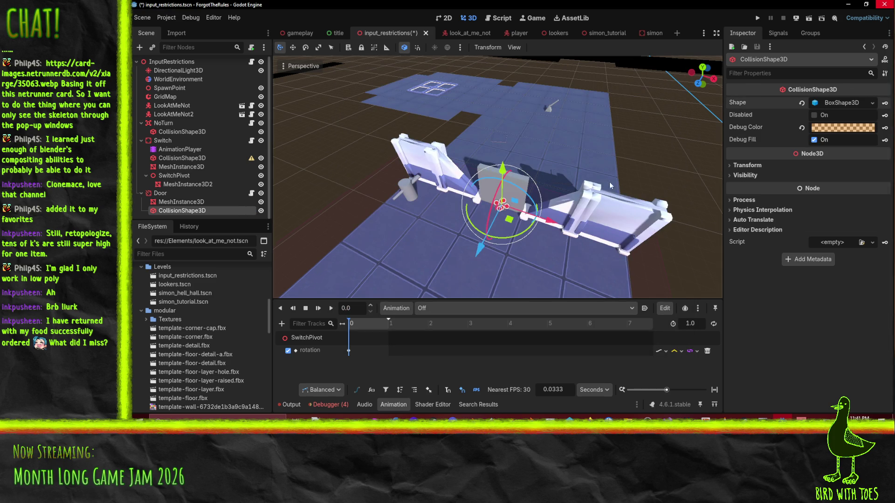
left_click(841, 102)
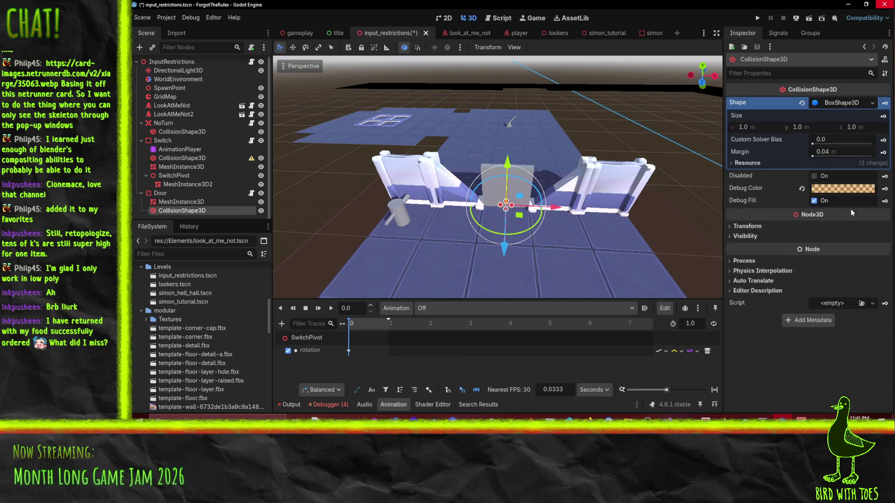
left_click(820, 127)
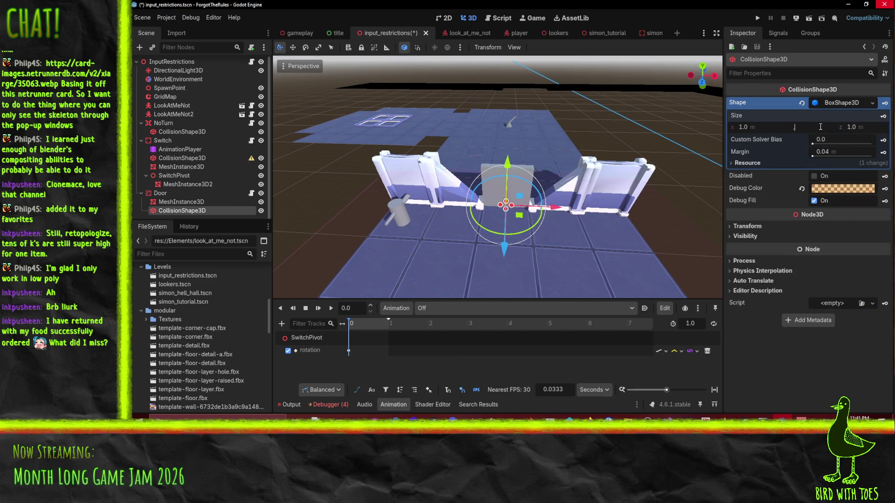
type("5")
left_click(743, 127)
type("4")
left_click(865, 131)
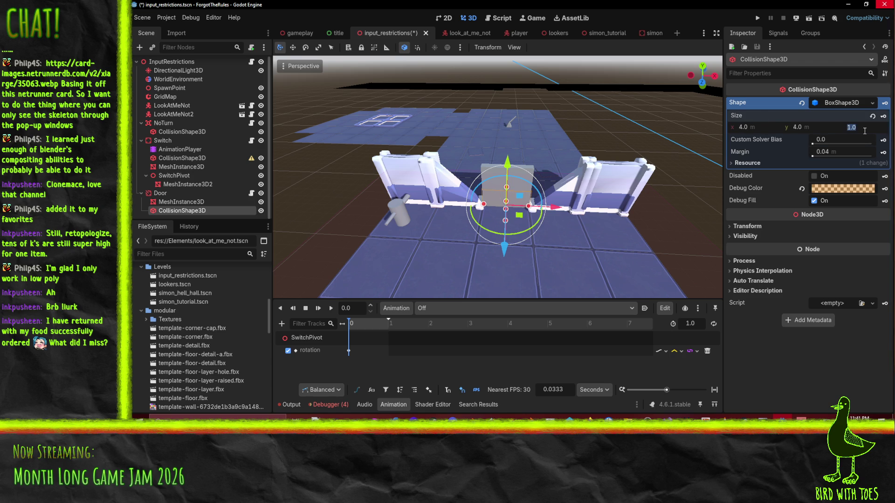
type("0.5")
key("Return")
Step: Raise the collision box along Y to cover the door, then save the scene
mouse_move(502, 193)
left_mouse_down()
mouse_move(415, 176)
mouse_move(497, 154)
mouse_move(499, 133)
left_mouse_up()
mouse_move(536, 195)
left_mouse_down()
mouse_move(567, 197)
mouse_move(518, 208)
mouse_move(491, 201)
mouse_move(580, 214)
mouse_move(582, 205)
left_mouse_up()
key("ctrl+s")
Step: Add an AnimationPlayer under Door, move it above MeshInstance3D, and save
right_click(167, 195)
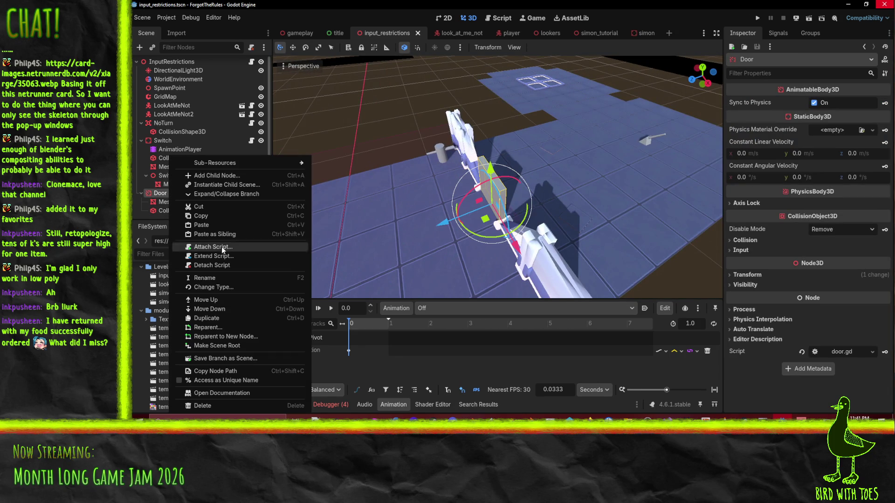
left_click(215, 177)
type("animation")
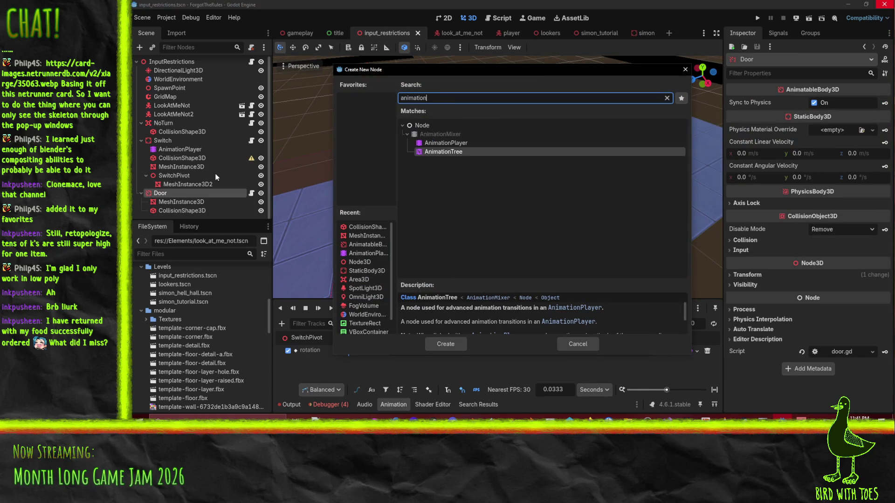
double_click(446, 142)
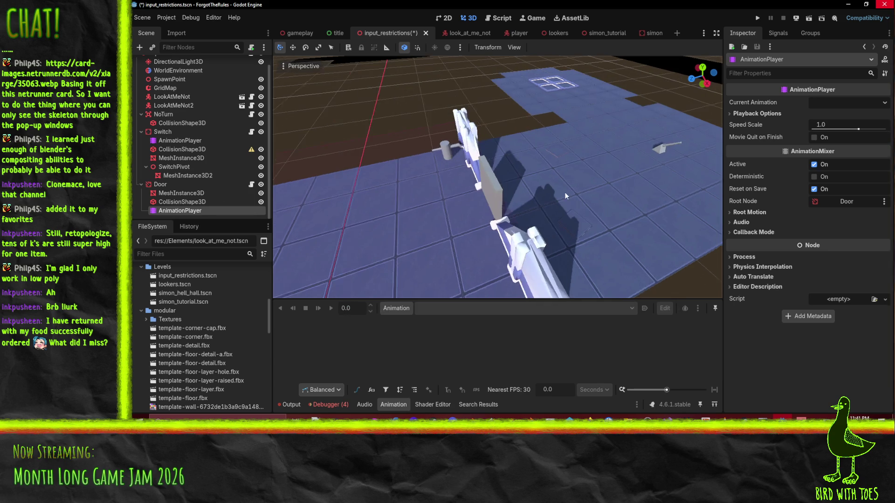
left_click_drag(179, 210, 177, 190)
key("ctrl+s")
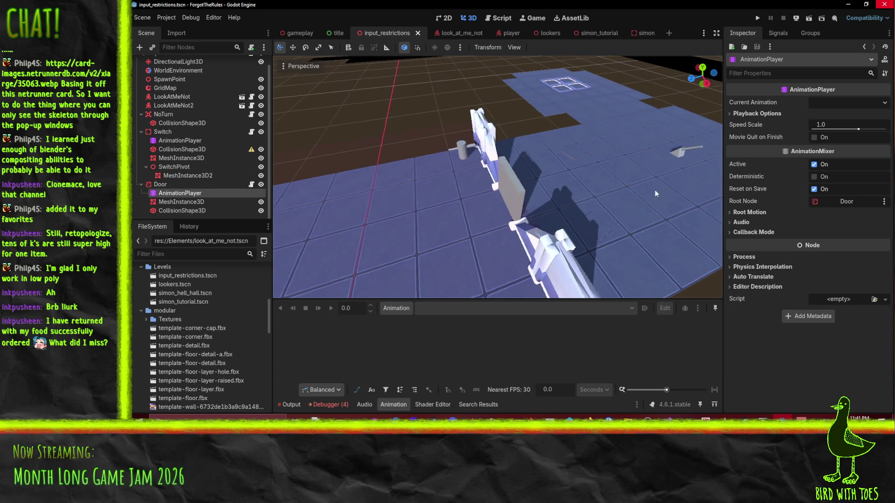
mouse_move(664, 212)
left_mouse_down()
mouse_move(381, 162)
mouse_move(465, 172)
mouse_move(376, 190)
mouse_move(491, 203)
mouse_move(416, 212)
mouse_move(698, 147)
mouse_move(510, 215)
mouse_move(675, 169)
mouse_move(517, 184)
mouse_move(587, 169)
mouse_move(569, 172)
mouse_move(600, 177)
mouse_move(542, 174)
mouse_move(507, 184)
mouse_move(581, 189)
mouse_move(557, 183)
mouse_move(472, 198)
left_mouse_up()
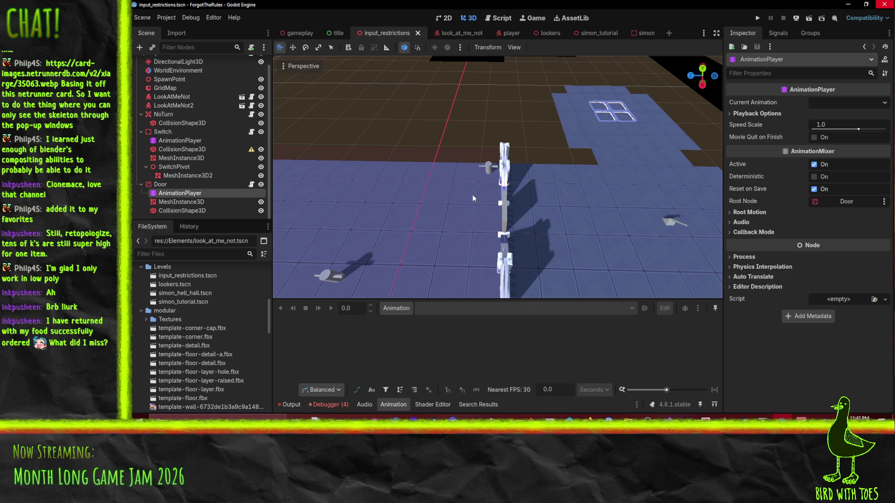
mouse_move(471, 194)
left_mouse_down()
mouse_move(468, 177)
mouse_move(452, 178)
left_mouse_up()
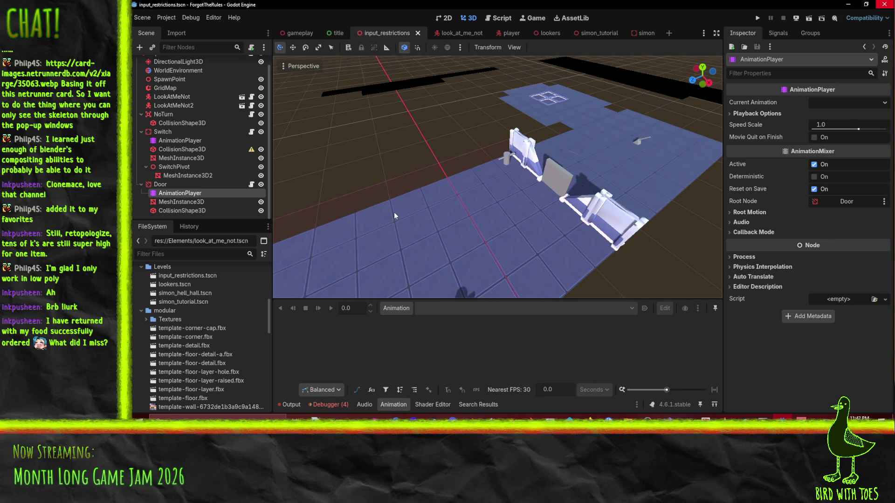
mouse_move(393, 212)
left_mouse_down()
mouse_move(535, 177)
mouse_move(331, 208)
mouse_move(633, 180)
mouse_move(583, 223)
mouse_move(506, 239)
mouse_move(365, 245)
mouse_move(414, 222)
mouse_move(518, 211)
mouse_move(721, 243)
left_mouse_up()
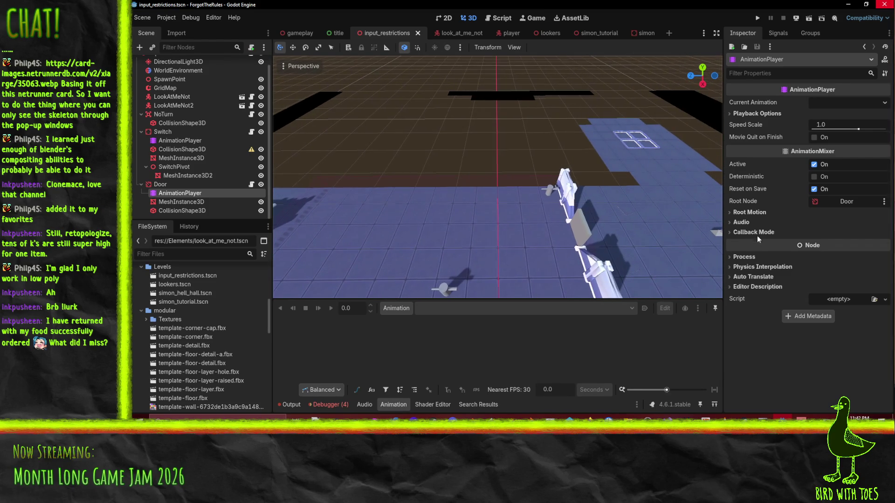
Step: Create new animations named Open and Opening
left_click(396, 308)
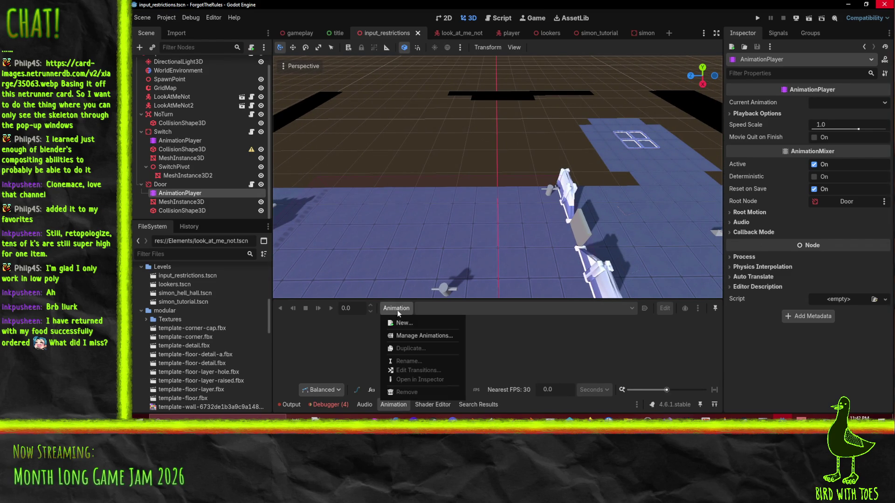
left_click(405, 323)
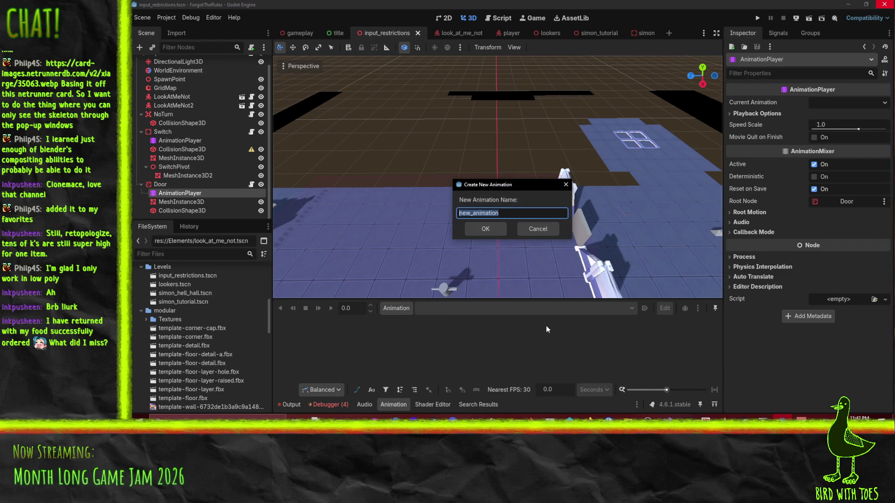
type("Open")
key("Return")
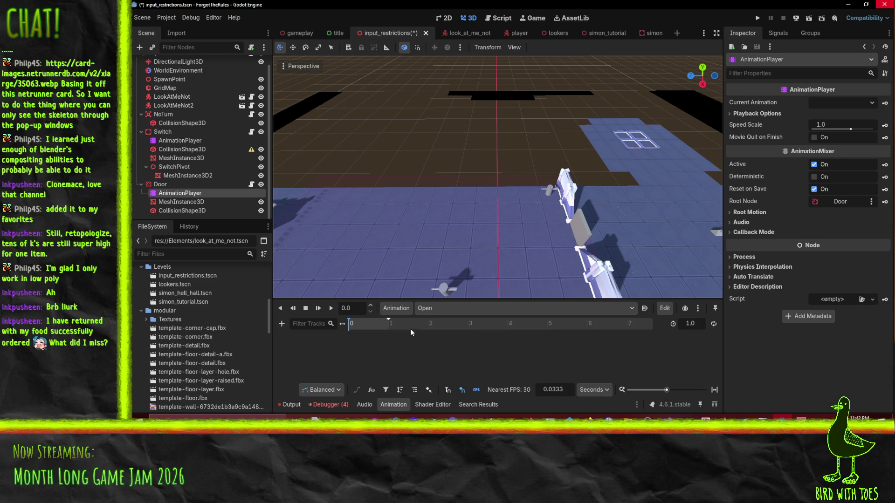
left_click(385, 306)
left_click(433, 320)
type("O")
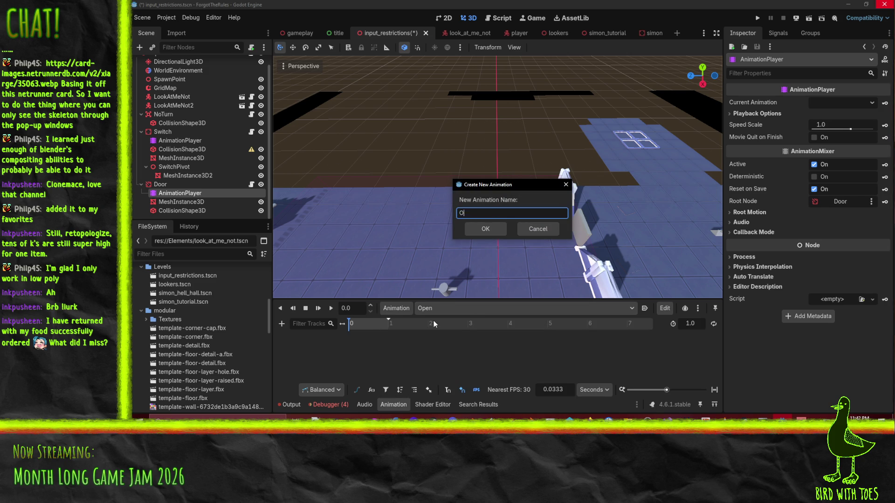
type("pening")
key("Return")
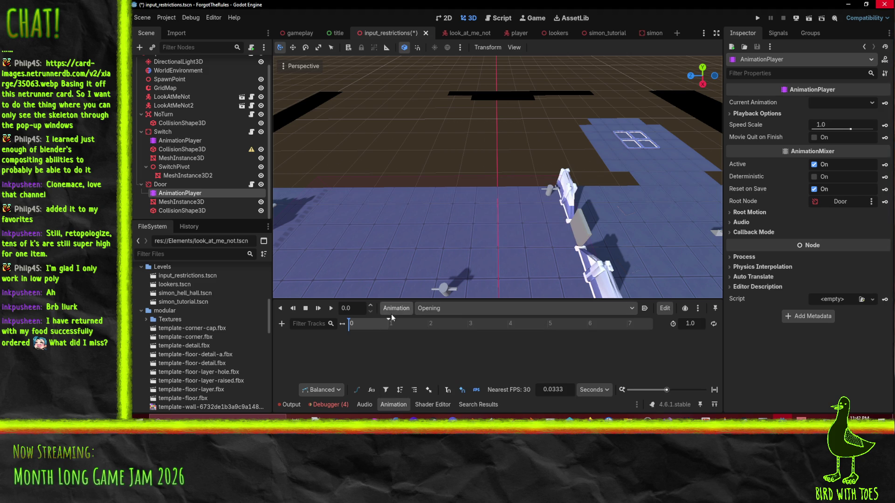
Step: Create new animations named Closed and Closing
left_click(390, 312)
left_click(409, 326)
type("Closed")
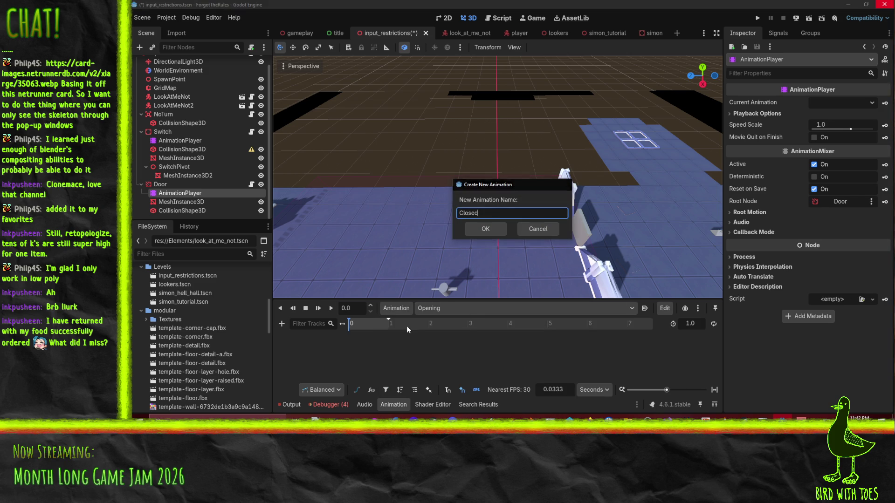
key("Return")
left_click(396, 308)
left_click(410, 320)
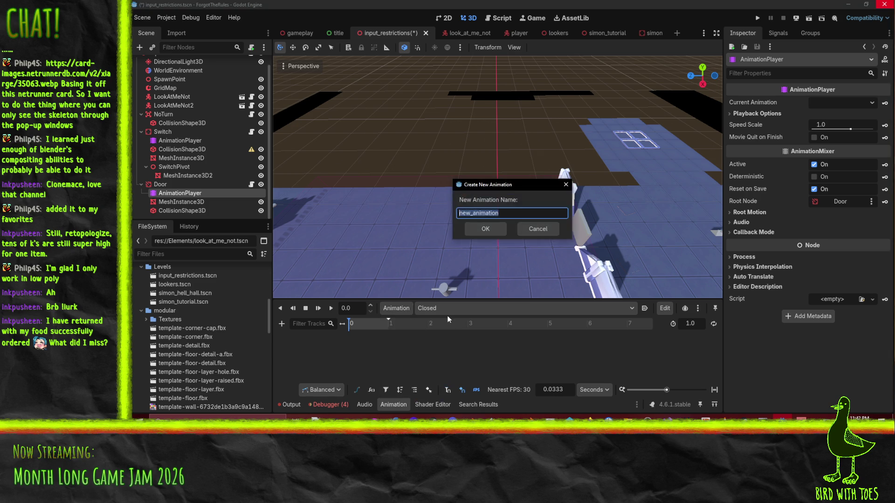
type("Closing")
key("Return")
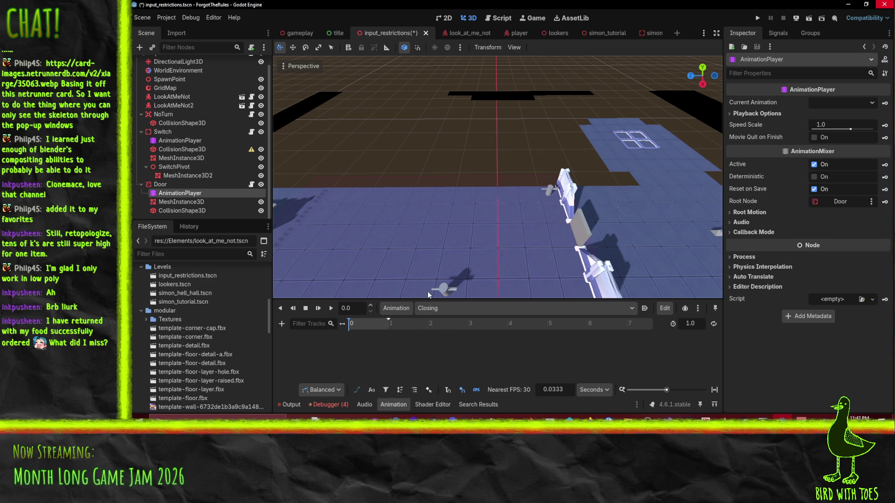
Step: Switch to the Open animation, then to Opening for editing
scroll(510, 222, "up", 3)
left_click(445, 309)
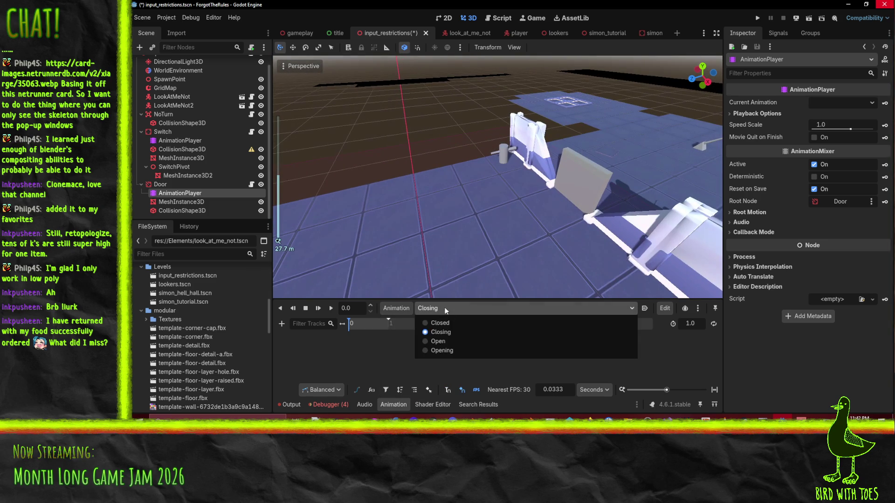
left_click(465, 342)
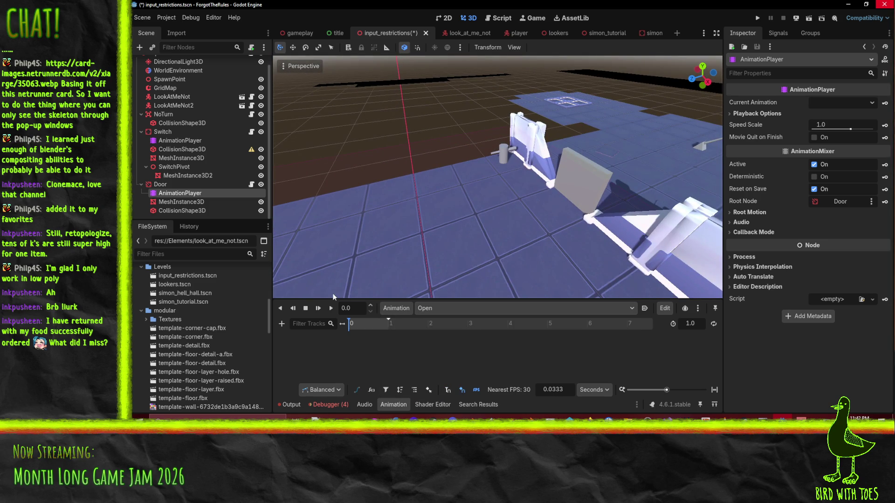
left_click(455, 309)
left_click(457, 351)
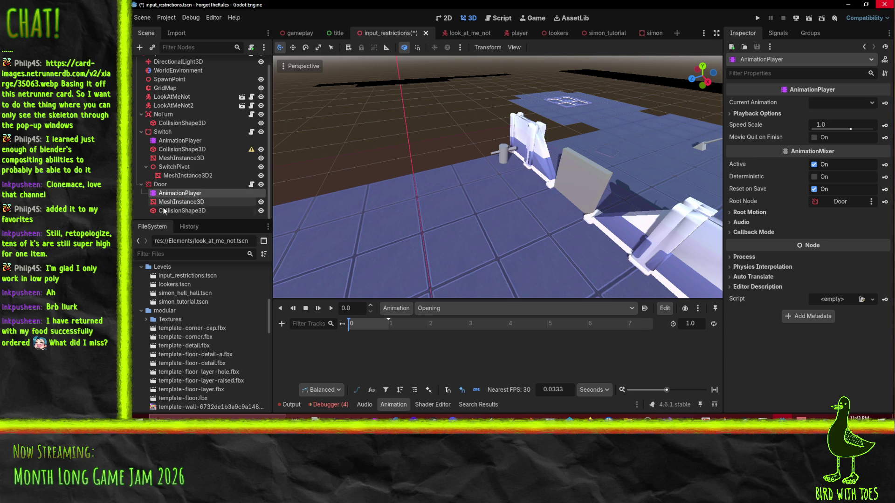
Step: Key the door mesh's starting position in Opening, creating a position track
left_click(177, 202)
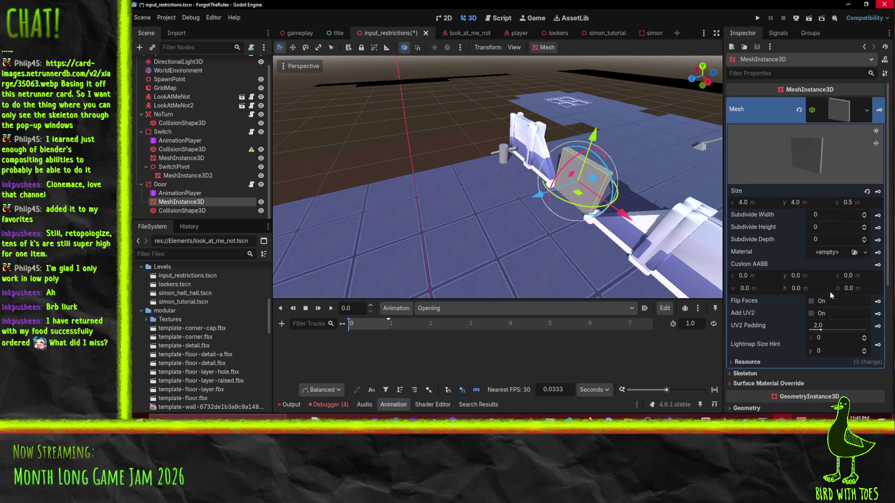
scroll(829, 294, "down", 5)
left_click(755, 311)
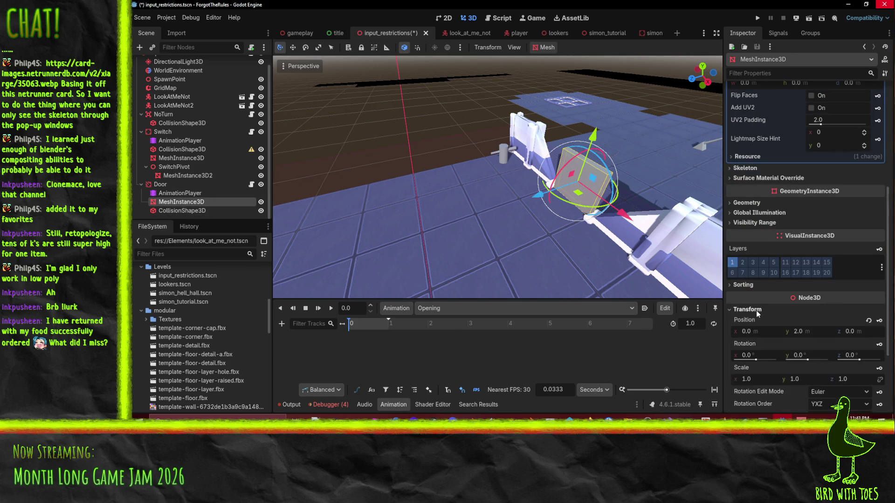
left_click(878, 321)
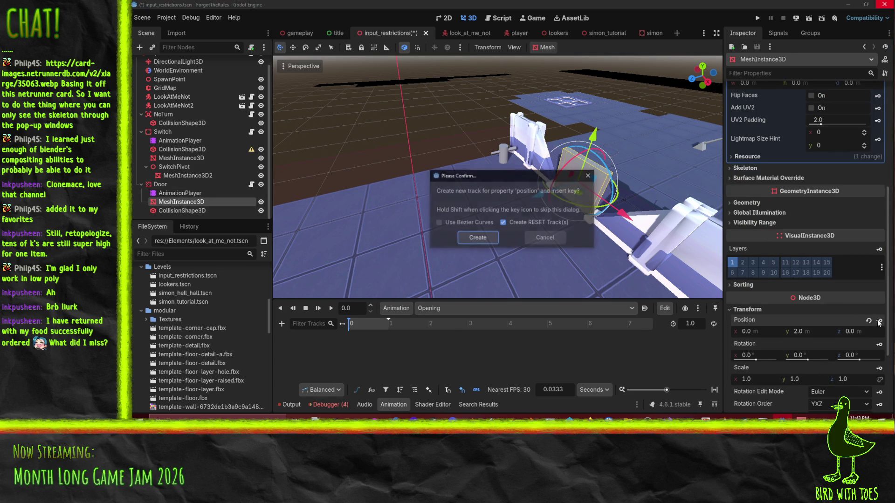
left_click(478, 238)
left_click(385, 324)
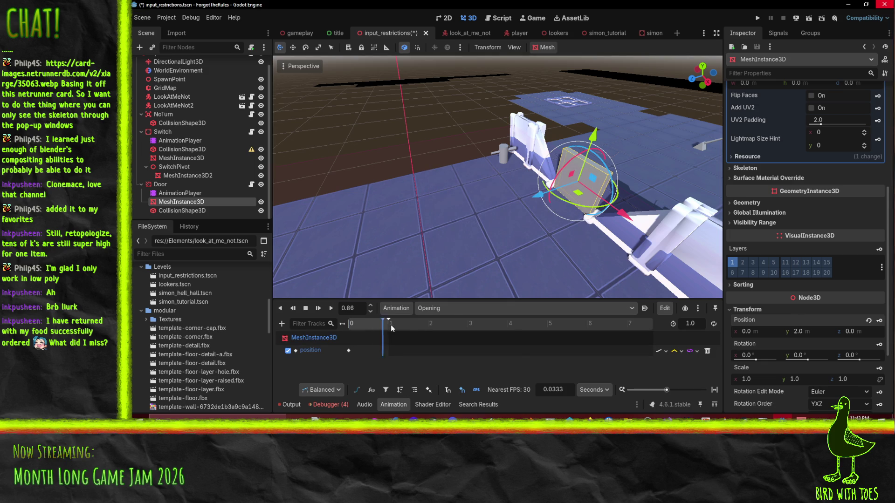
Step: At the 1.0 mark, lower the mesh to Y -2.0 and key its position
left_click(390, 325)
left_click_drag(593, 136, 593, 187)
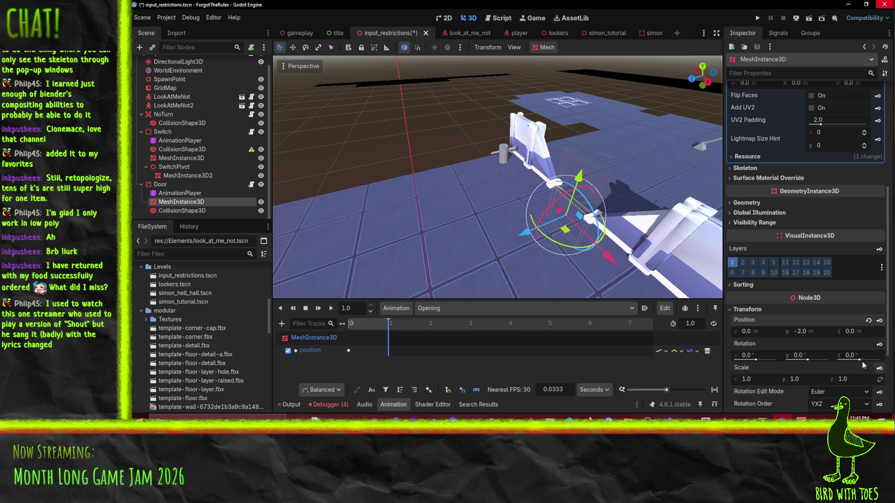
left_click(879, 321)
left_click(187, 212)
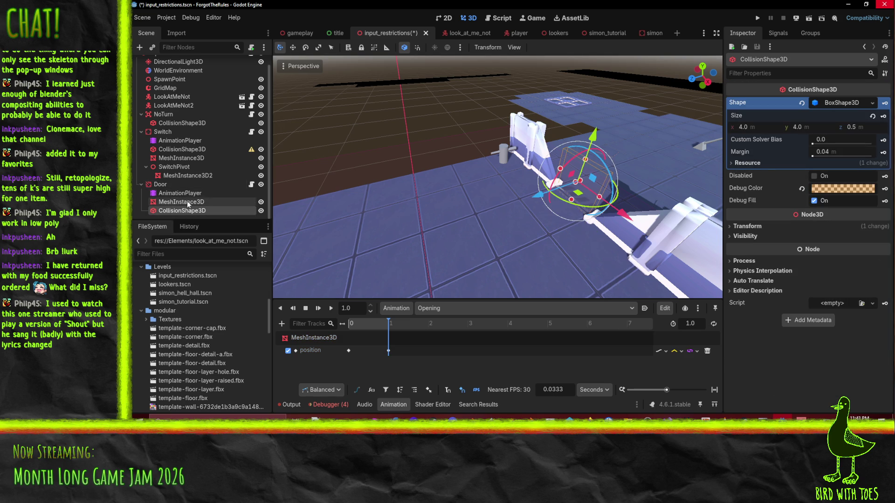
Step: Key the collision shape's Disabled flag on at 1.0 and off at 0.0
left_click(814, 177)
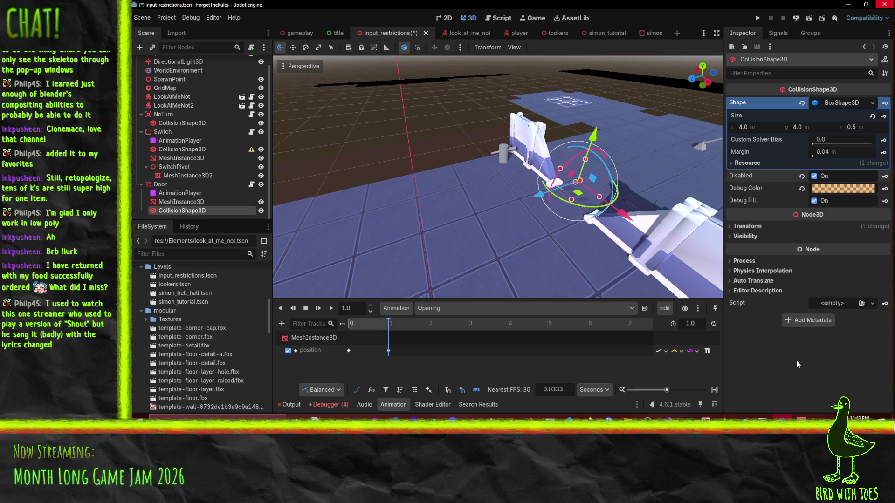
left_click(884, 177)
left_click(464, 241)
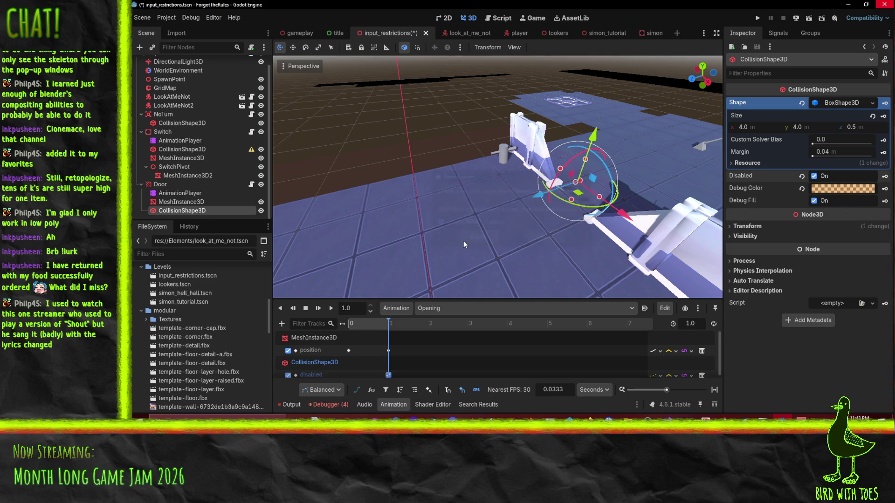
left_click(352, 325)
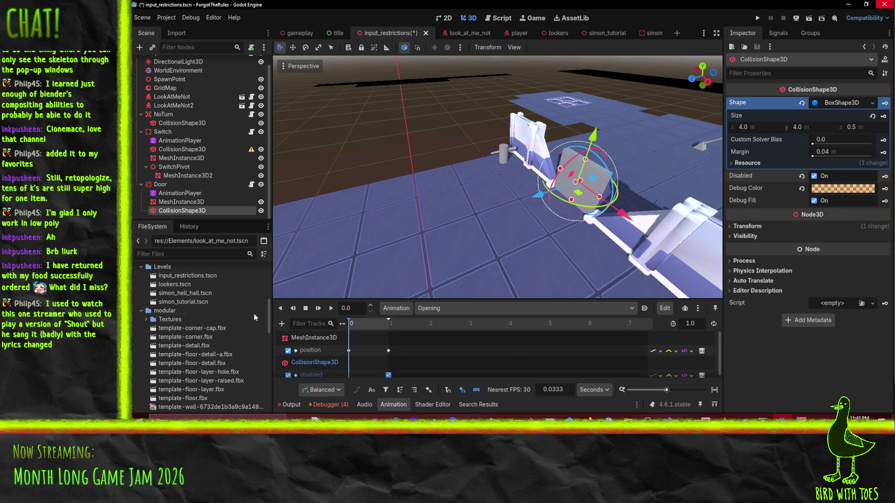
left_click(814, 177)
left_click(884, 177)
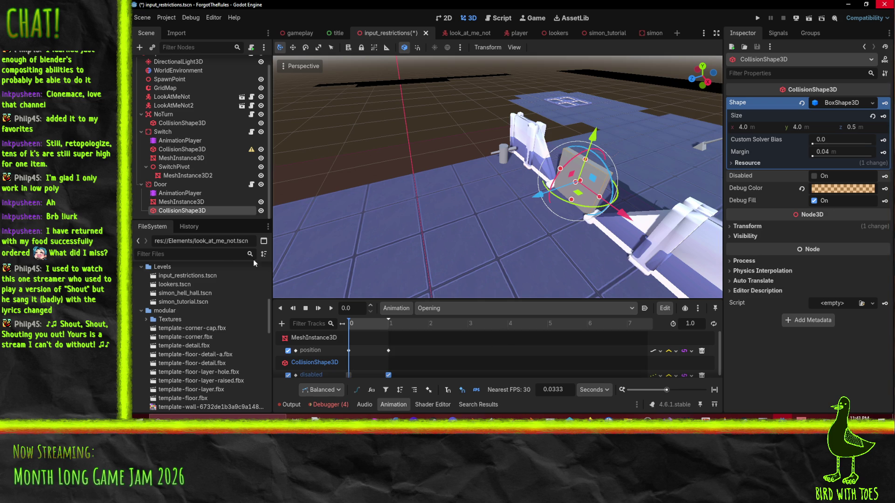
Step: Set RESET's Disabled key value to off and save the scene
left_click(438, 308)
left_click(447, 358)
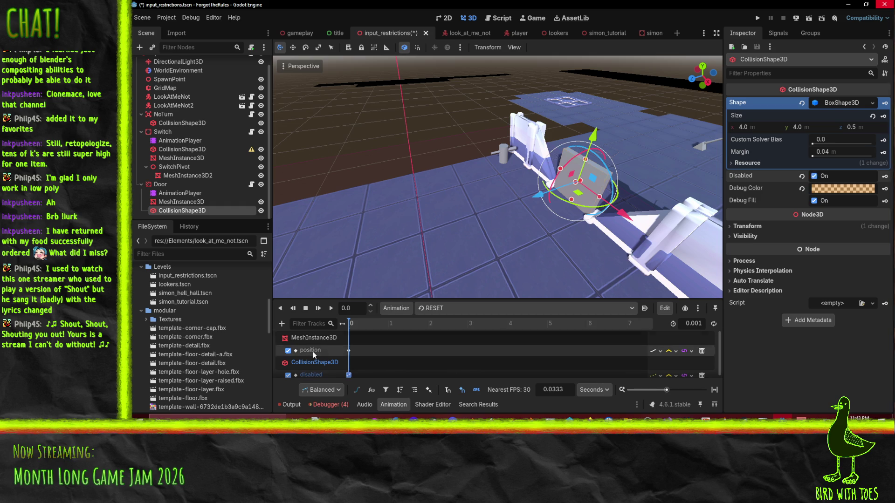
left_click(348, 374)
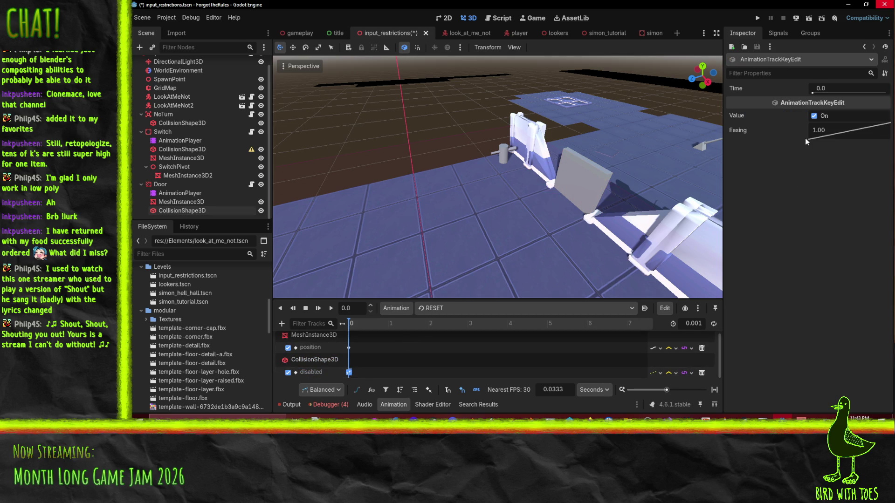
left_click(814, 116)
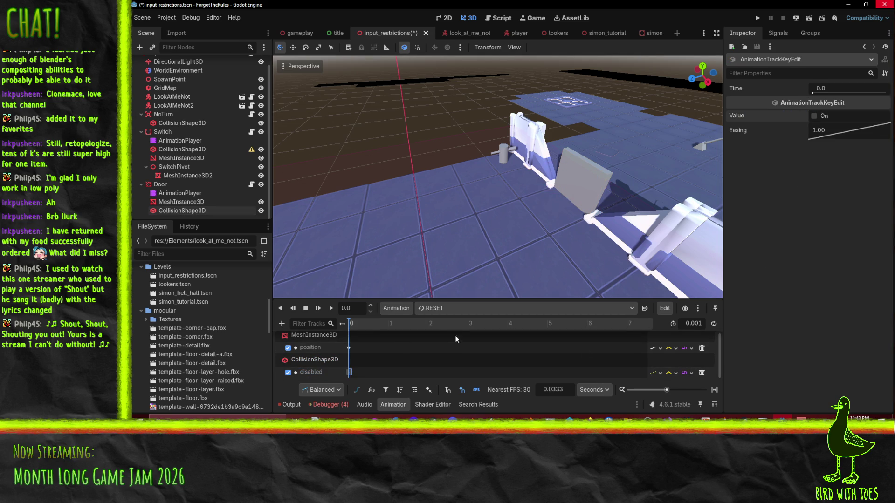
key("ctrl+s")
left_click(451, 307)
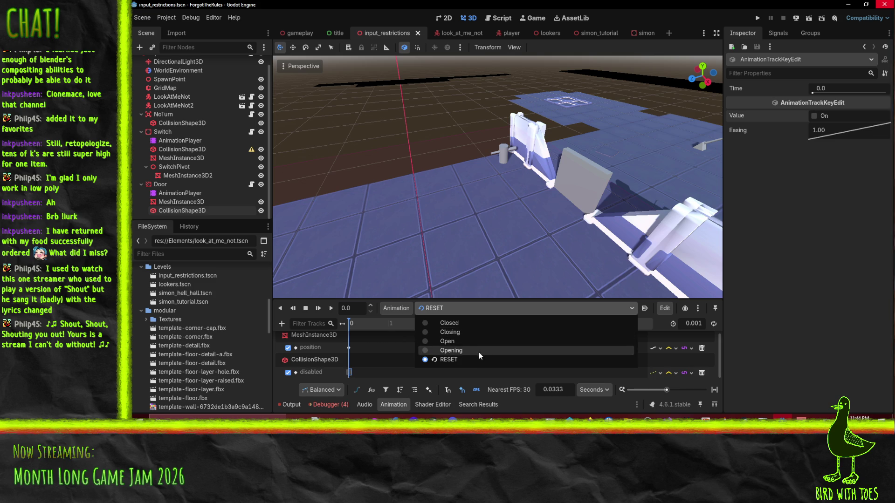
Step: Browse to the Open animation and back to Opening to review its two tracks
left_click(478, 353)
left_click(466, 308)
left_click(462, 342)
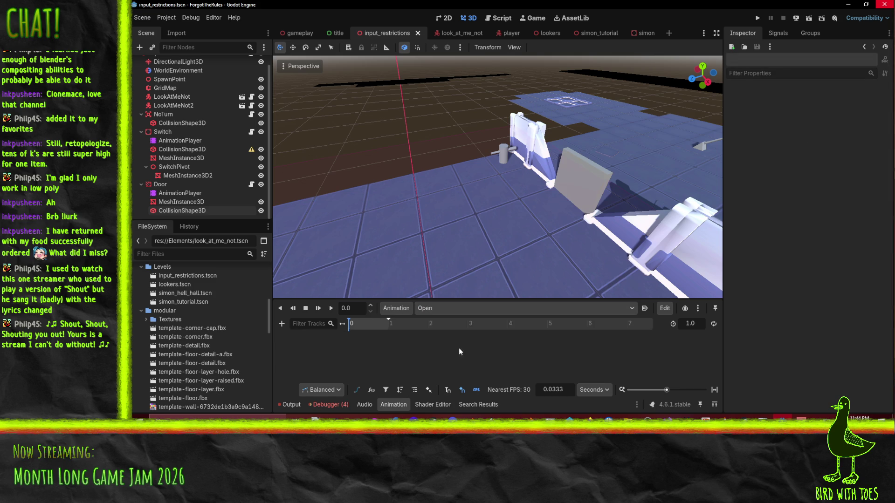
left_click(454, 309)
left_click(443, 353)
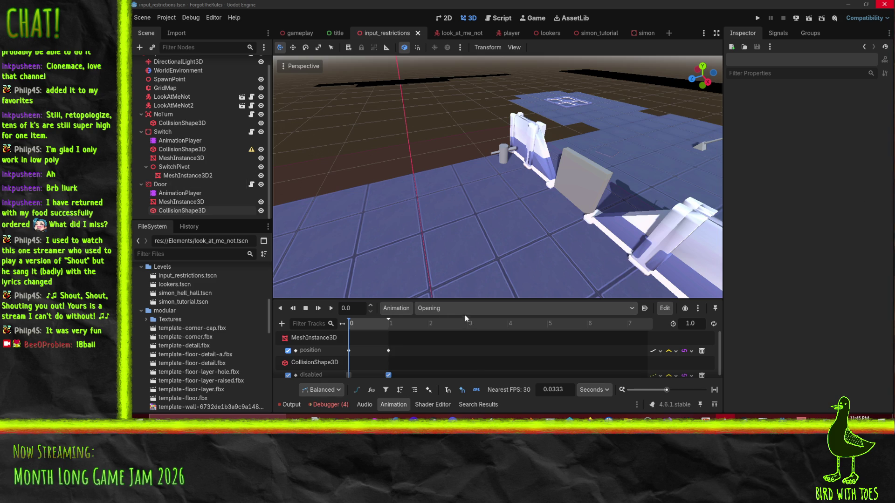
Step: Move Opening's Disabled key from 1.0 to 0.7667 and replay to check timing
left_click(331, 308)
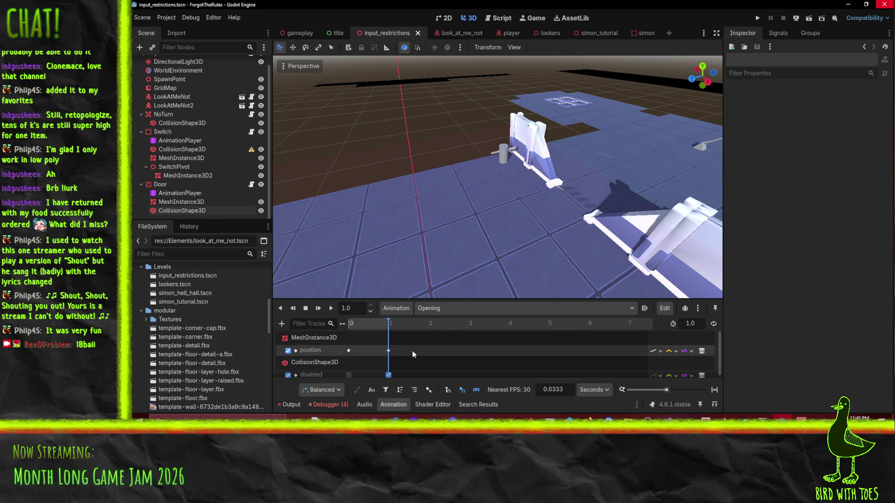
scroll(412, 350, "down", 1)
left_click_drag(373, 322, 380, 324)
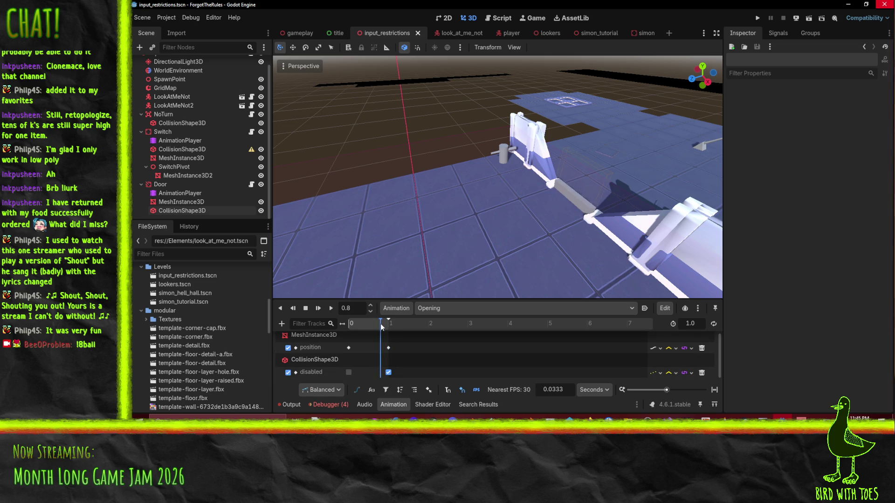
left_click_drag(389, 372, 378, 373)
left_click_drag(378, 323, 320, 320)
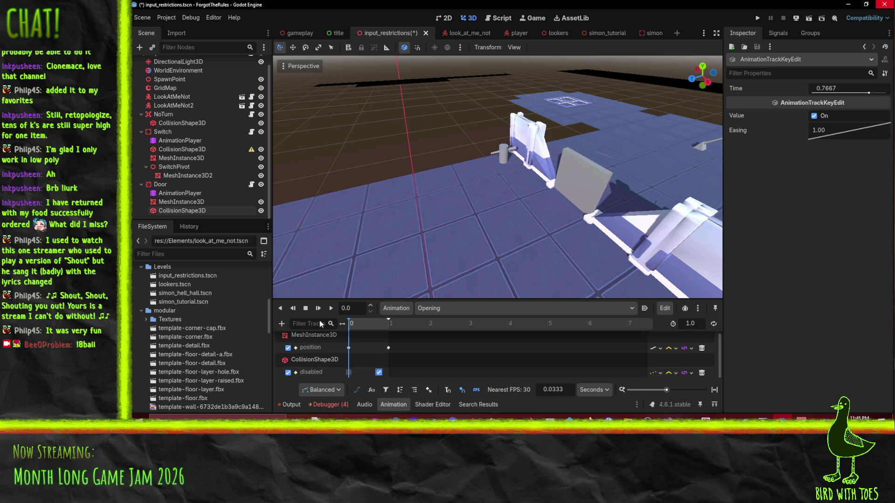
left_click(331, 312)
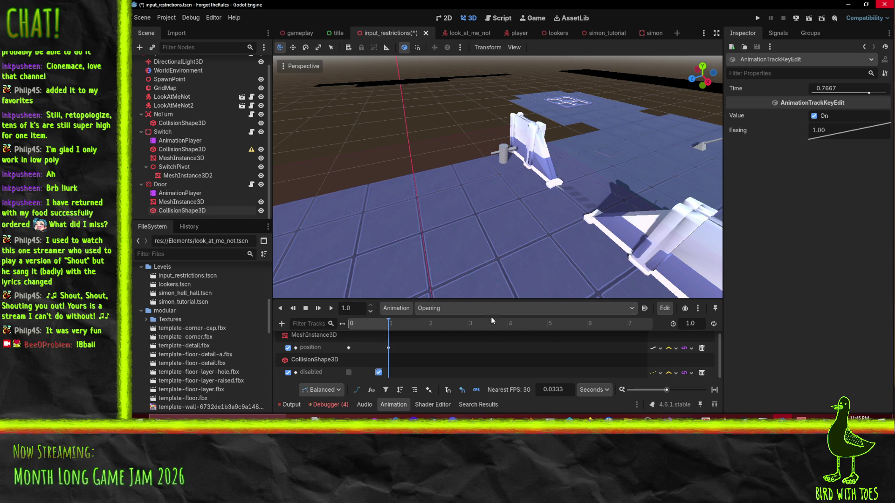
Step: Pick the Closed animation from the animation list
left_click(477, 308)
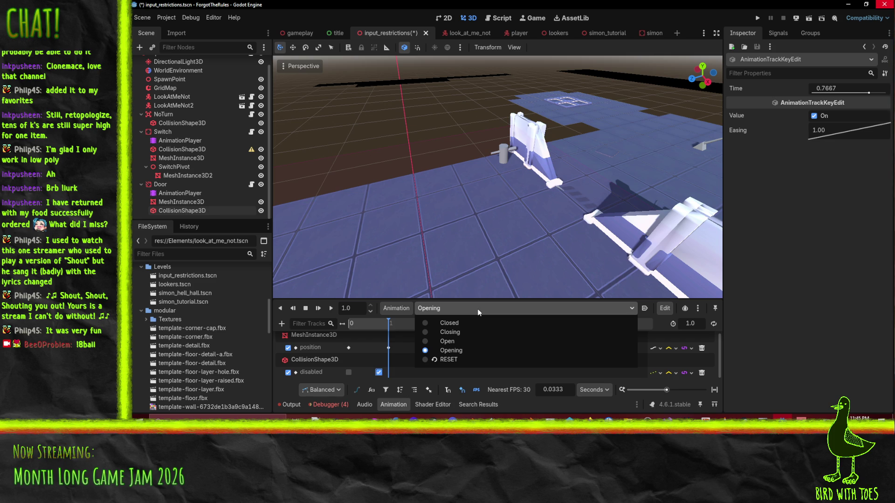
key("alt+Tab")
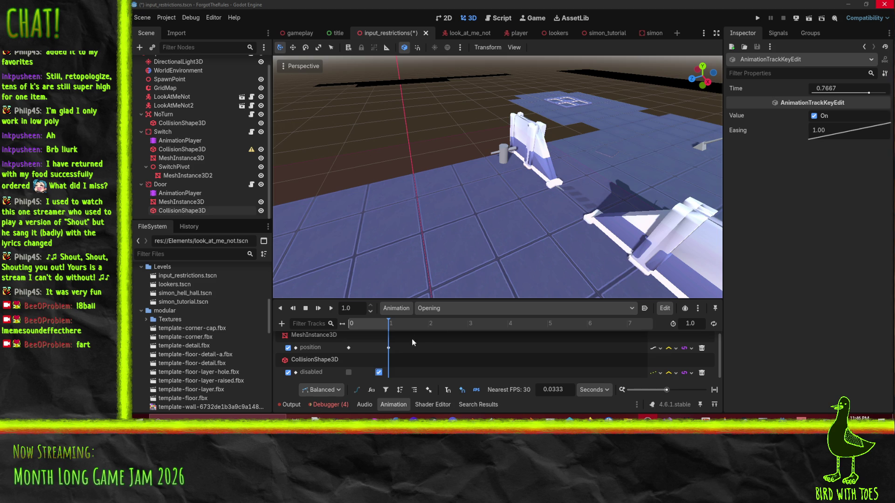
left_click(490, 308)
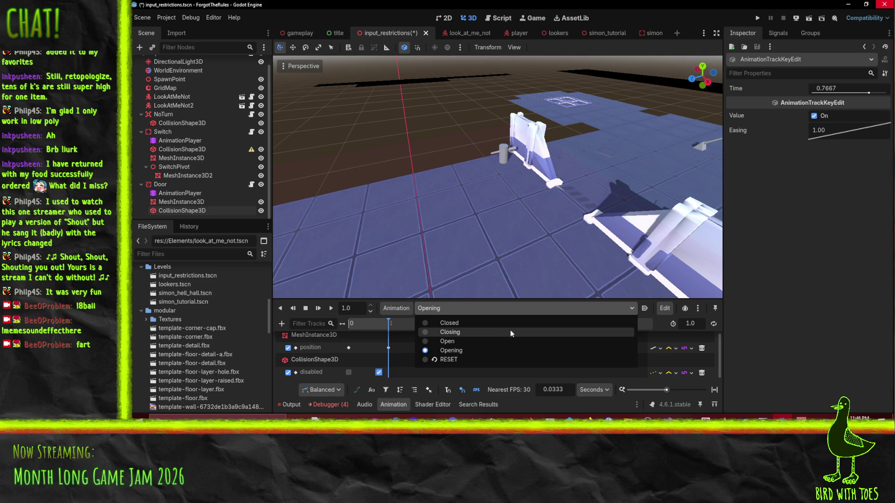
left_click(485, 322)
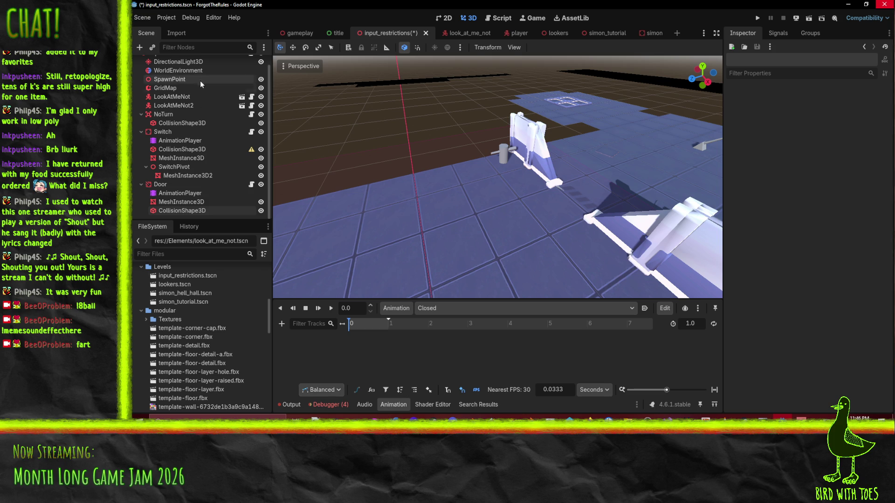
left_click(424, 306)
Step: In the Closed animation, key the collision shape's Disabled flag at 0.0
left_click(454, 350)
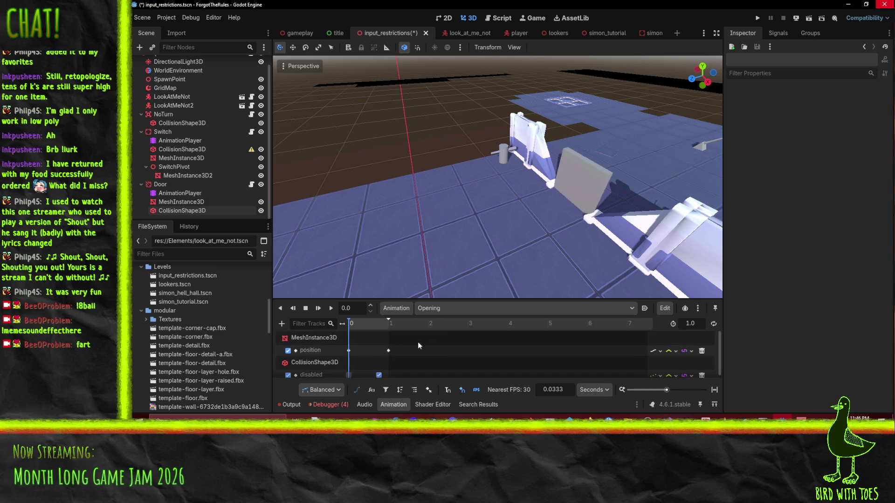
left_click(444, 314)
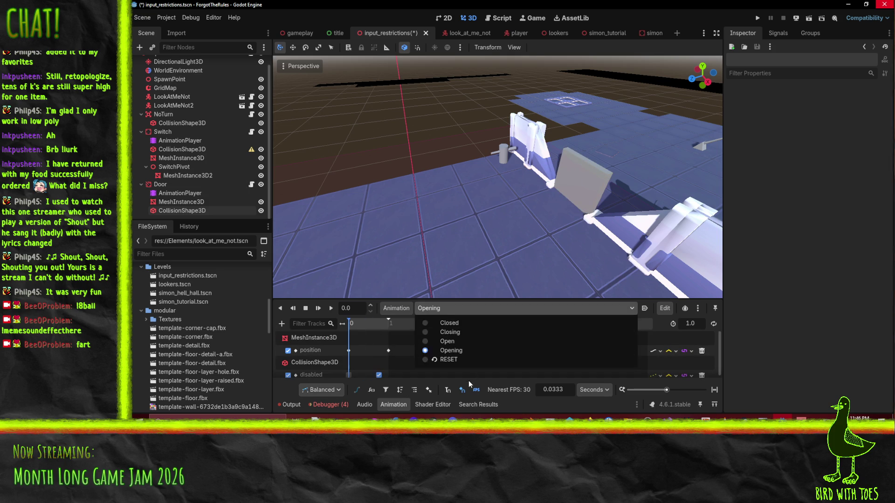
left_click(465, 331)
left_click(449, 313)
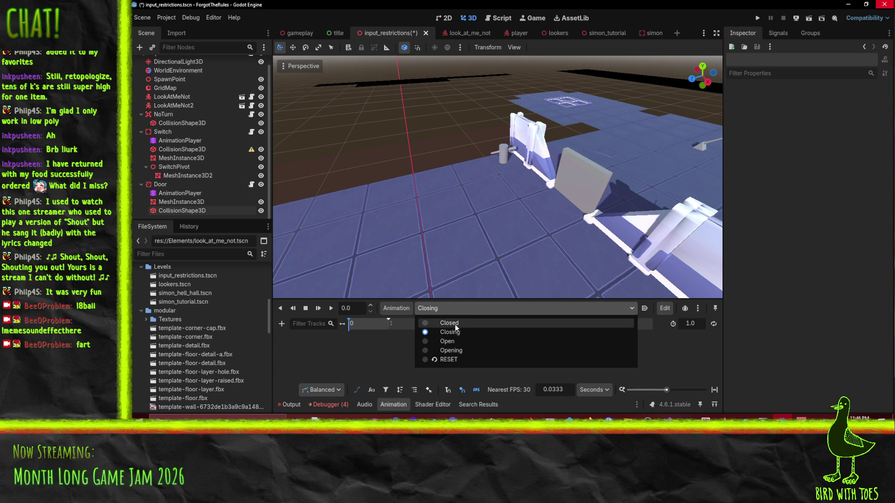
left_click(454, 323)
left_click(183, 211)
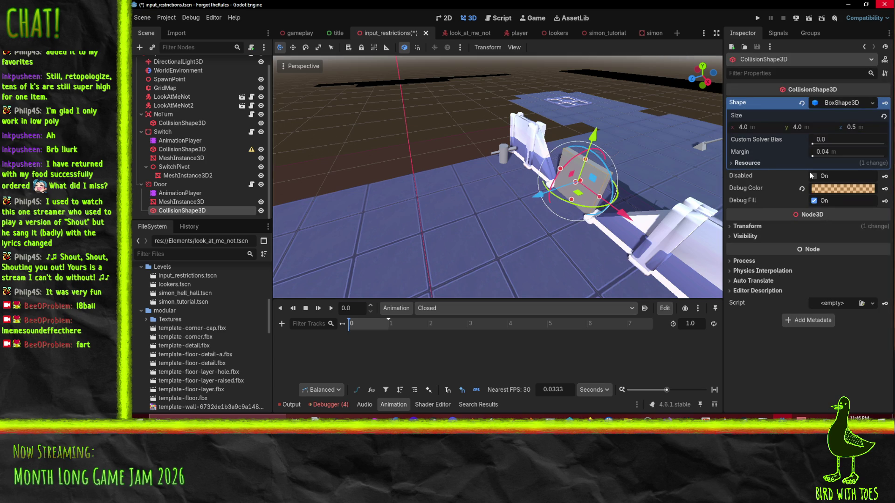
left_click(884, 178)
left_click(480, 239)
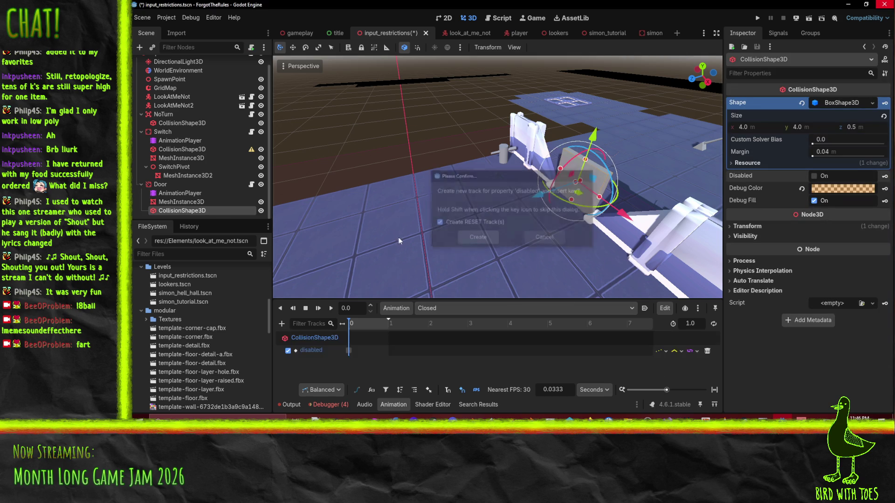
Step: Key the door mesh's Y 2.0 position at 0.0 in Closed
left_click(182, 202)
scroll(851, 196, "up", 5)
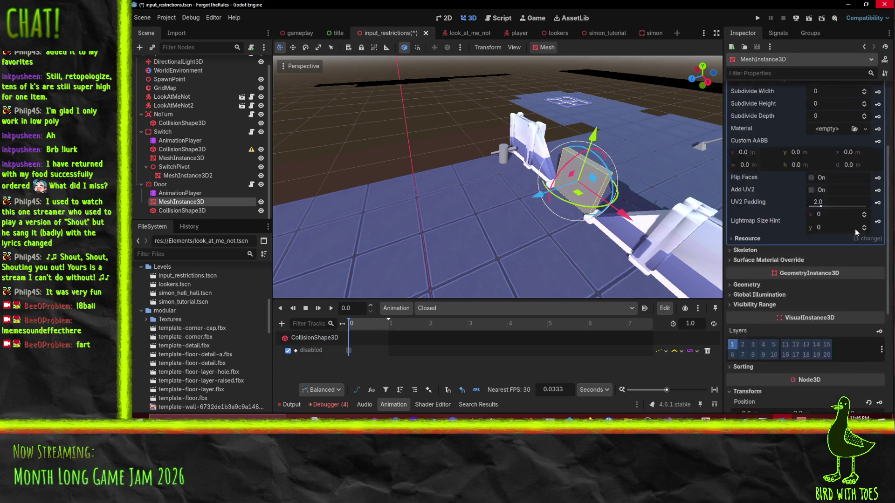
scroll(861, 239, "down", 6)
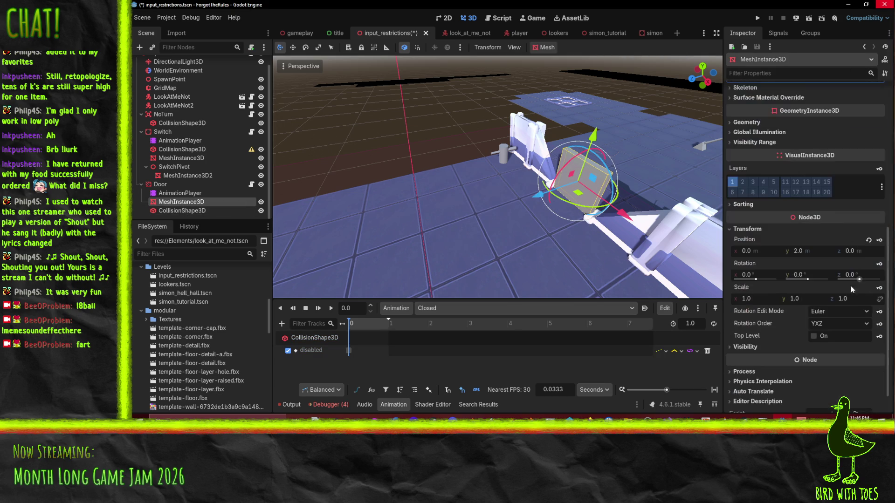
left_click(879, 240)
left_click(481, 239)
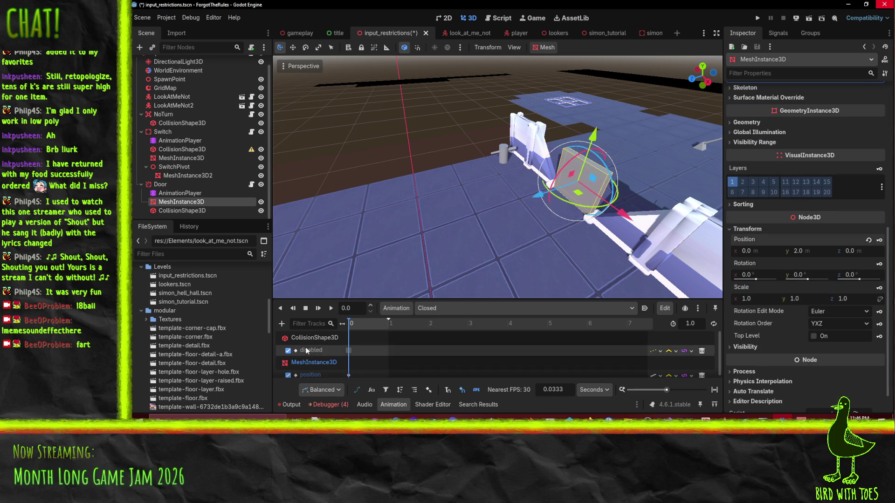
left_click(441, 307)
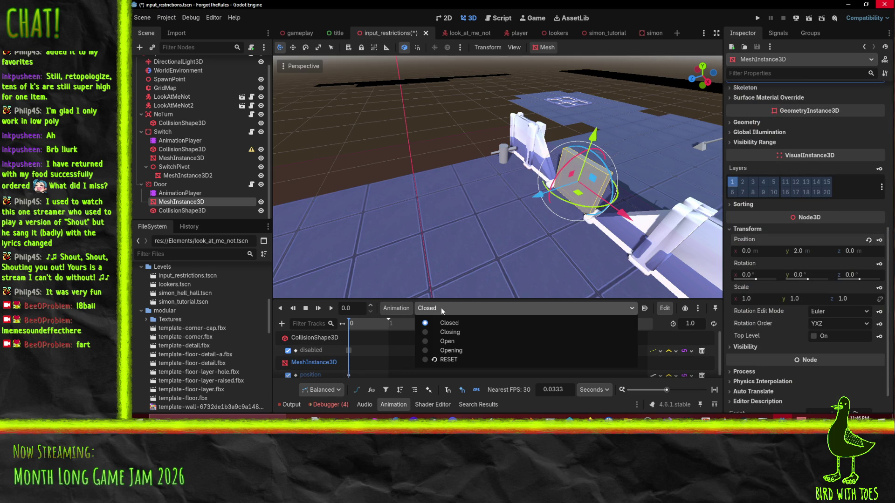
Step: In Closing, key the door mesh at Y -2.0 and the collision Disabled flag at 0
left_click(450, 331)
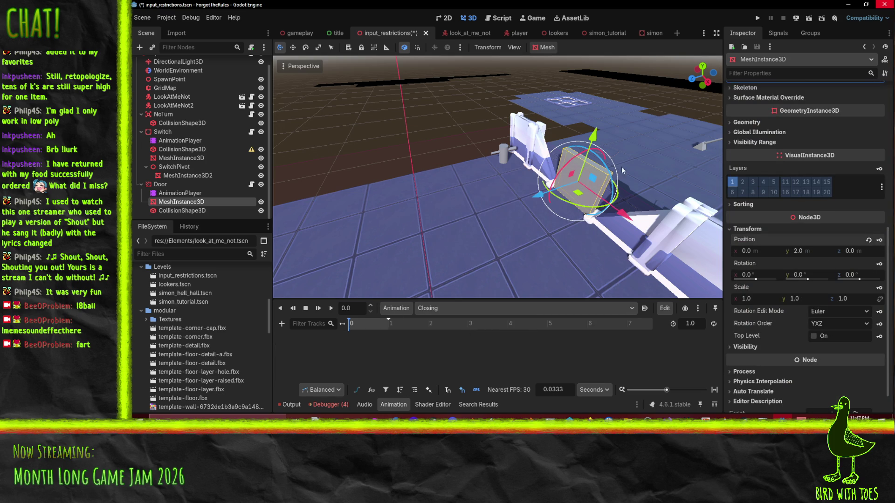
left_click_drag(595, 135, 600, 184)
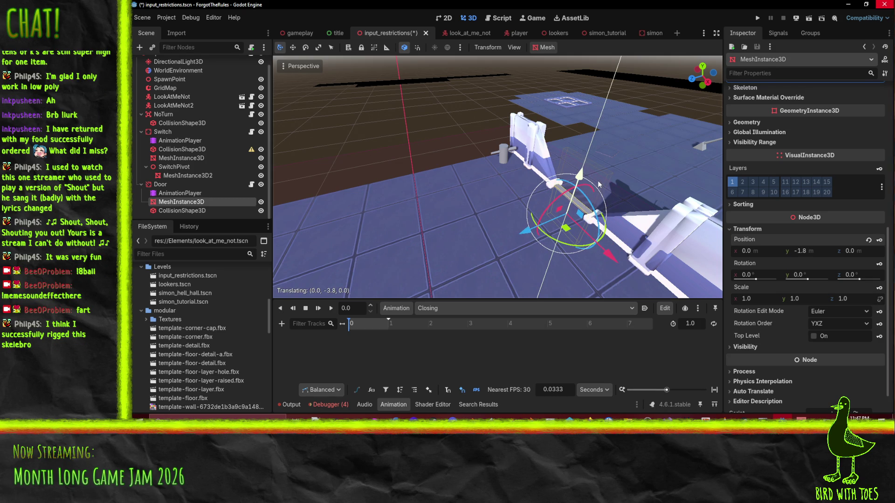
left_click_drag(600, 184, 599, 187)
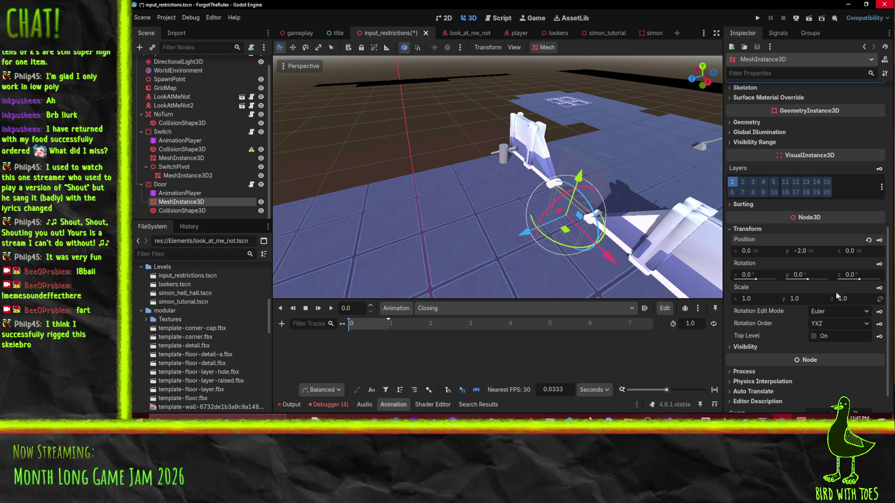
left_click(879, 240)
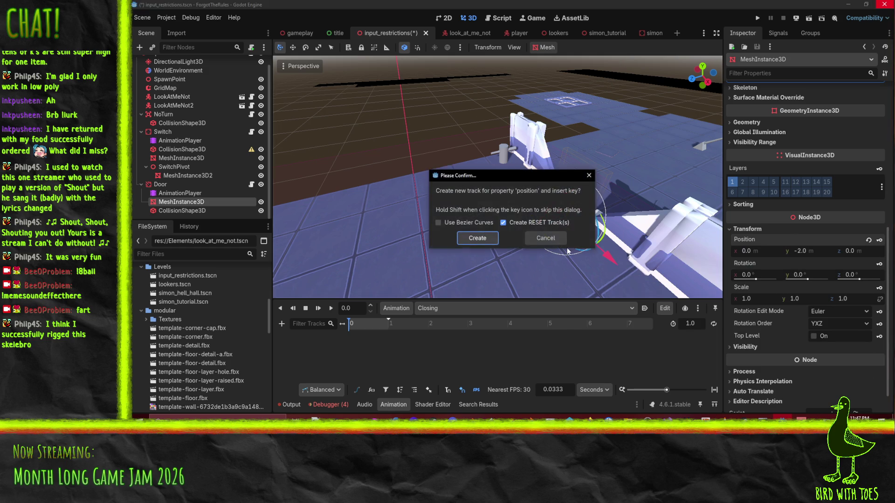
left_click(476, 238)
left_click(192, 212)
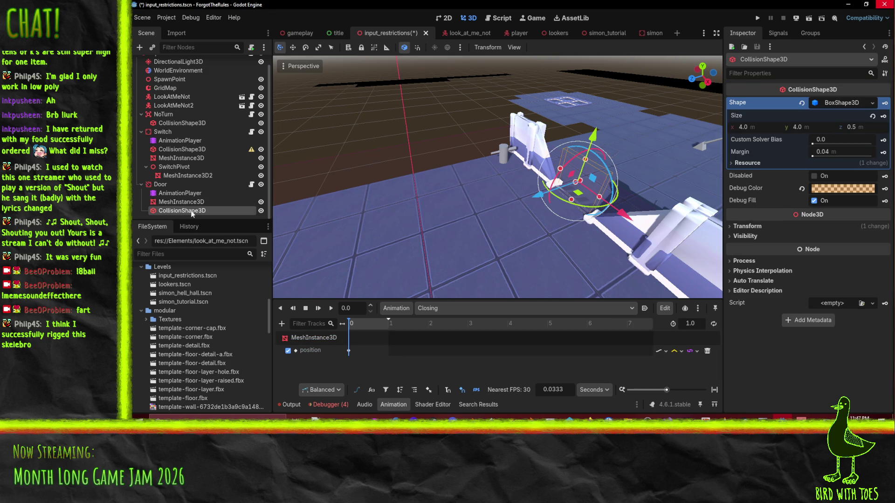
left_click(884, 176)
left_click(475, 238)
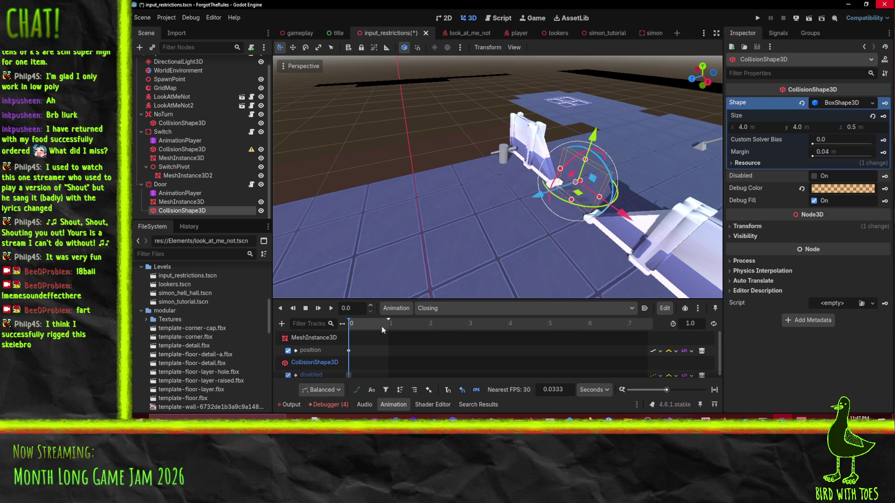
Step: Set Closing's length to 0.25 s and key the mesh raised to Y 2.0 there
left_click_drag(362, 324, 362, 324)
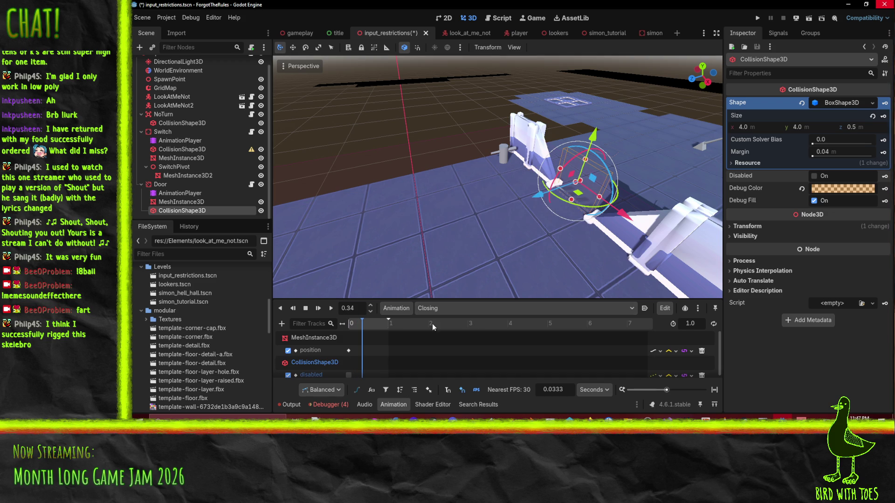
left_click(690, 324)
type("0.25")
key("Return")
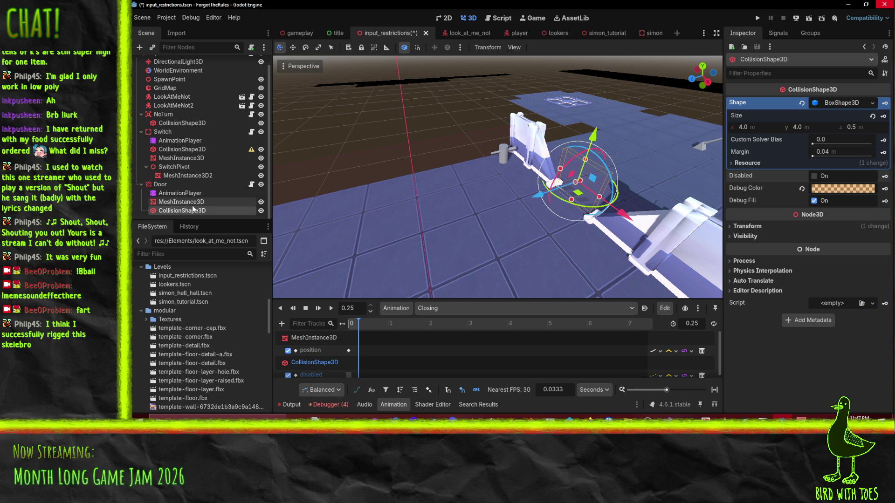
left_click(181, 201)
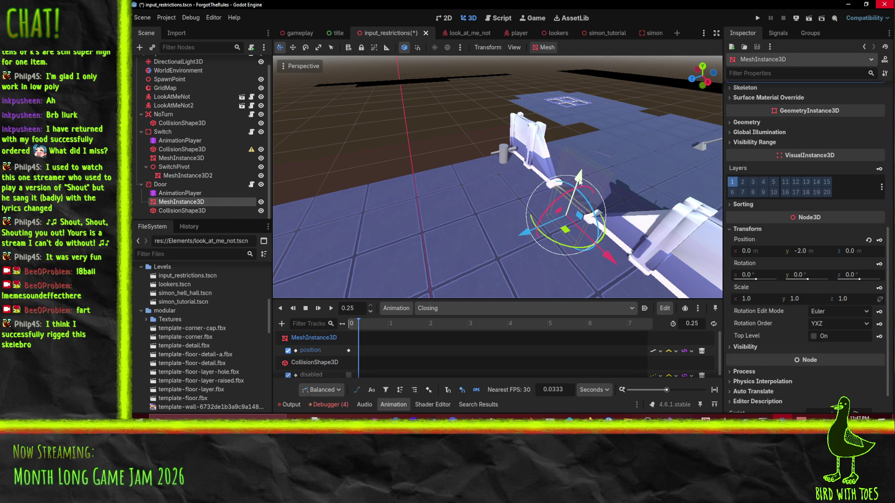
left_click_drag(575, 183, 592, 135)
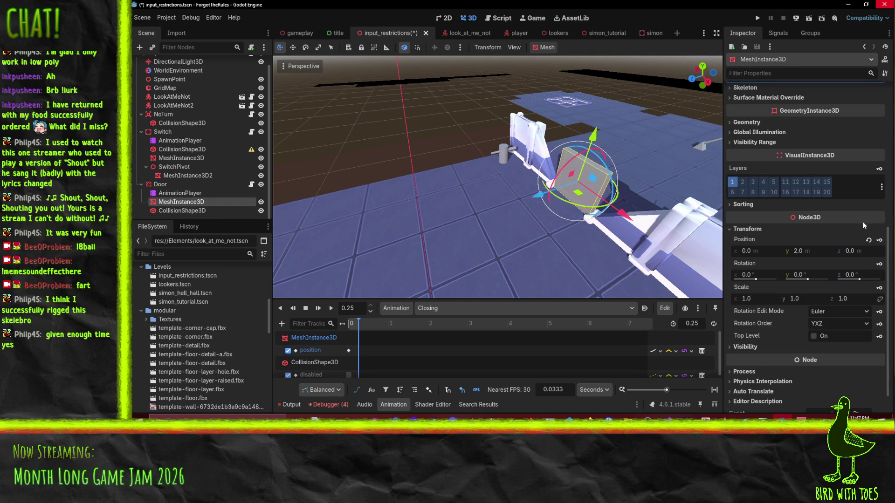
left_click(879, 240)
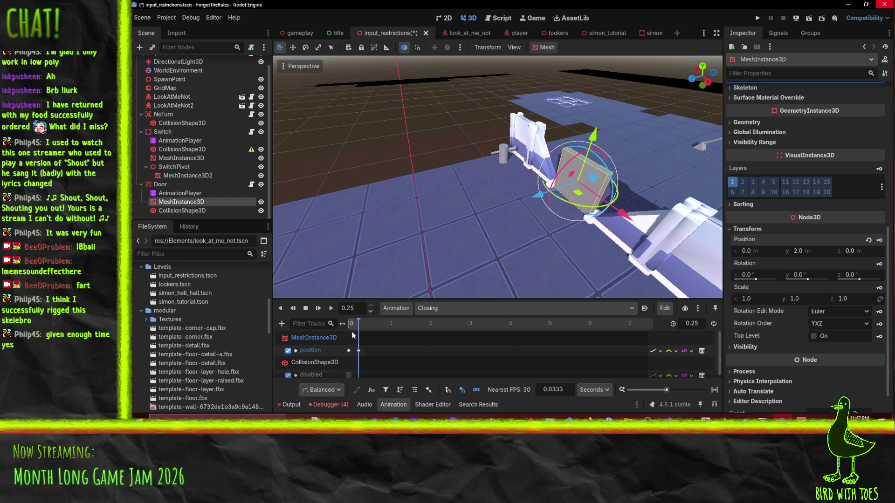
Step: Play Closing and set the position track's interpolation to Linear
left_click(331, 309)
left_click(331, 308)
left_click(657, 351)
left_click(672, 382)
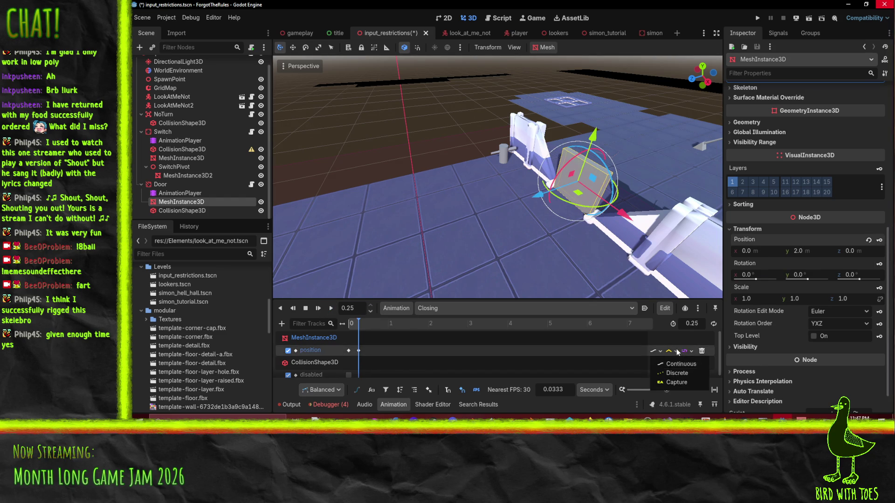
left_click(675, 351)
left_click(684, 372)
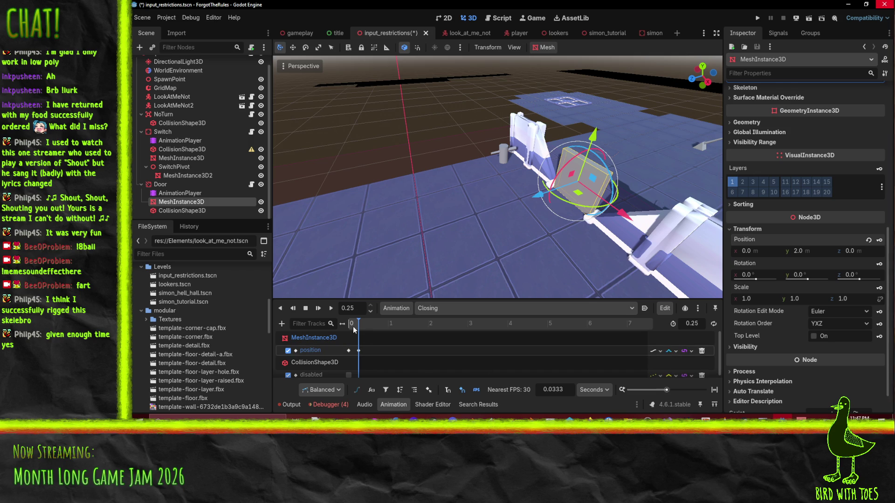
right_click(359, 325)
left_click(352, 324)
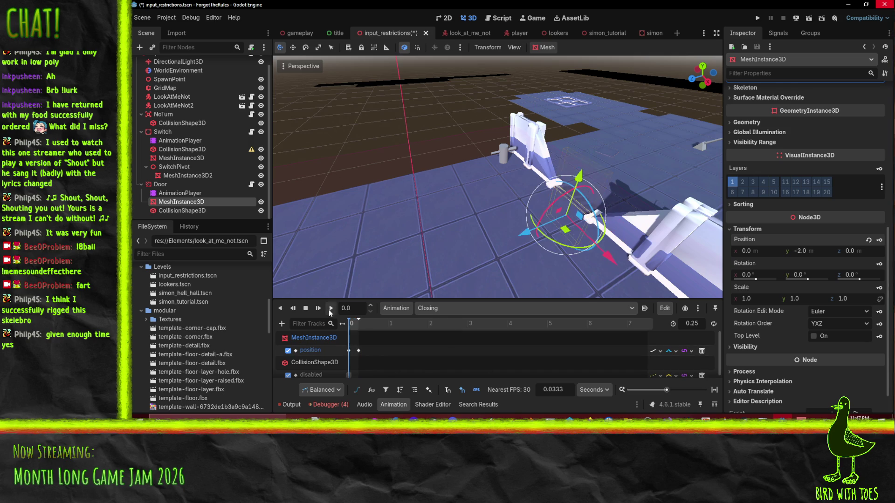
Step: Preview the Closing animation, scrub Opening to its 1.0 s end, then return to Open
left_click(331, 308)
left_click(331, 308)
left_click(331, 308)
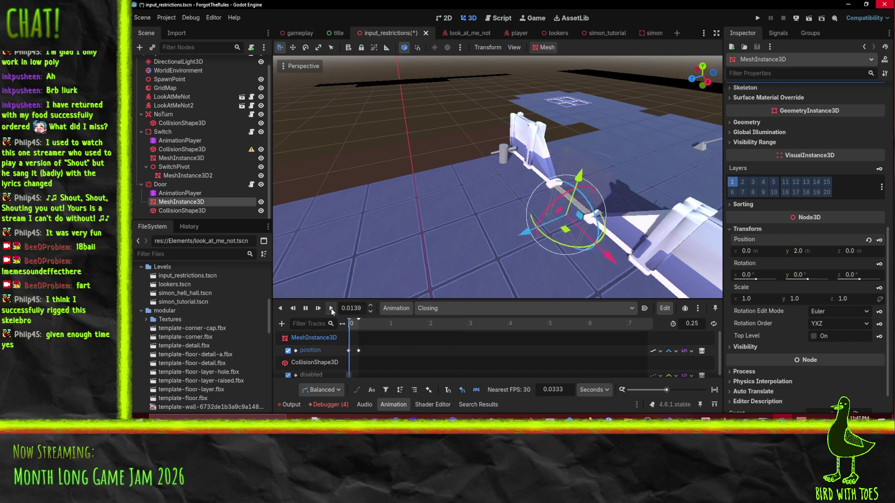
left_click(472, 308)
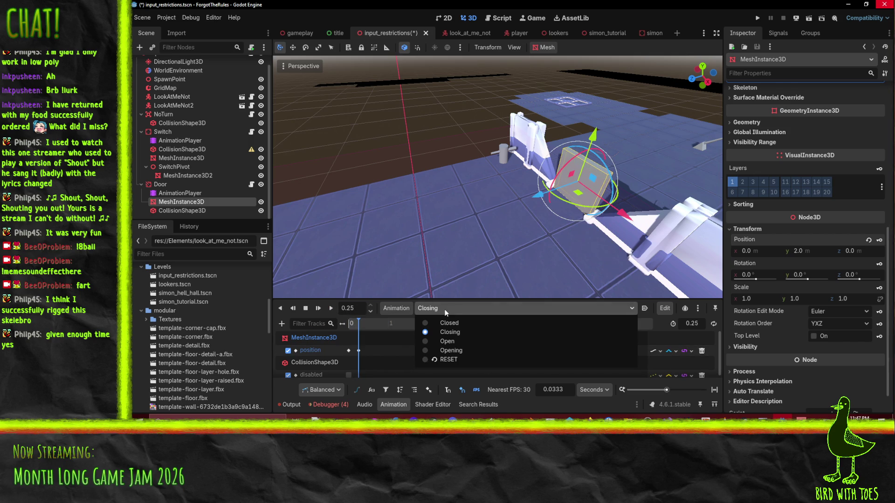
left_click(472, 342)
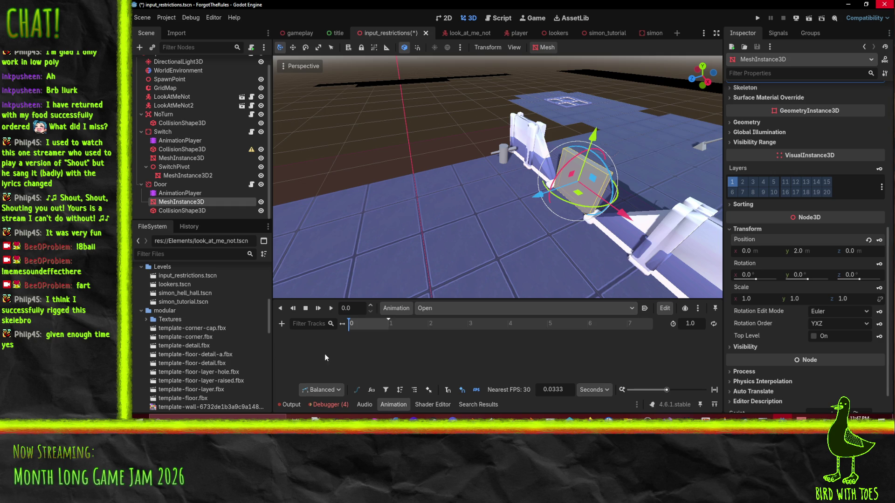
left_click(425, 308)
left_click(462, 350)
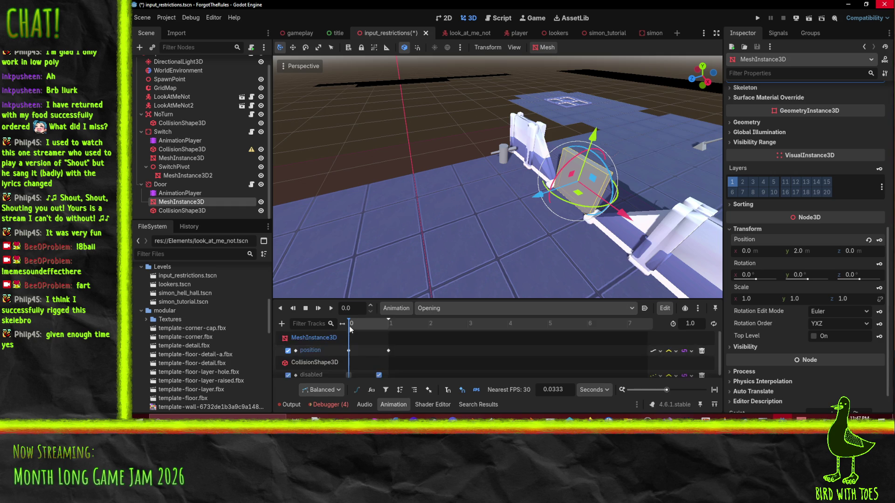
left_click_drag(348, 326, 396, 330)
left_click(456, 311)
left_click(458, 341)
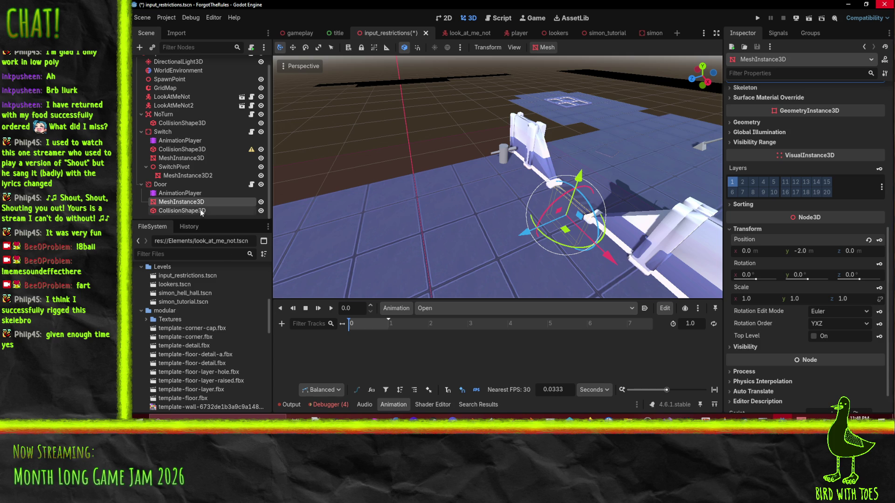
Step: Key the door mesh position at Y -2.0 and the collision shape's disabled flag in Open
left_click(880, 241)
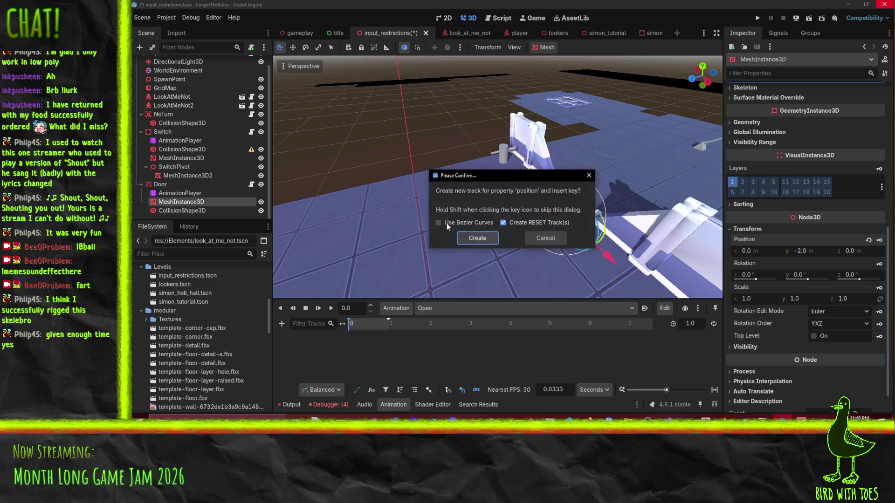
left_click(473, 238)
left_click(212, 212)
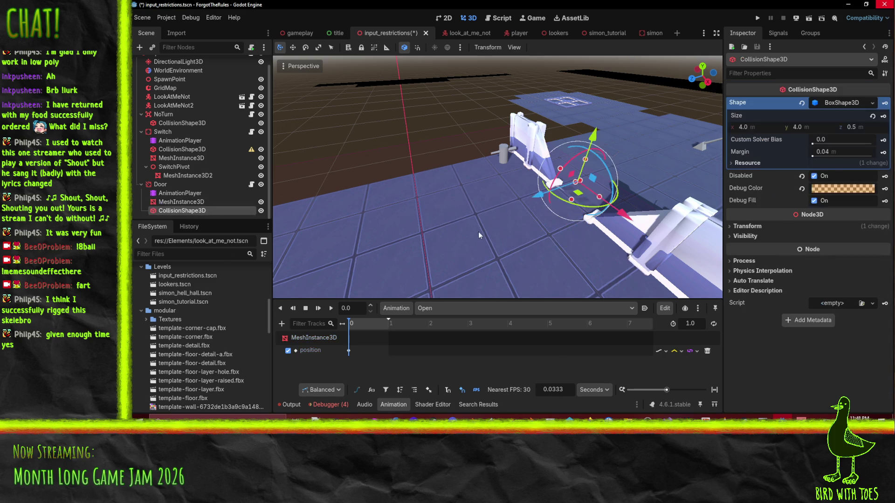
left_click(885, 177)
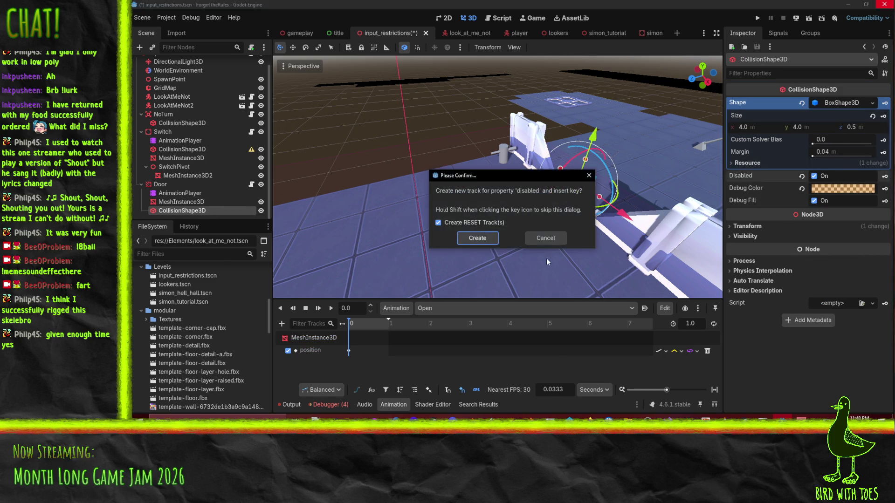
left_click(478, 238)
Step: Play the Opening and Open animations to check them
left_click(444, 308)
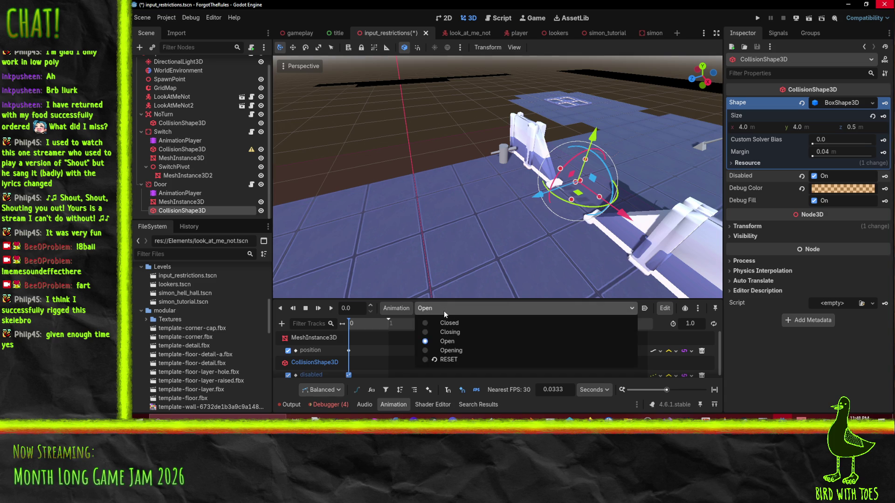
left_click(460, 350)
key("shift+d")
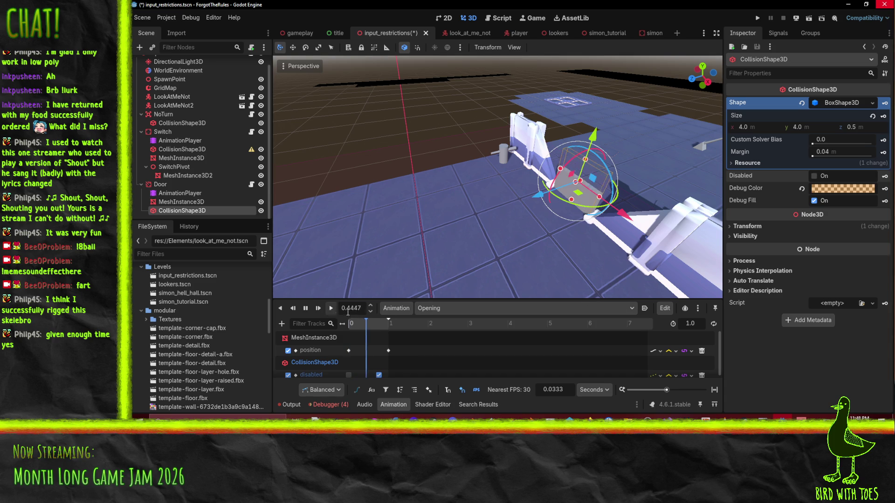
left_click(441, 317)
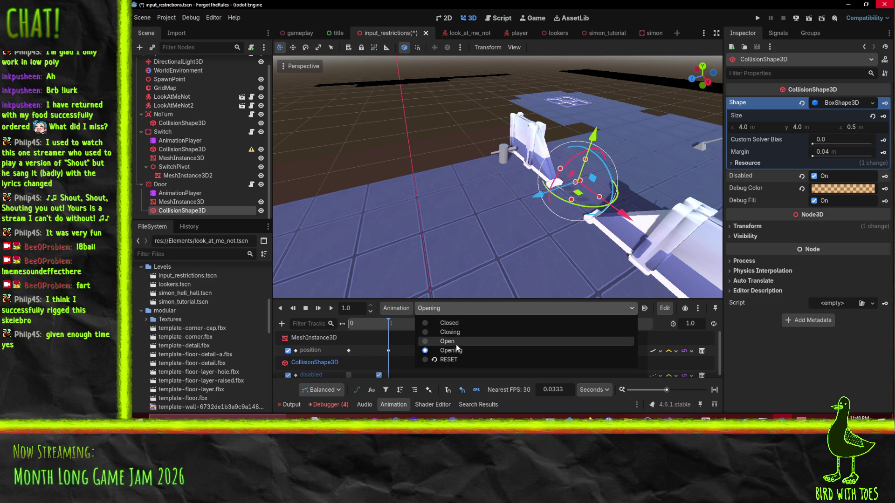
left_click(458, 349)
left_click(332, 309)
Step: Play the Closing and Closed animations, then save the input_restrictions scene
left_click(441, 310)
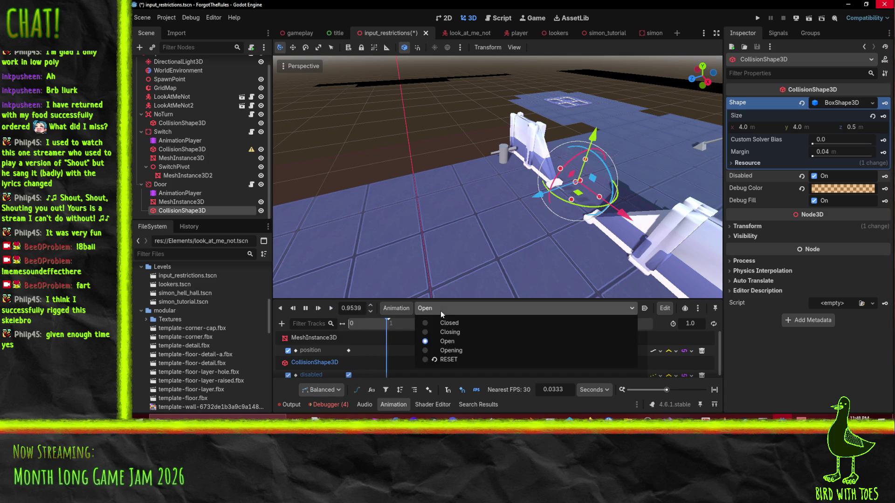
left_click(441, 331)
left_click(332, 307)
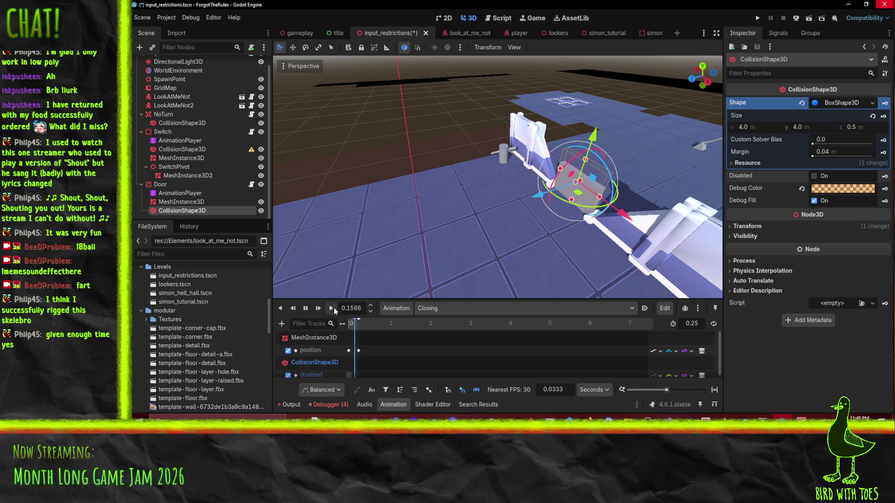
left_click(443, 309)
left_click(426, 319)
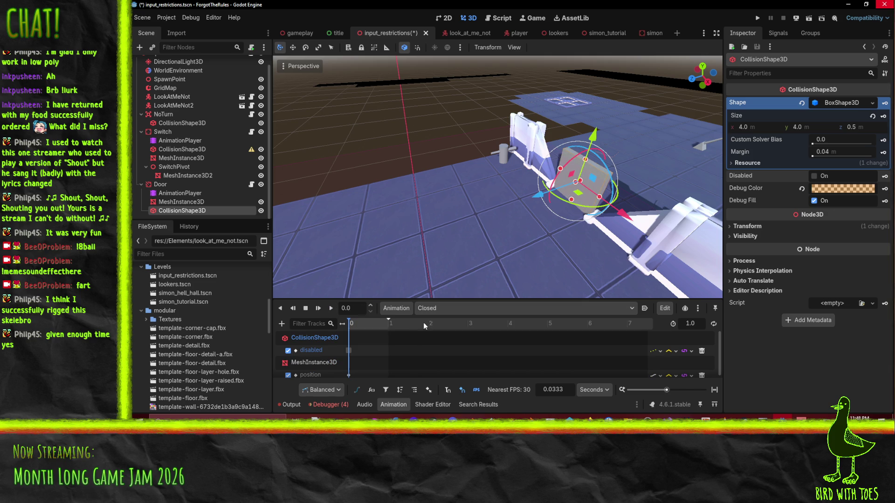
left_click(330, 309)
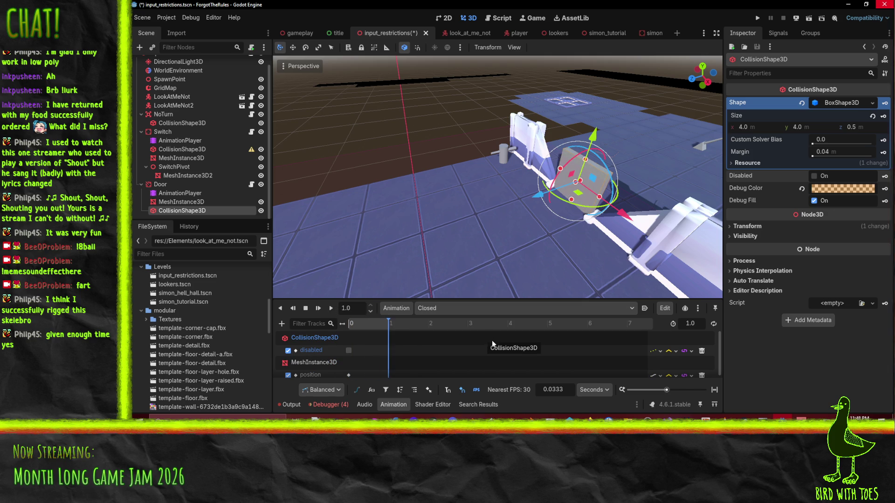
key("ctrl+s")
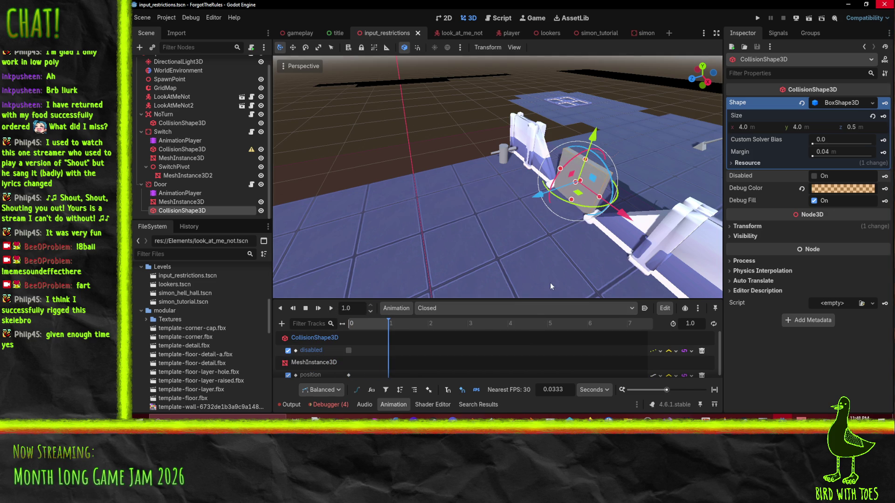
Step: Orbit and zoom around the collision shape and inspect the Door node's properties
mouse_move(606, 223)
left_mouse_down()
mouse_move(644, 195)
mouse_move(620, 197)
mouse_move(644, 205)
mouse_move(641, 237)
mouse_move(452, 222)
mouse_move(546, 194)
mouse_move(368, 194)
mouse_move(487, 198)
mouse_move(387, 214)
mouse_move(433, 214)
left_mouse_up()
scroll(493, 203, "up", 2)
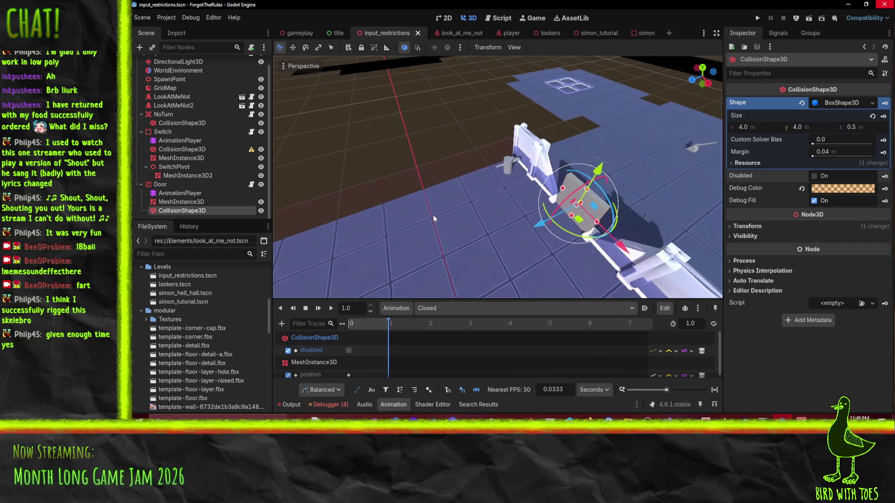
left_click(166, 185)
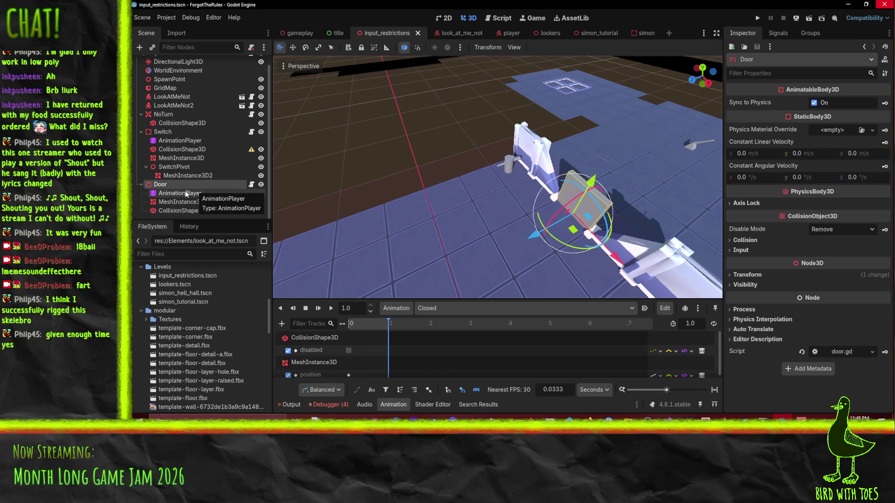
Step: Save the Switch branch as Switch.tscn in the res://Elements folder
left_click(164, 133)
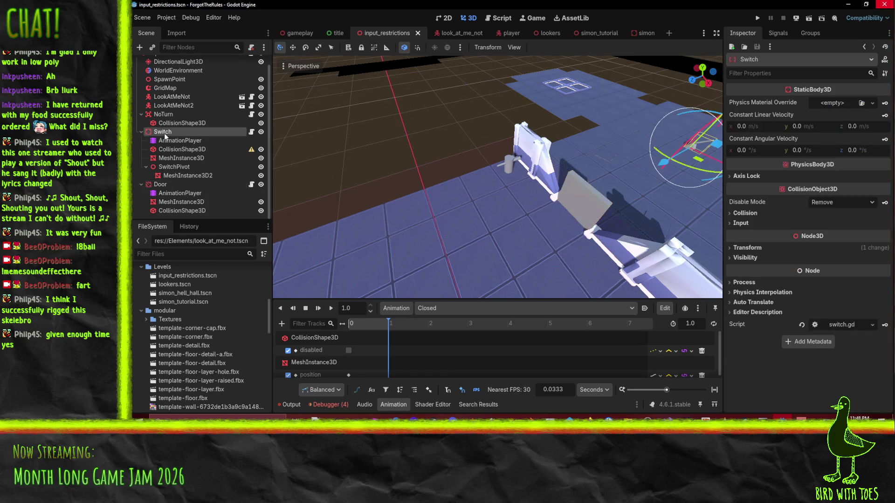
right_click(164, 133)
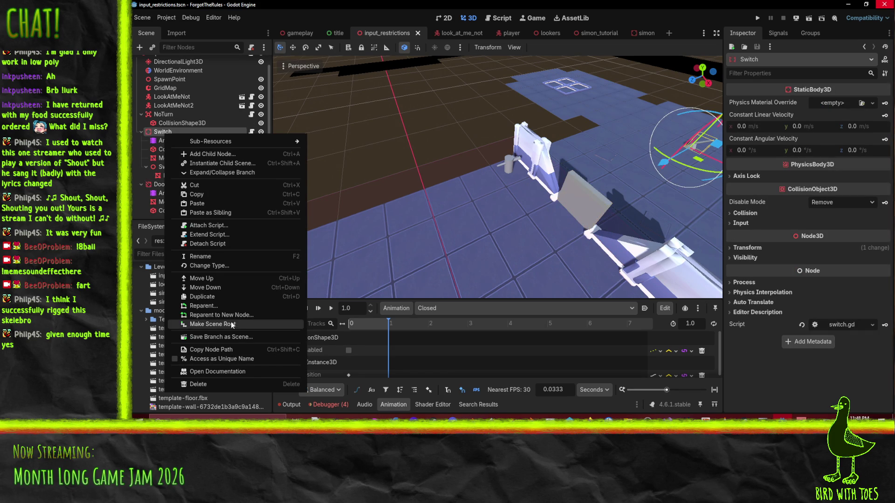
left_click(236, 334)
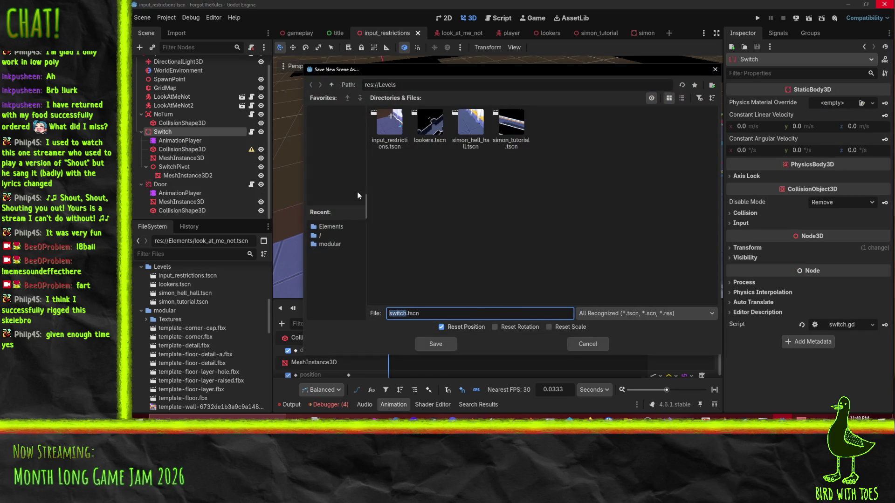
left_click(332, 84)
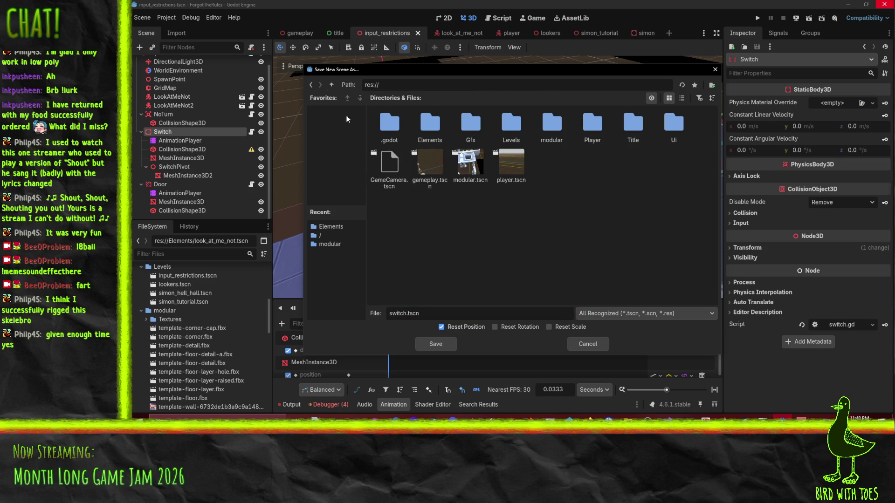
double_click(424, 140)
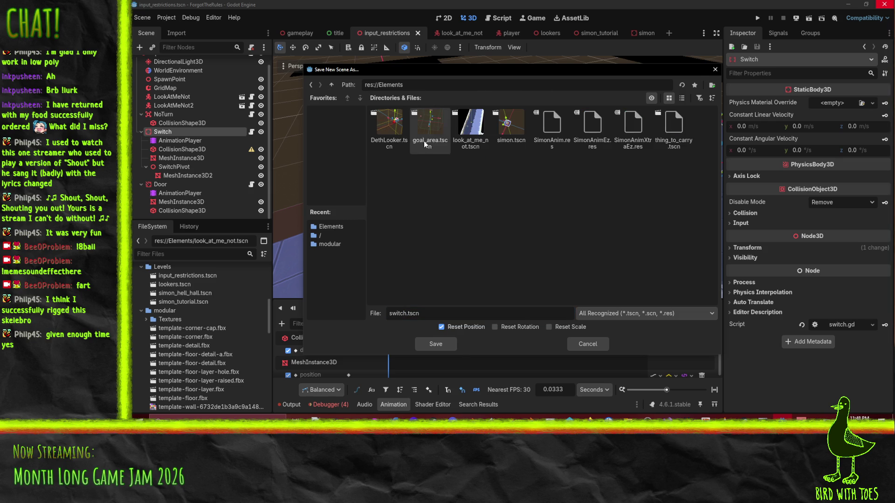
double_click(407, 319)
type("Switch")
left_click(434, 345)
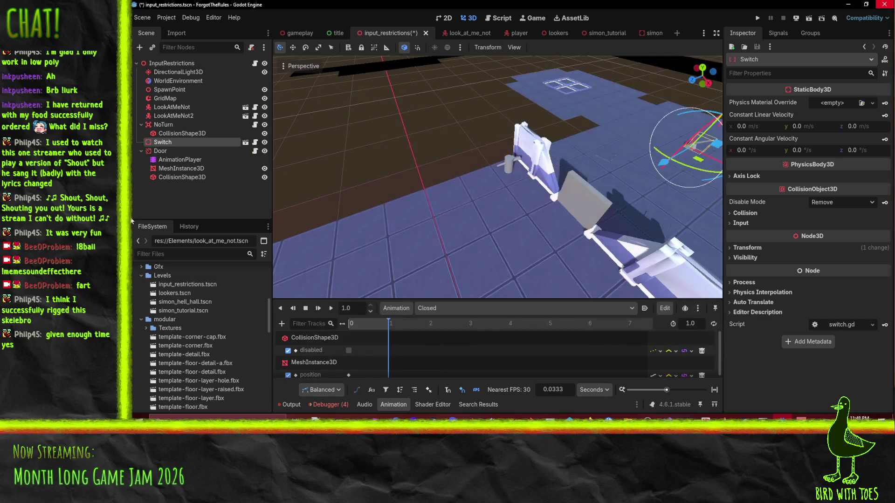
right_click(175, 150)
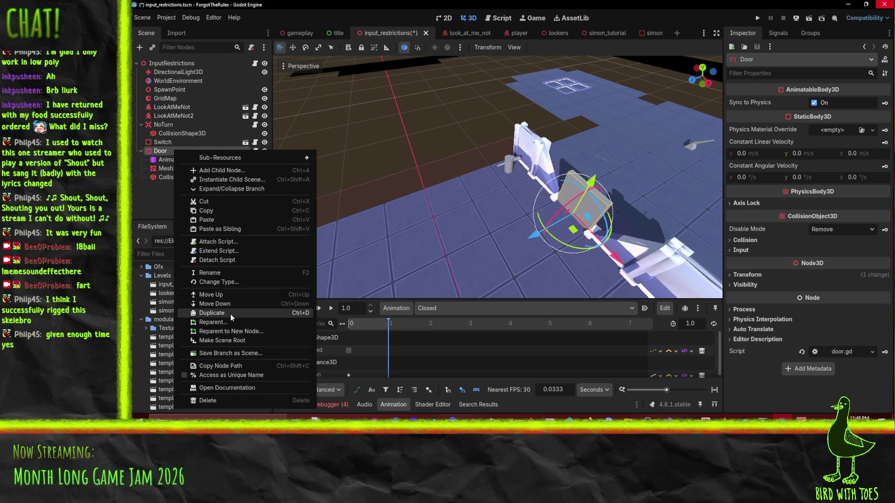
Step: Save the Door branch as door.tscn in res://Elements, then save the level scene
left_click(237, 355)
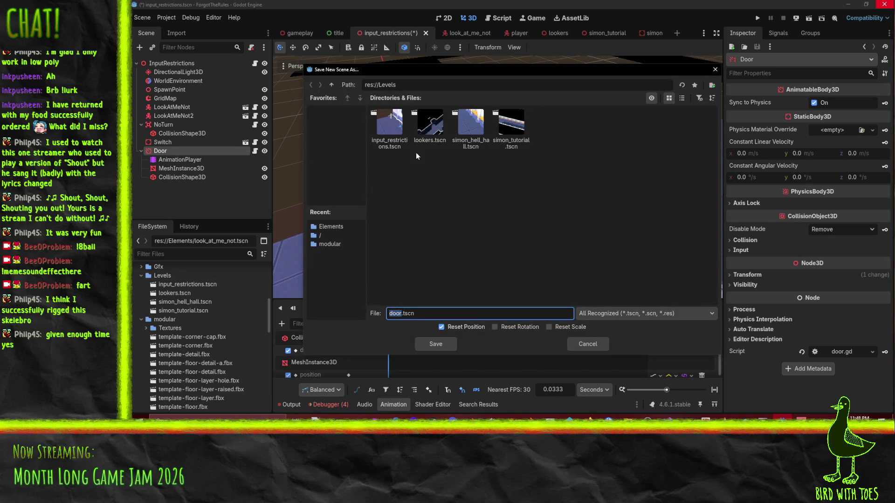
left_click(331, 84)
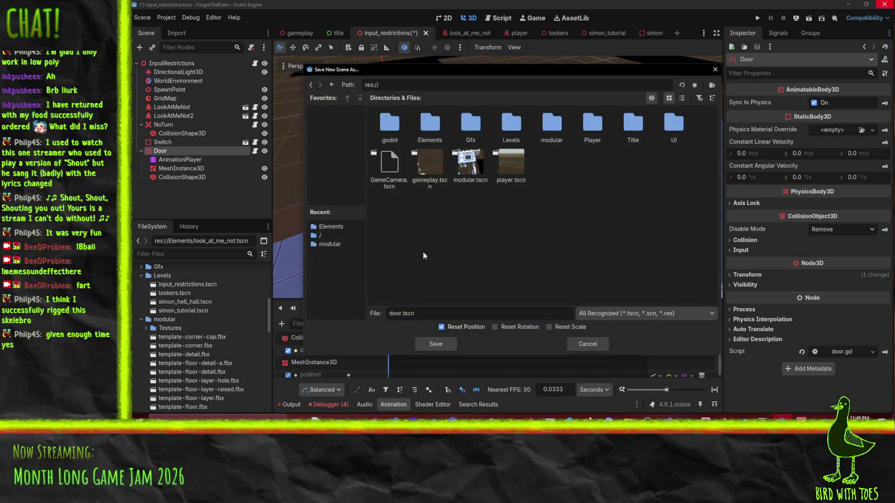
double_click(424, 122)
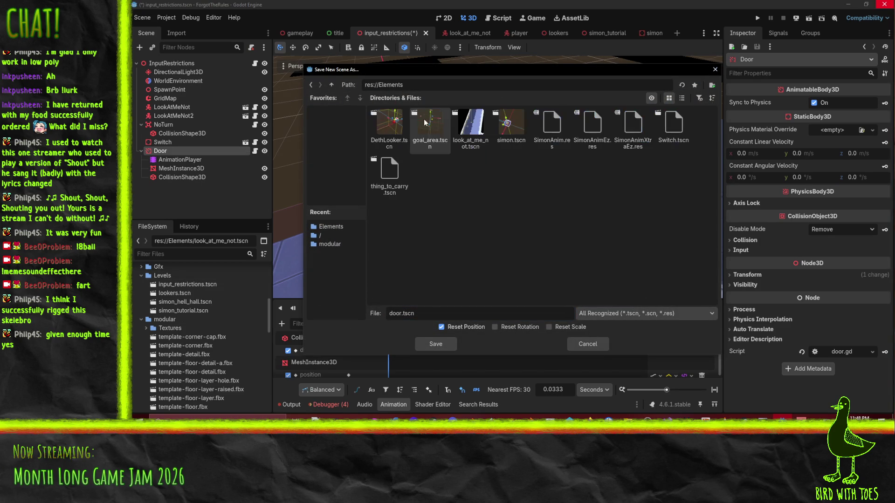
left_click(435, 344)
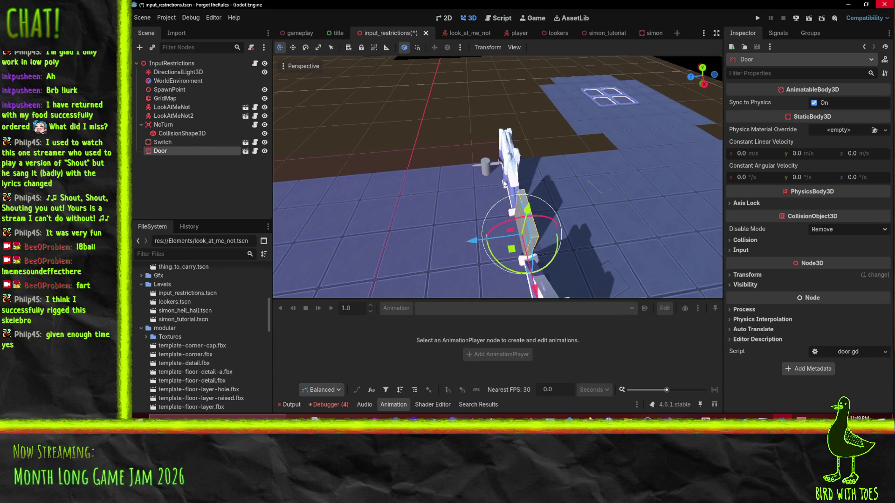
key("ctrl+s")
left_click(499, 17)
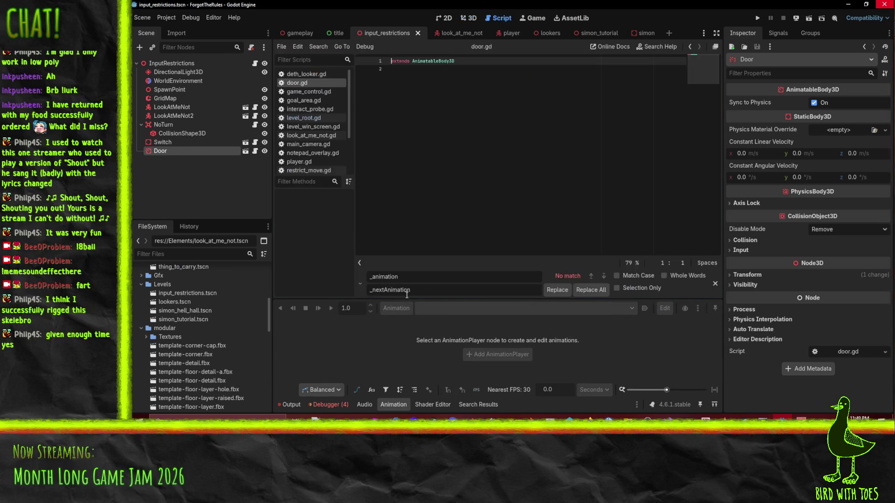
left_click(428, 102)
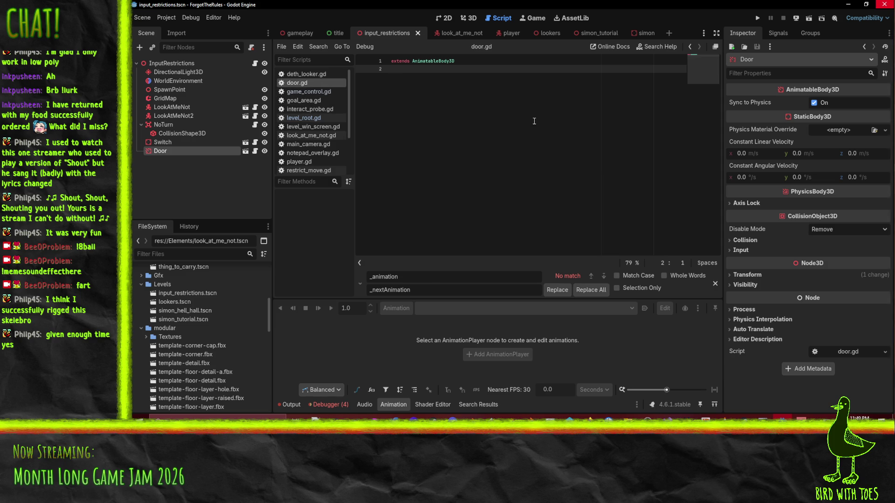
key("Return")
type("@expor")
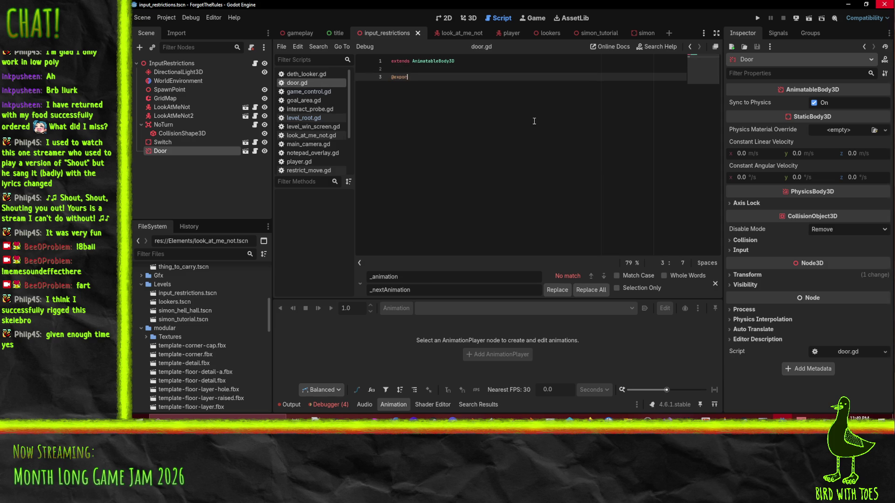
type("t")
key("Return")
type("Animation")
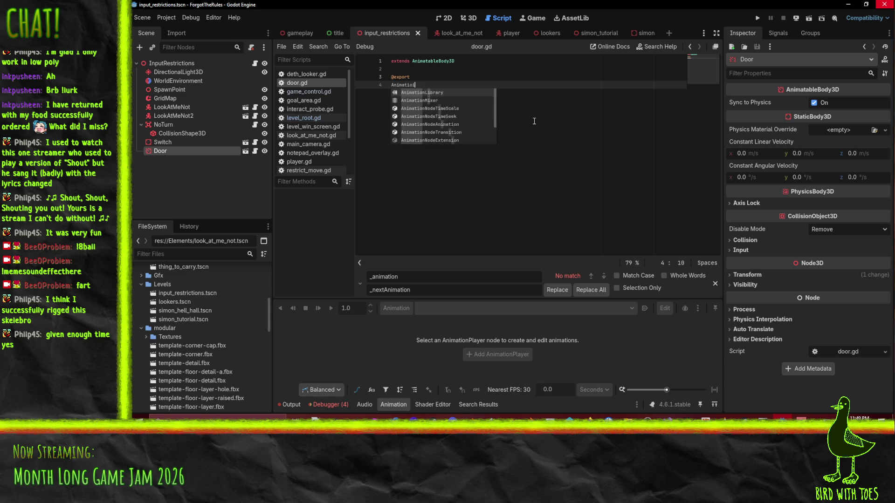
key("BackSpace")
key("BackSpace")
key("BackSpace")
type("r animation : ")
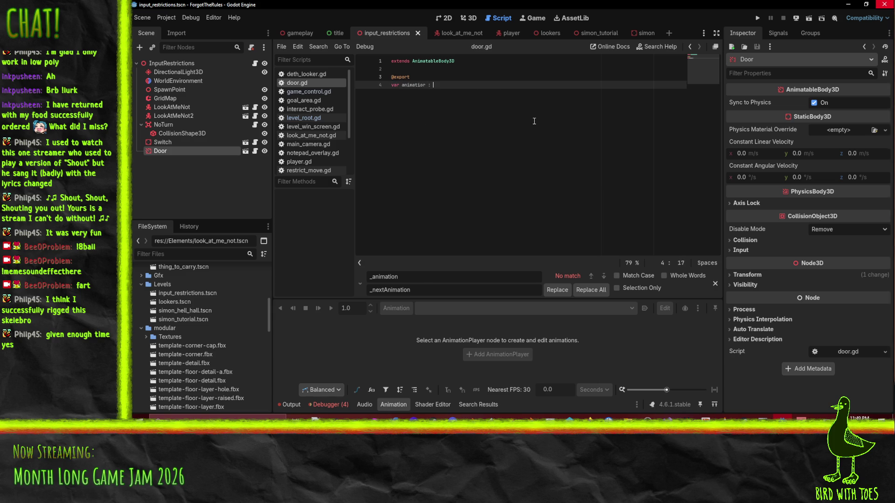
type("AnimationPl")
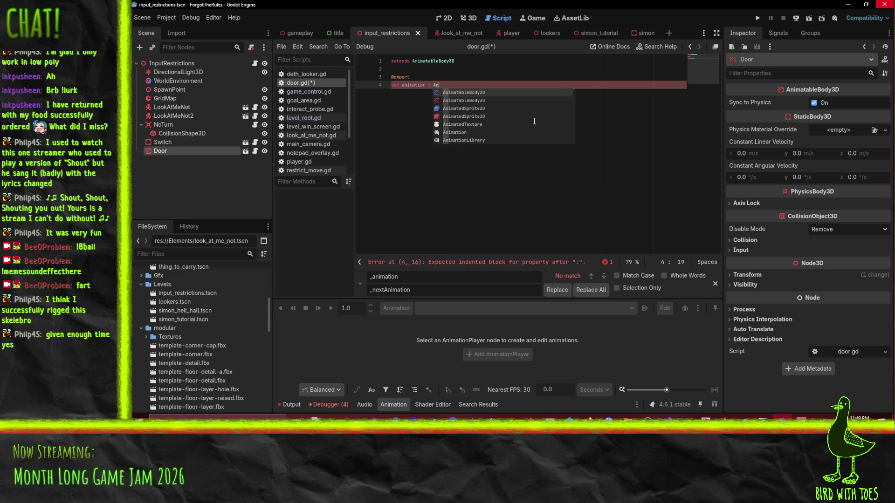
key("Return")
key("Left")
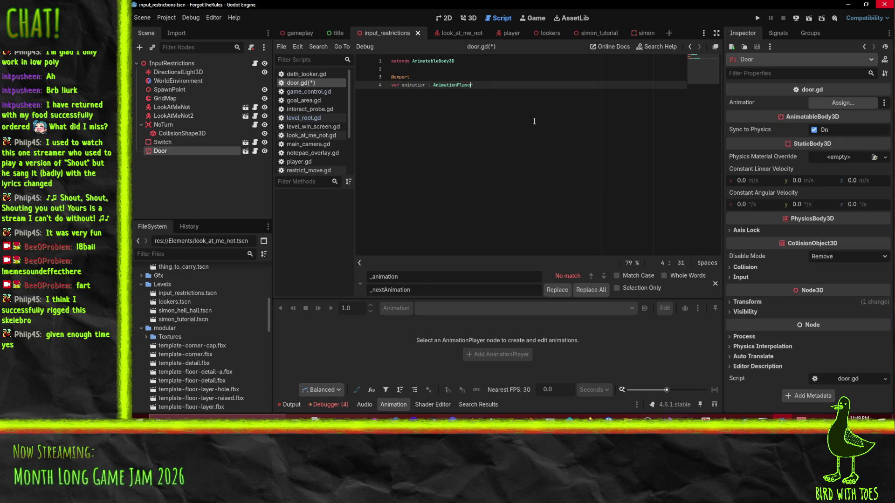
key("Left")
key("Left")
key("Left")
key("Delete")
key("End")
key("Return")
type("@export")
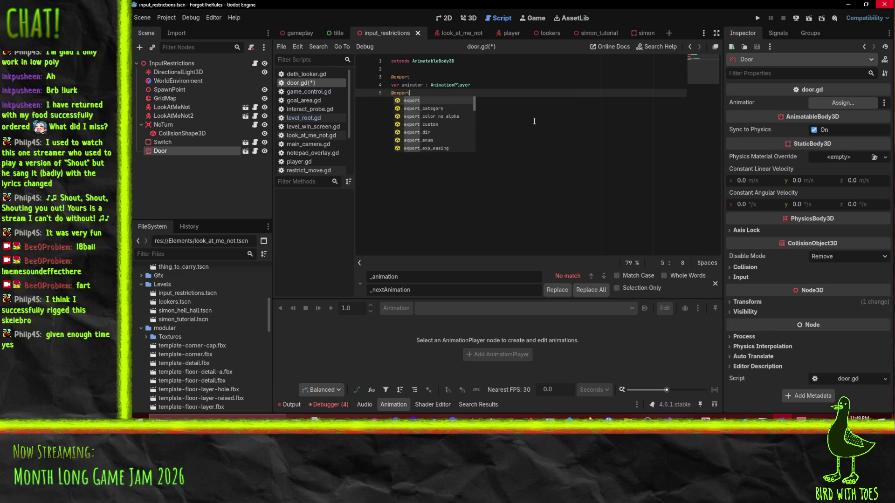
key("Escape")
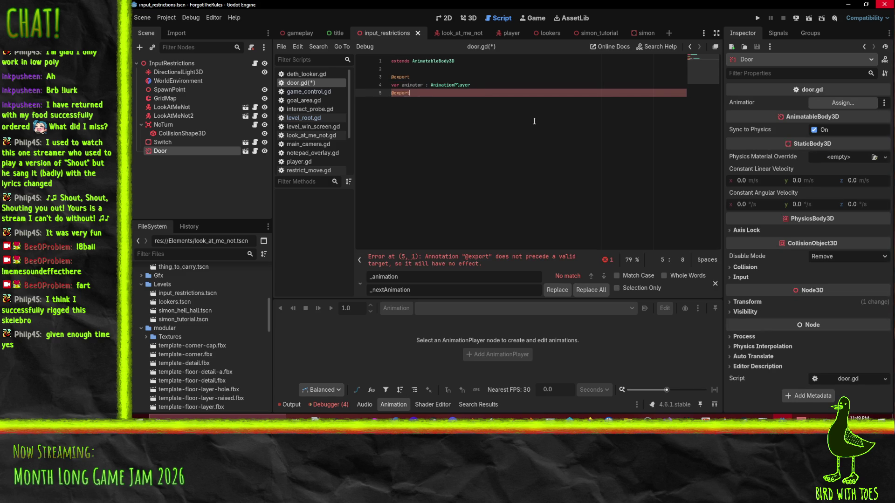
key("Return")
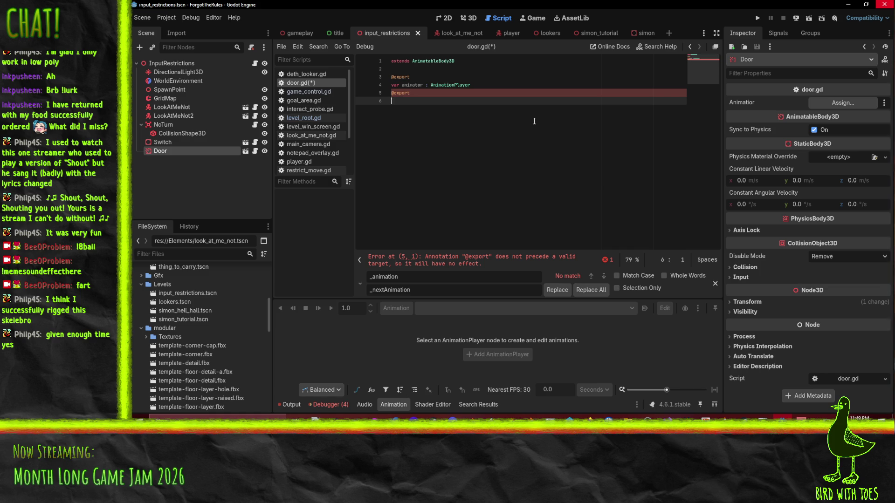
type("var")
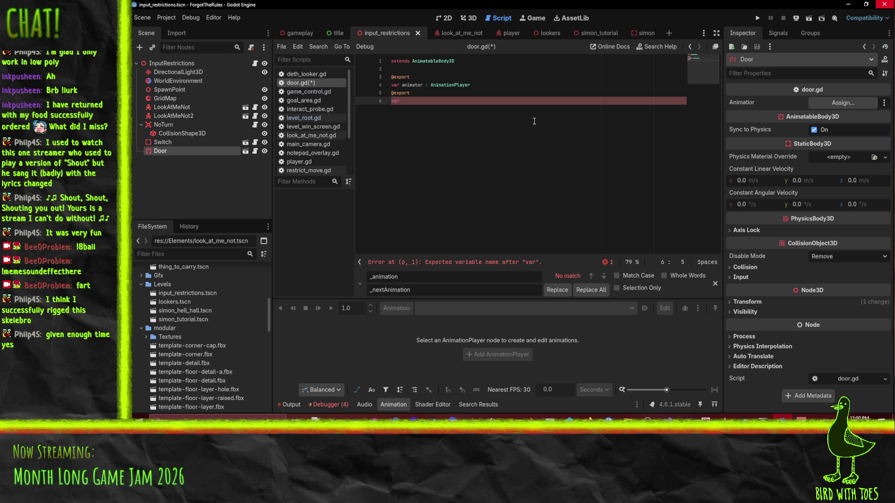
key("shift+Up")
key("shift+Home")
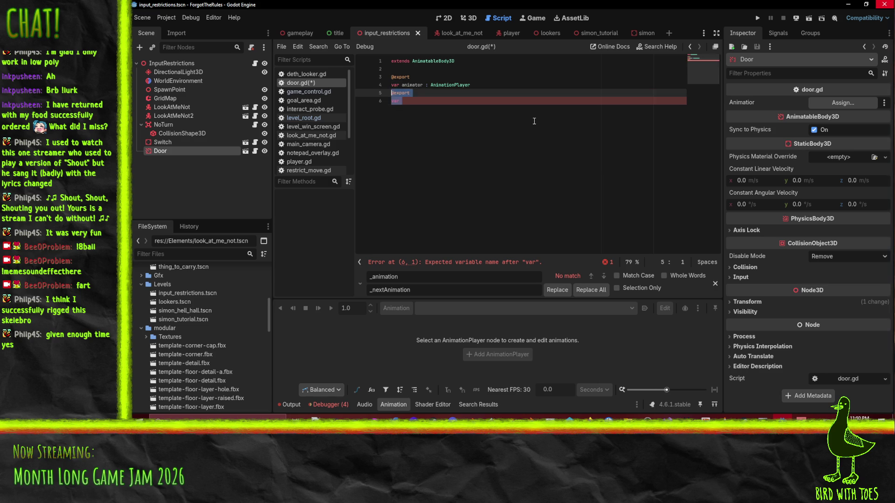
key("BackSpace")
key("Return")
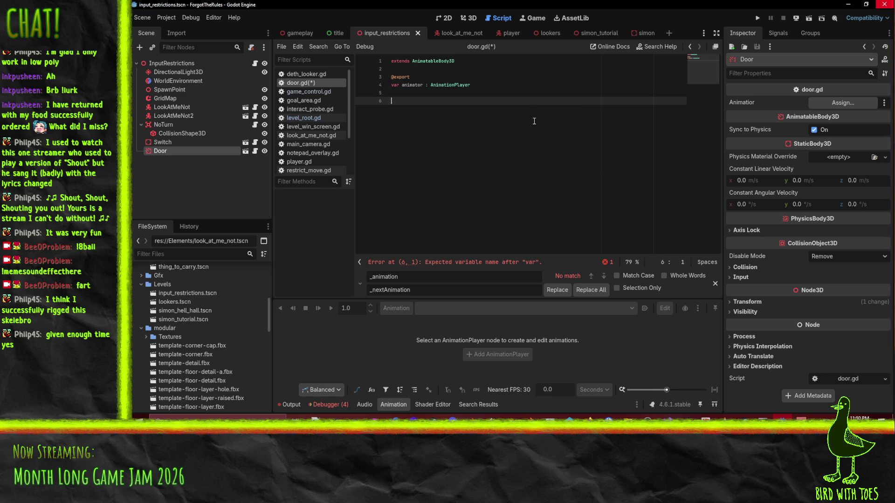
Step: Add a func toggle(): header with a 'var _state : bool' declaration above it
type("func toggle(")
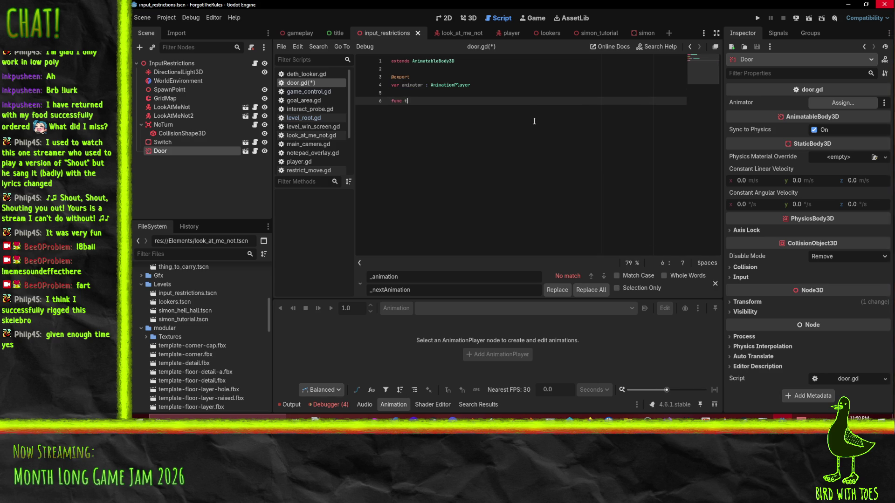
type("):")
key("Return")
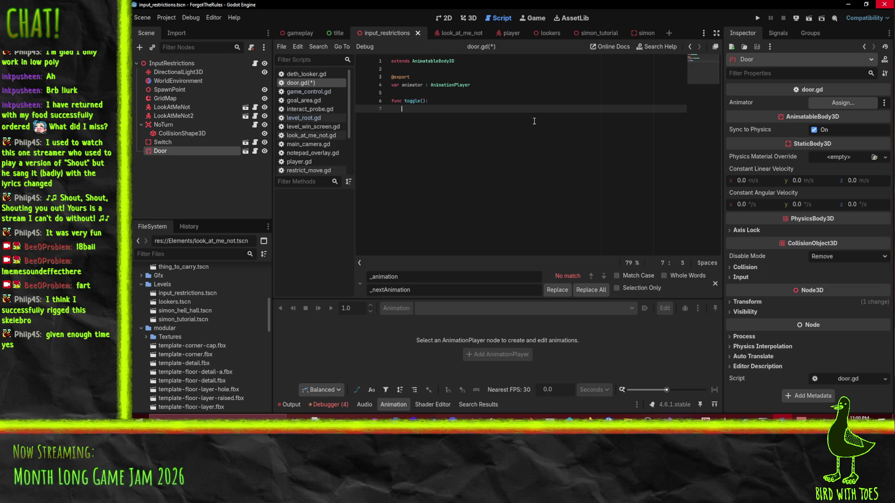
key("Up")
key("Up")
key("ctrl+shift+Return")
key("Return")
type("var _")
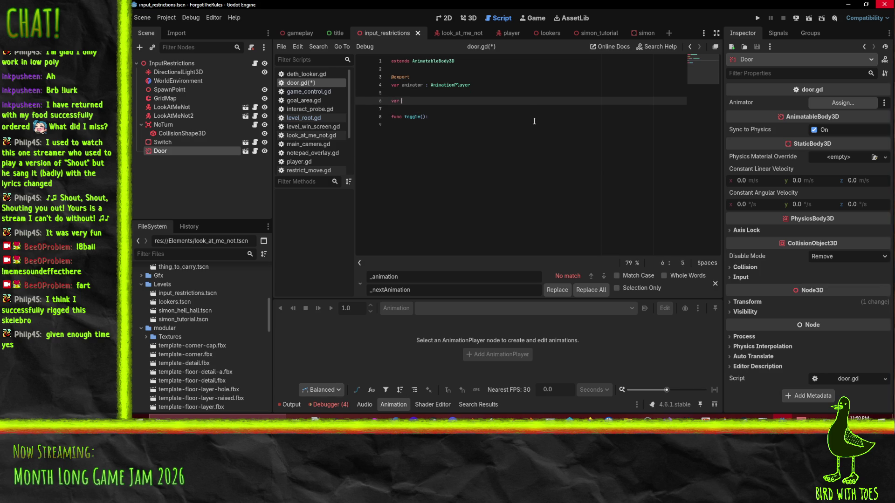
type("state : ")
type("bo")
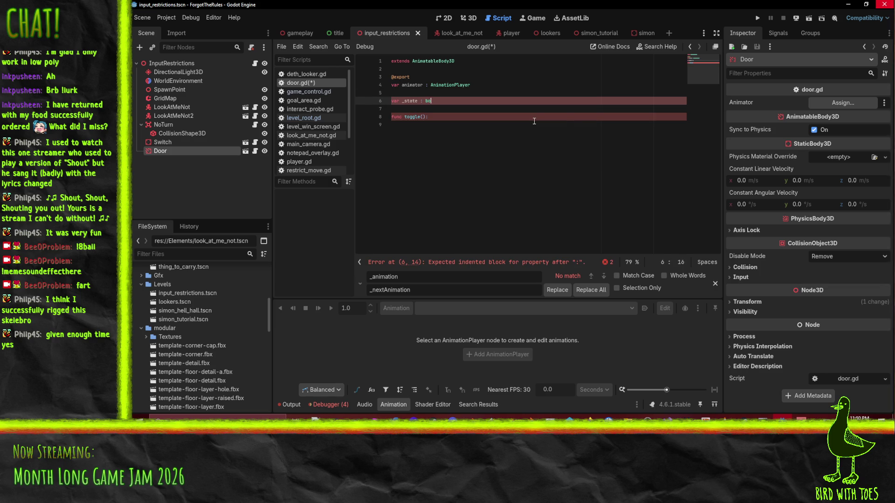
key("Down")
key("Down")
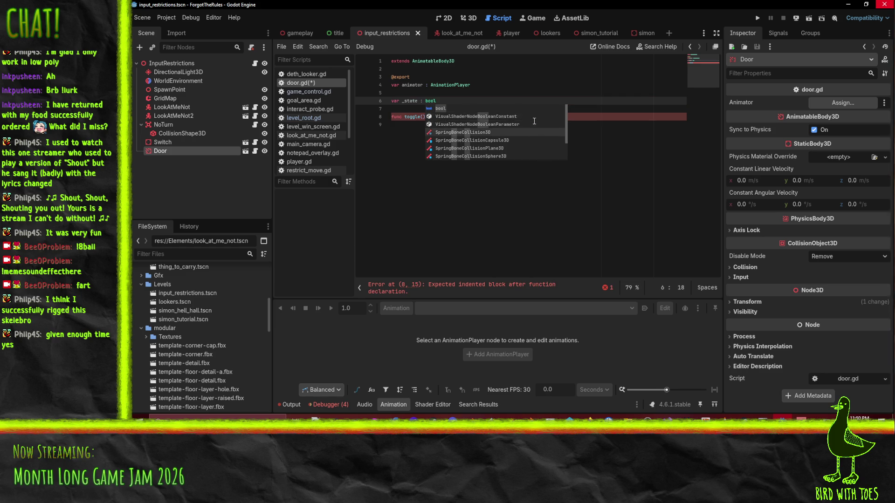
key("Escape")
key("Down")
key("Down")
key("Down")
Step: Write toggle()'s body as '_state = !_state'
key("Tab")
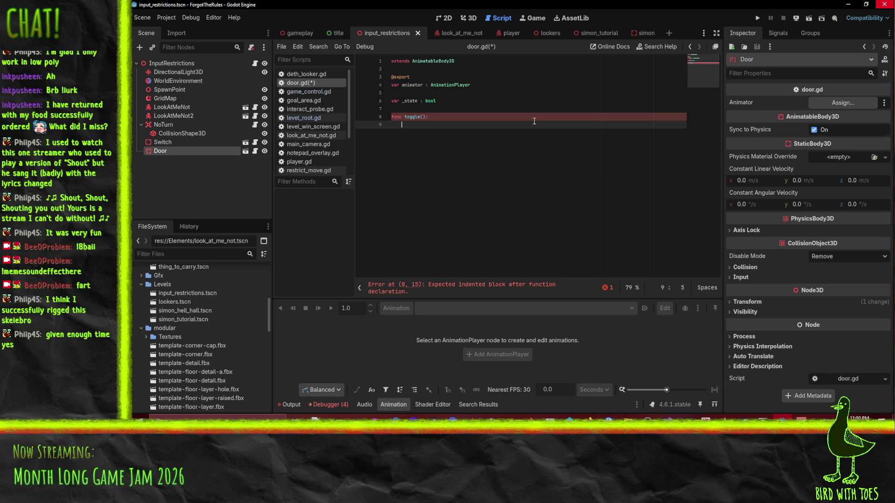
type("_state = !state")
key("Escape")
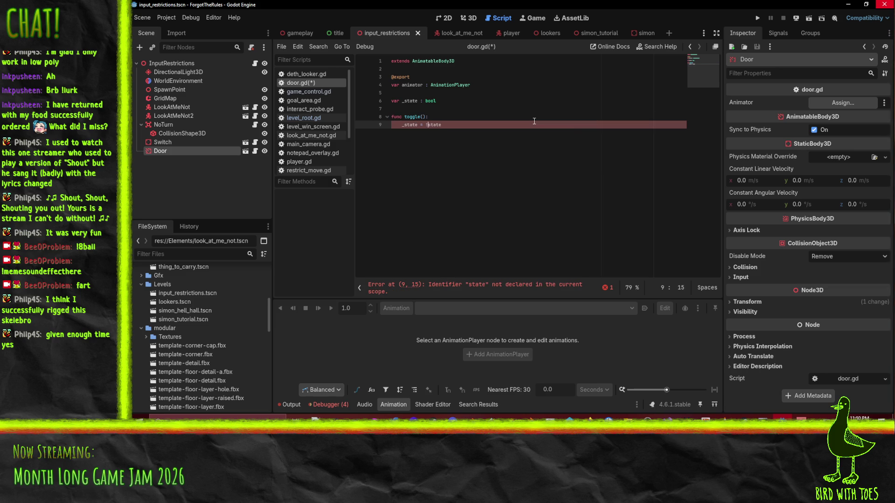
type("_")
key("Escape")
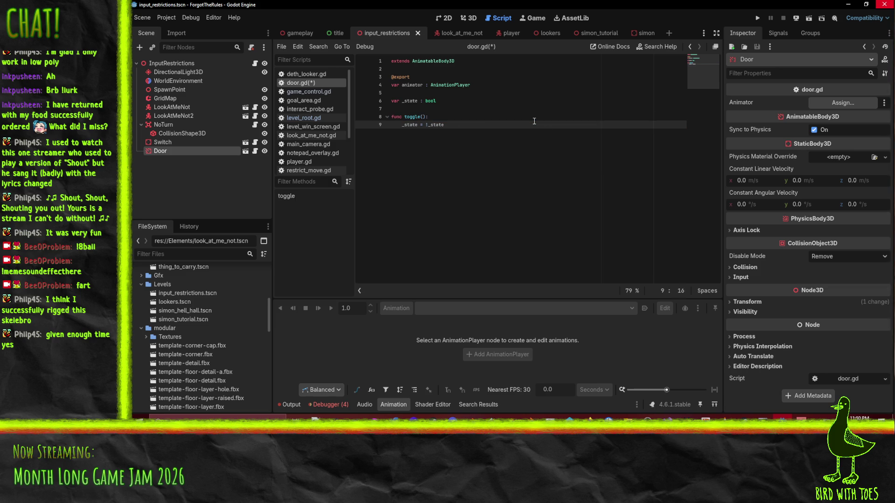
key("Up")
key("Up")
key("Up")
key("End")
key("Return")
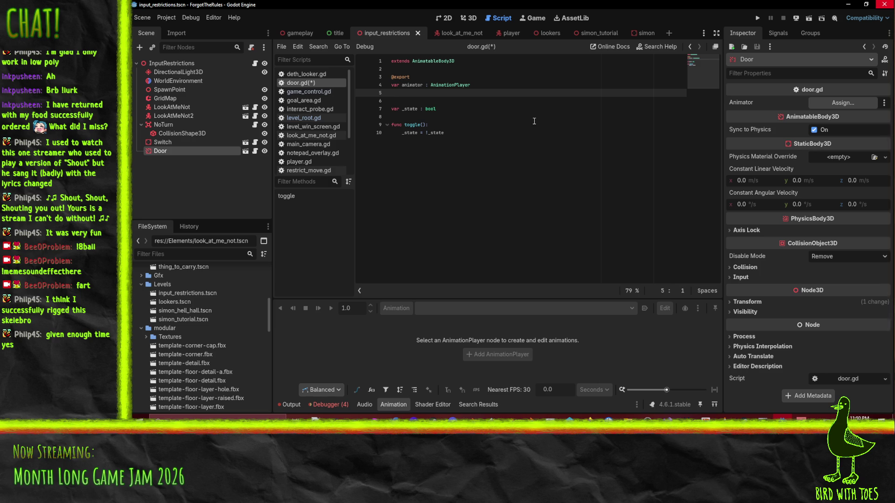
type("@export")
key("Return")
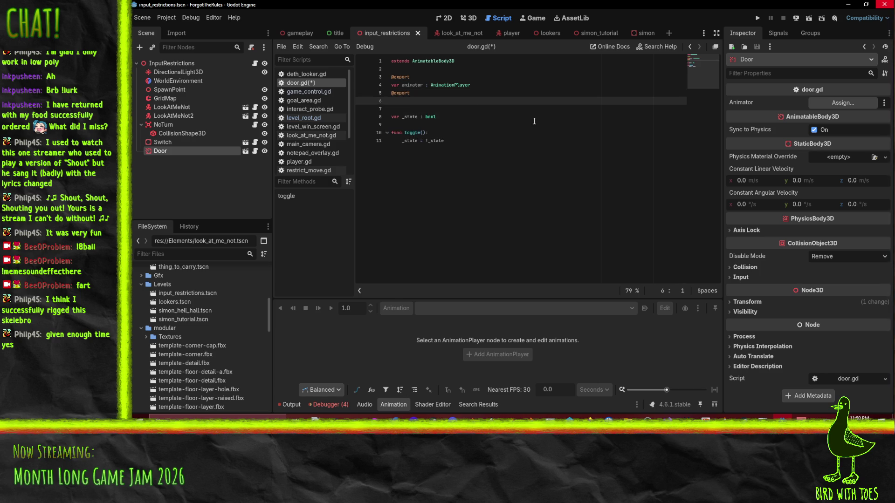
type("var")
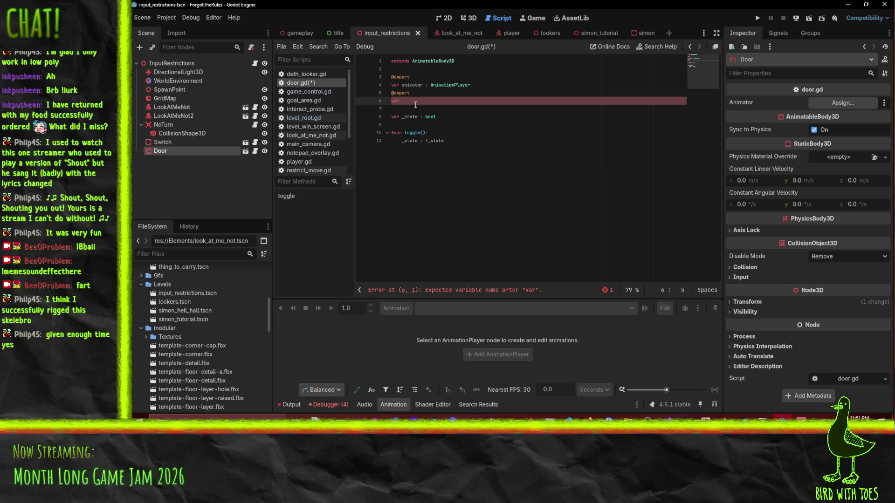
Step: Complete the export as 'var startingState : bool'
type("startingStaet")
key("BackSpace")
key("BackSpace")
type("t")
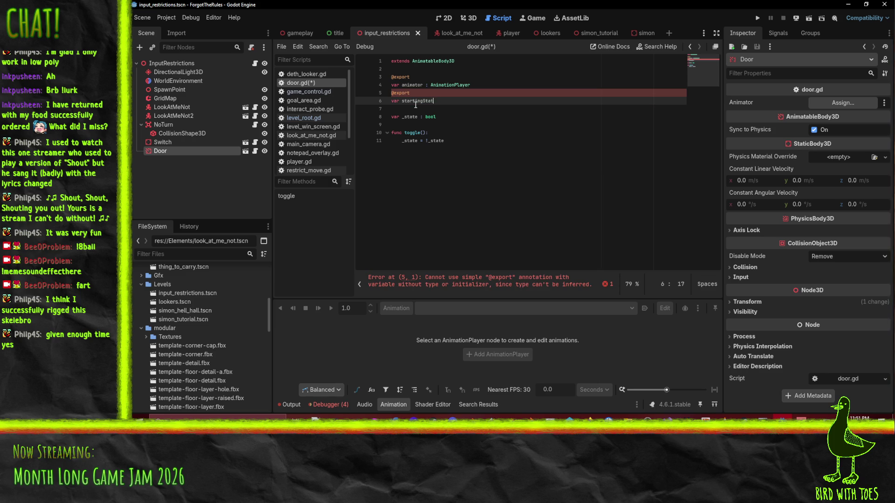
type("ool")
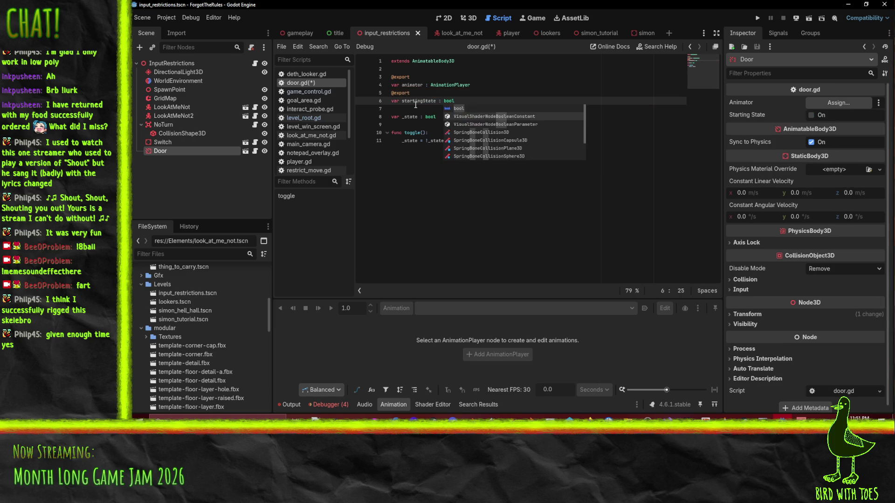
key("Down")
key("Down")
key("Down")
key("Down")
Step: Add an unindented 'func _ready() -> void:' header below toggle()
key("End")
key("Return")
key("Return")
type("func ")
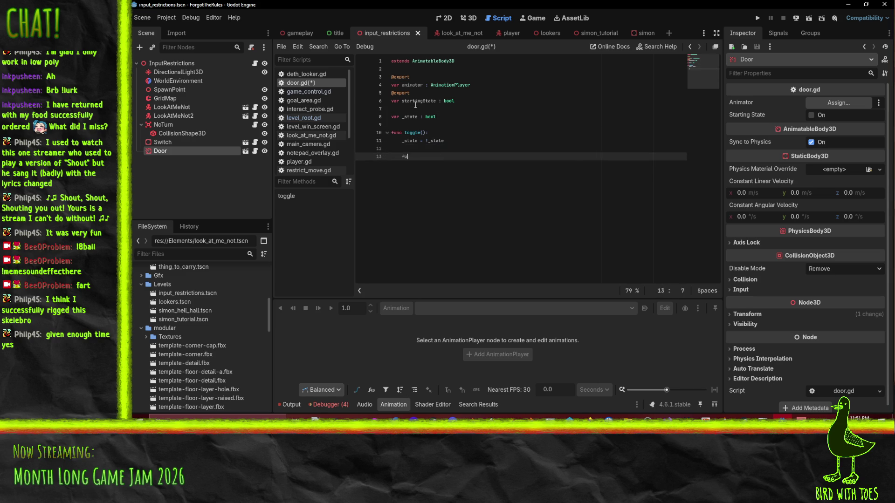
type("ready")
key("End")
key("shift+Left")
key("shift+Left")
key("shift+Left")
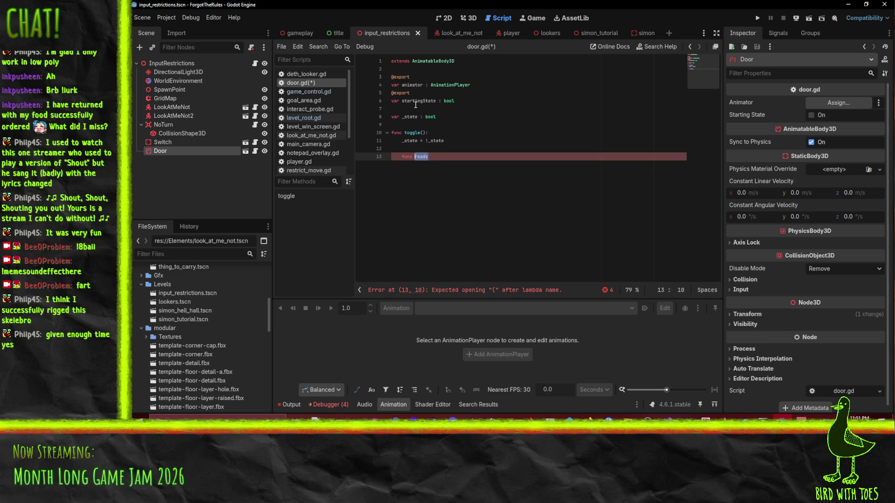
type("_re")
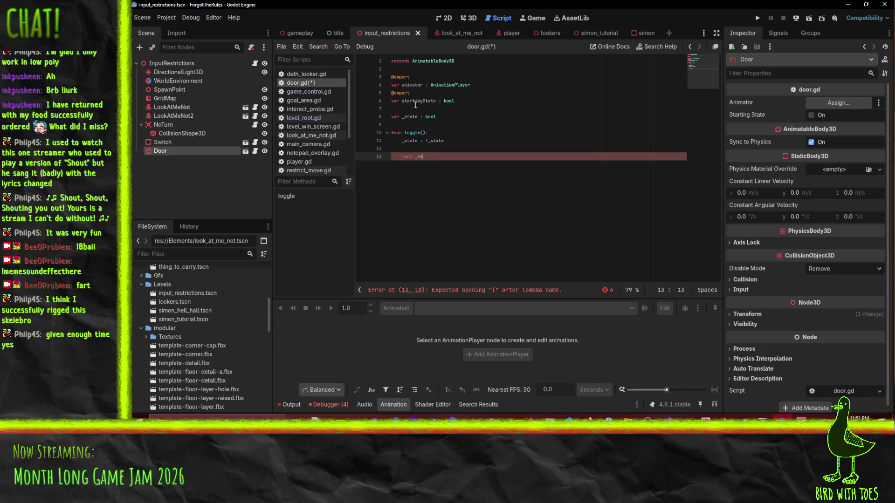
key("Home")
key("BackSpace")
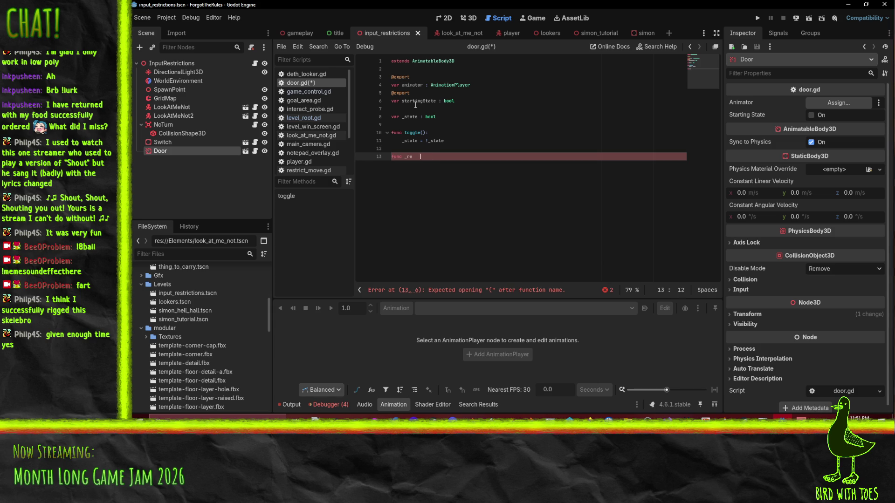
type("a")
key("Return")
key("Return")
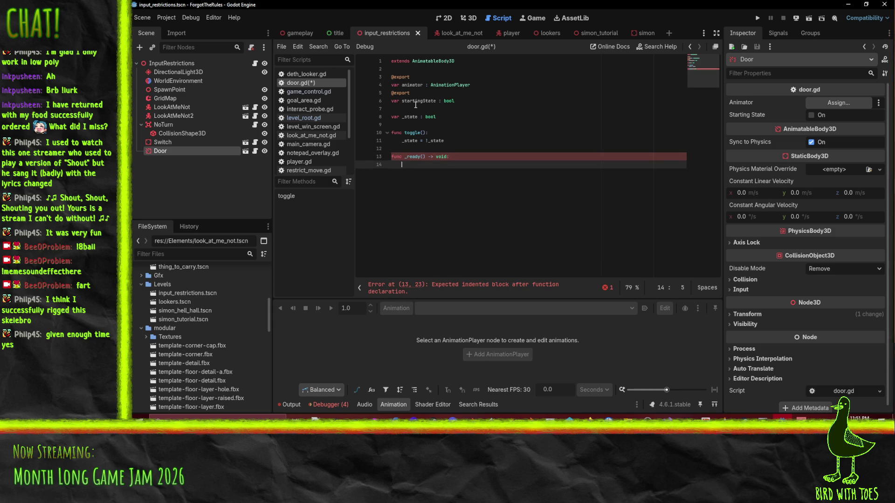
Step: In _ready(), set '_state = startingState' and play "Open" on animator when _state is true
type("_state = star")
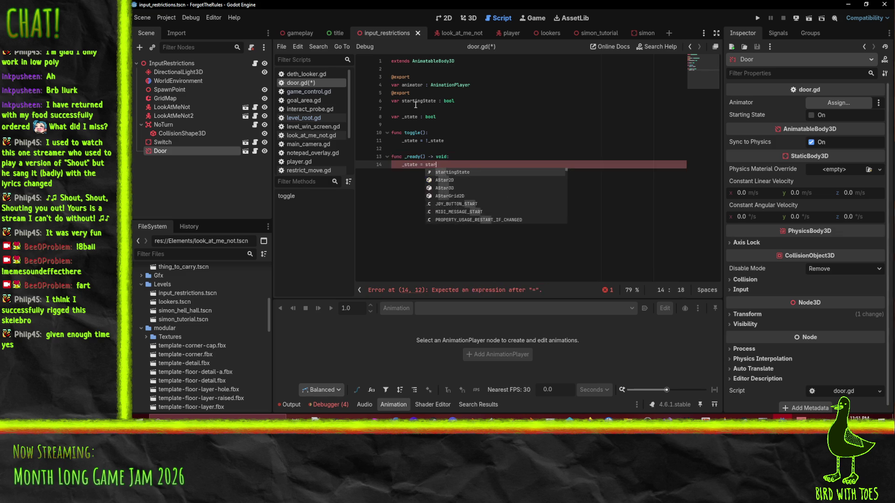
key("Return")
key("Return")
type("if")
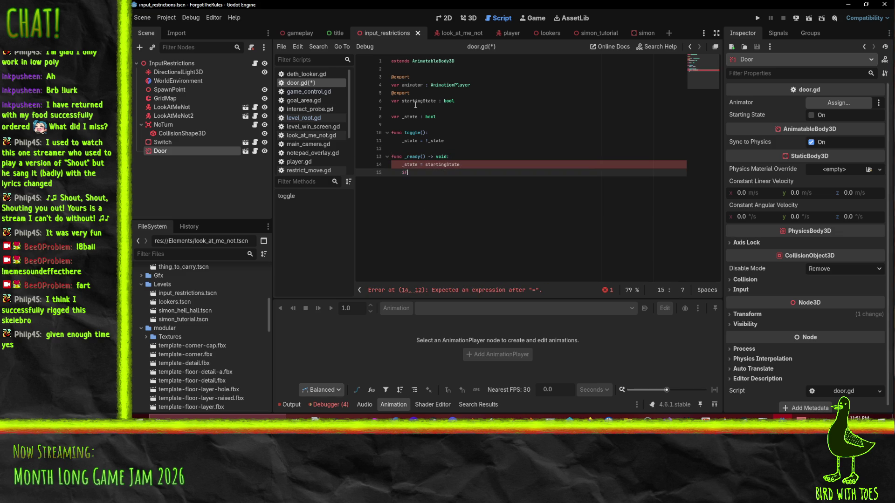
type(" !sta")
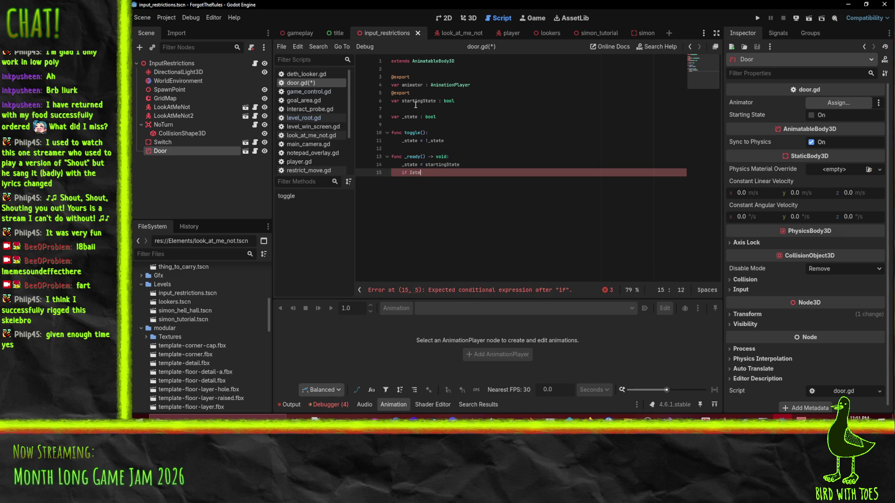
type("te")
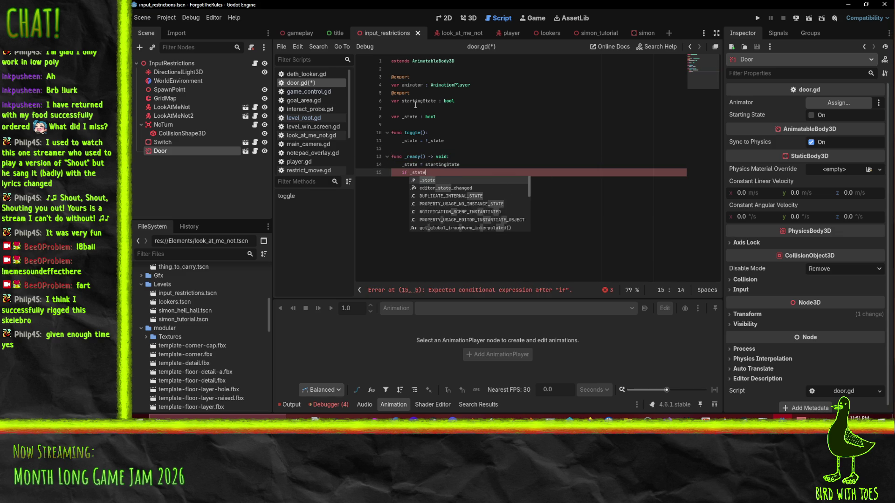
type(":")
key("Return")
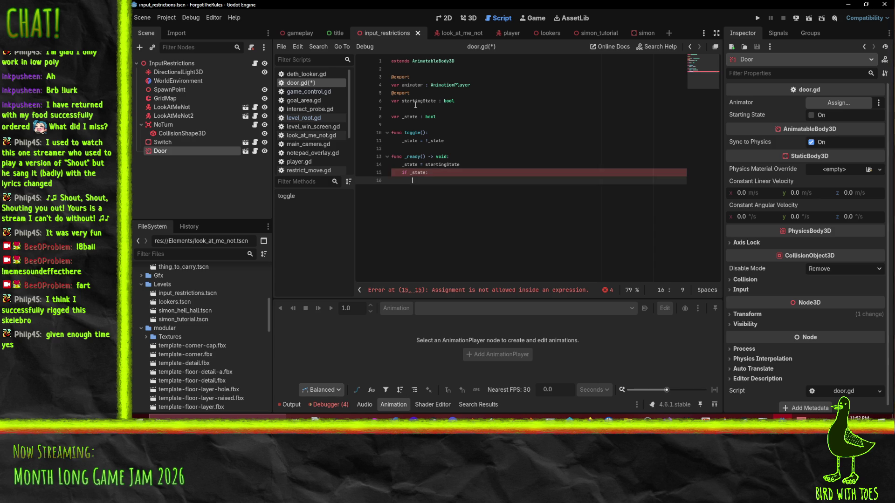
type("animator.play(")
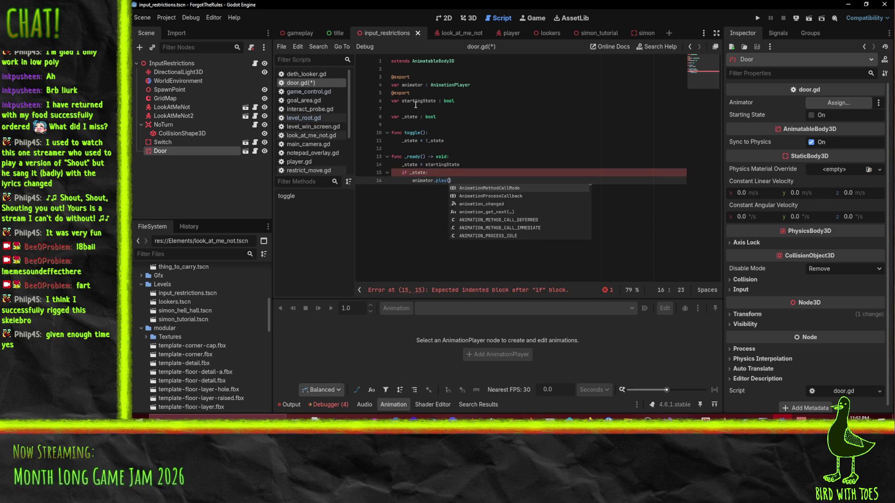
key("Return")
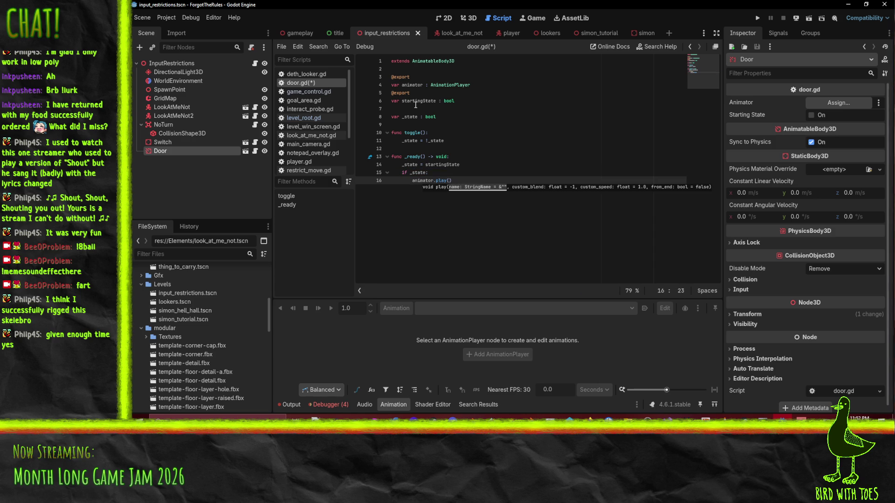
type("\"Open\")")
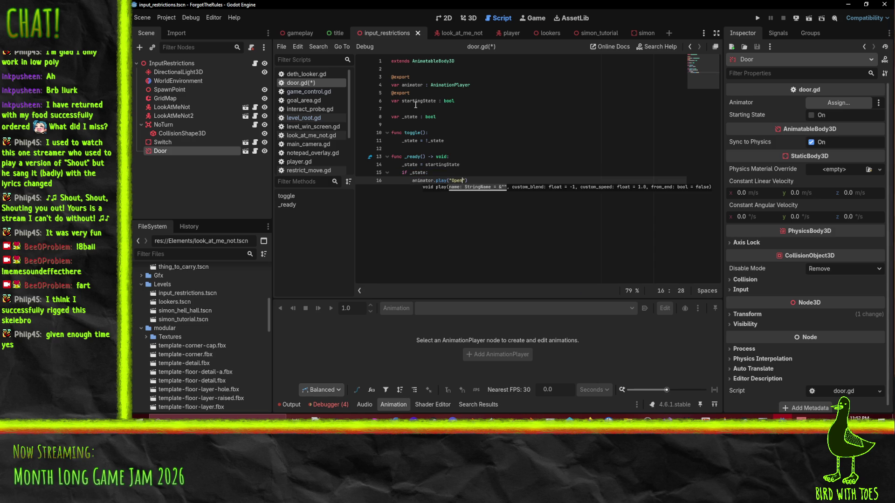
key("Return")
Step: Add an else branch that calls animator.play("Closed")
type("lse")
key("Return")
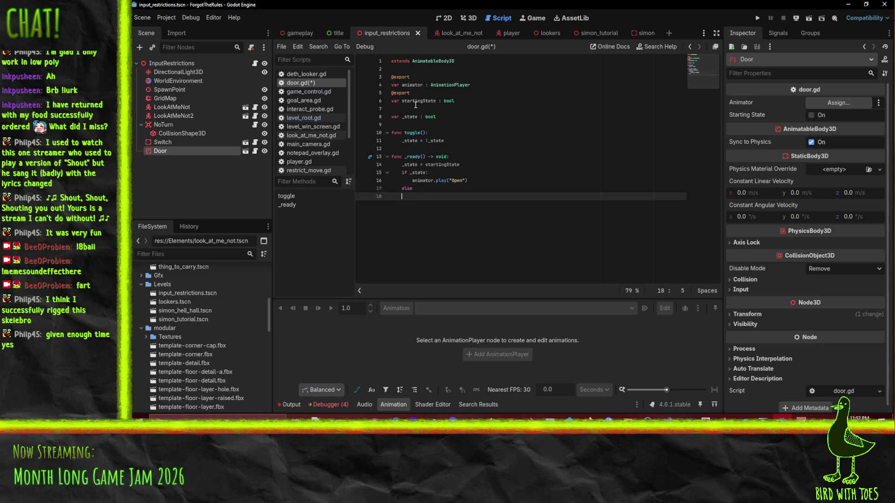
key("BackSpace")
key("BackSpace")
type("e:")
key("Return")
type("animator.play(\"Closed\")")
key("Return")
key("Return")
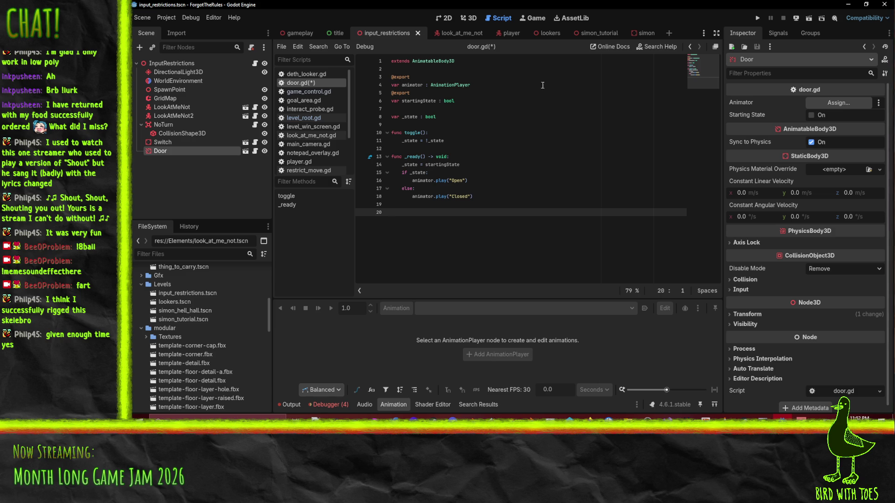
Step: Add 'animator.animation_finished.connect(_animation_finished)' as the first line of door.gd's _ready function
left_click(475, 157)
key("Return")
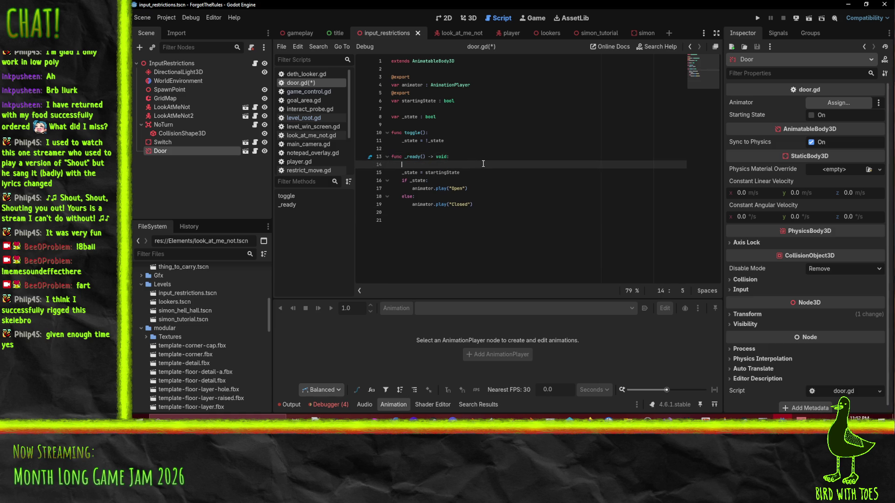
type("animator.")
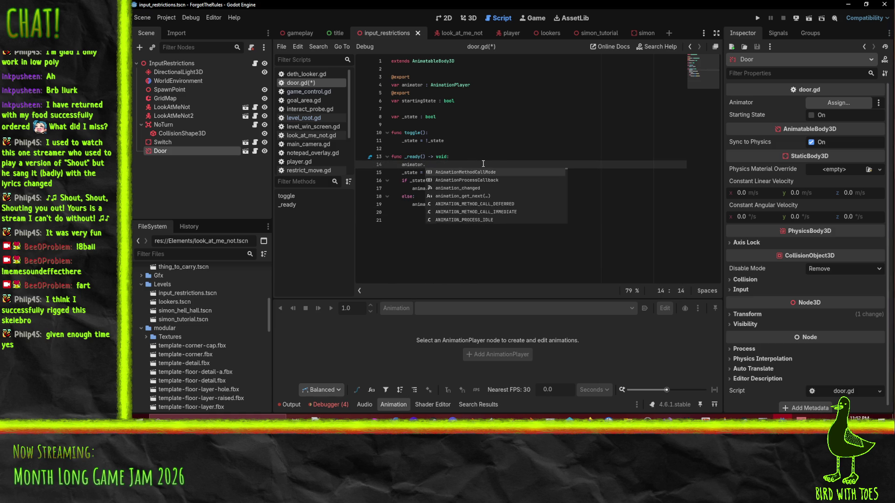
type("fini")
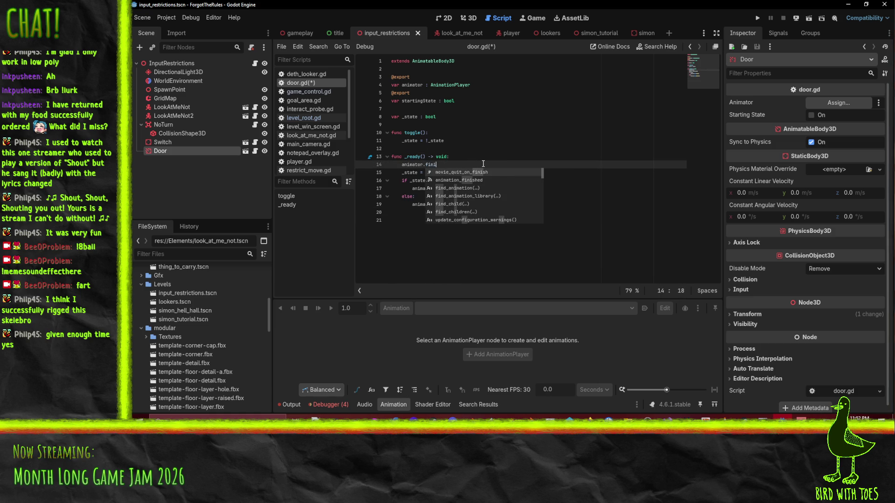
key("Down")
key("Return")
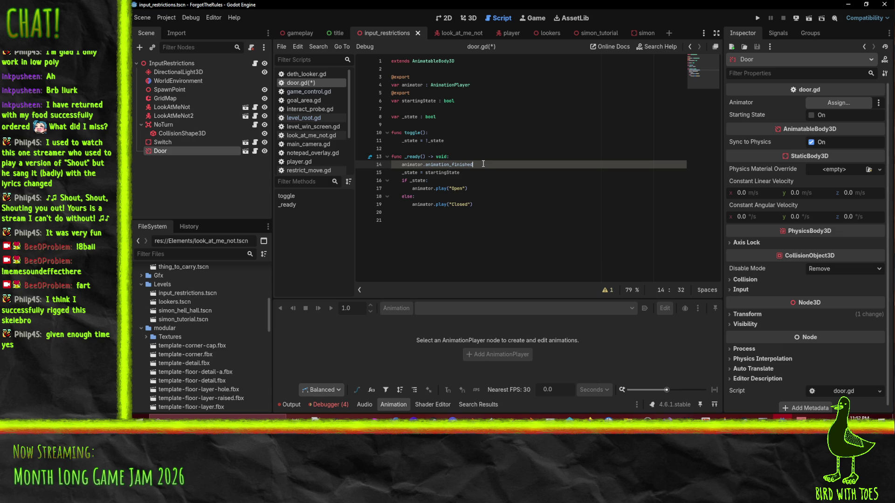
type(".con")
key("Return")
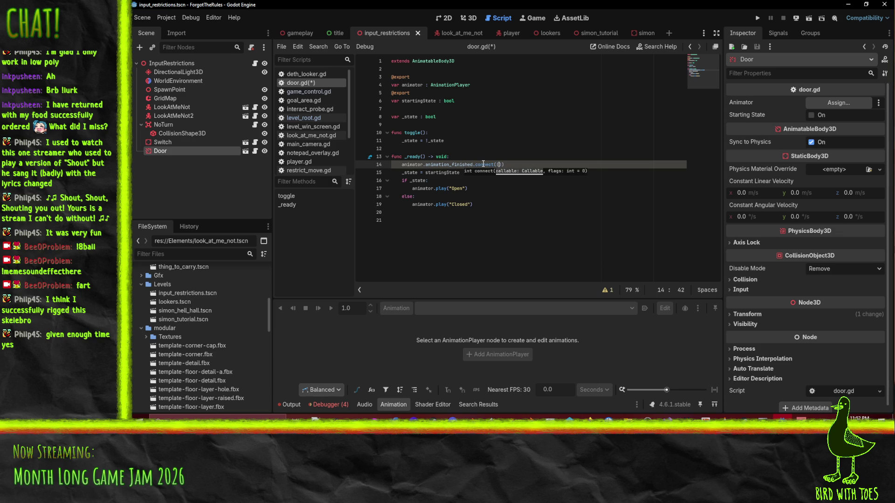
key("BackSpace")
type("_ain")
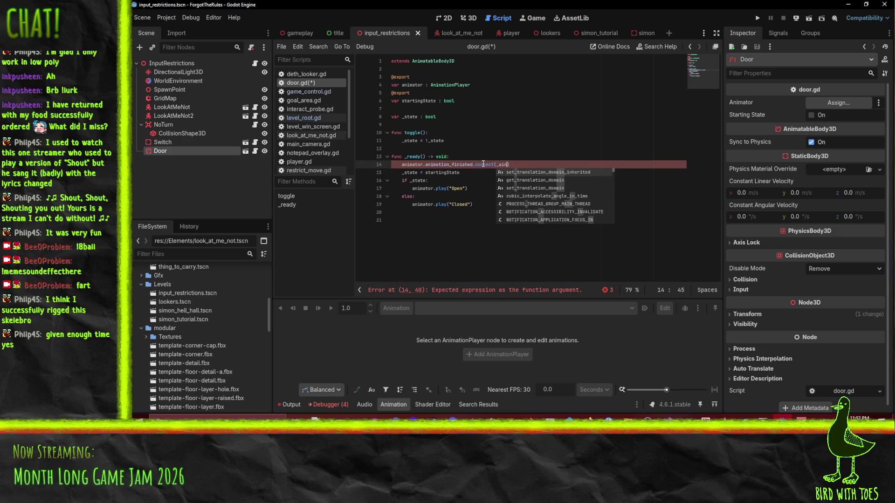
key("BackSpace")
key("BackSpace")
type("nimation_")
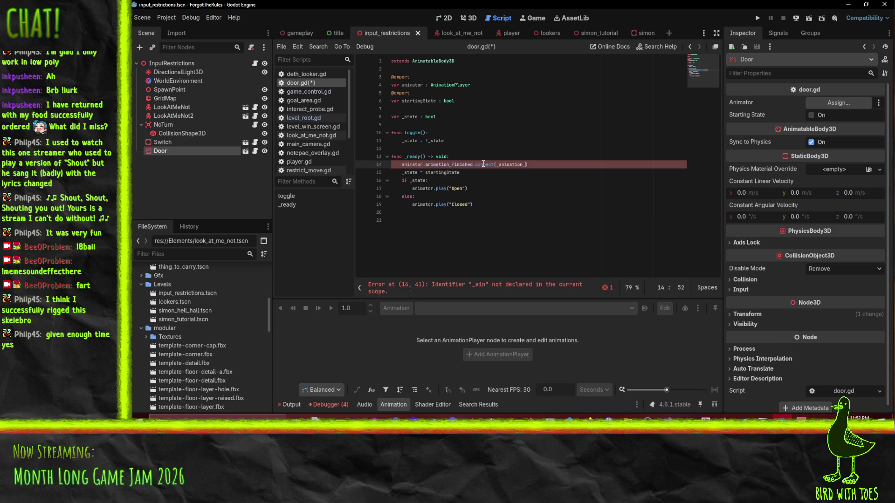
type("fin")
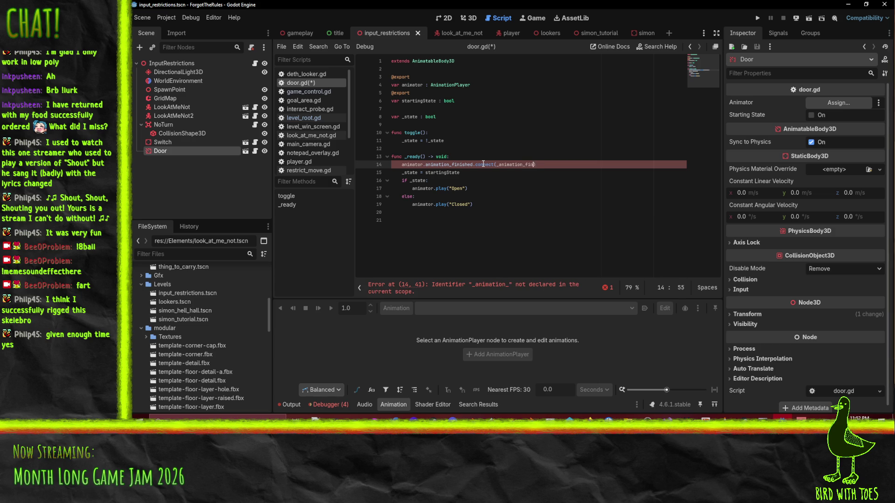
type("ished")
left_click(515, 163)
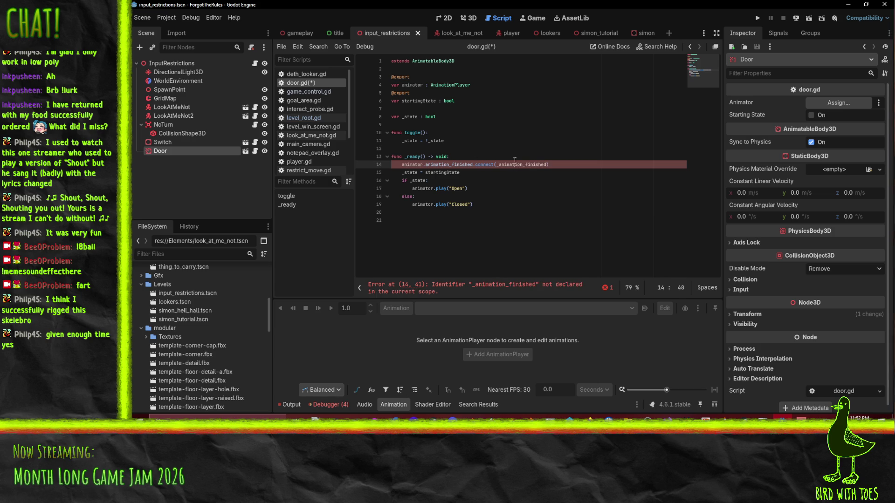
left_click(516, 250)
Step: Write 'func _animation_finished(animName : StringName):' with a pass body
type("func")
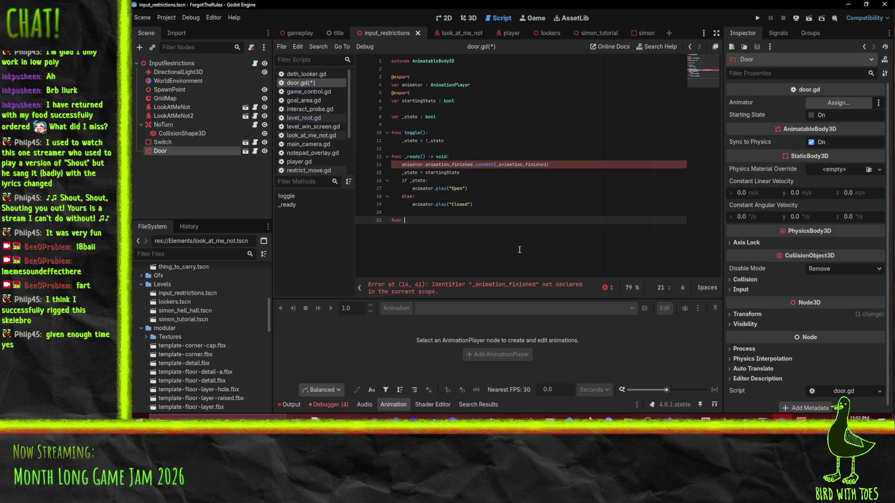
type("_animation_finished")
type("(")
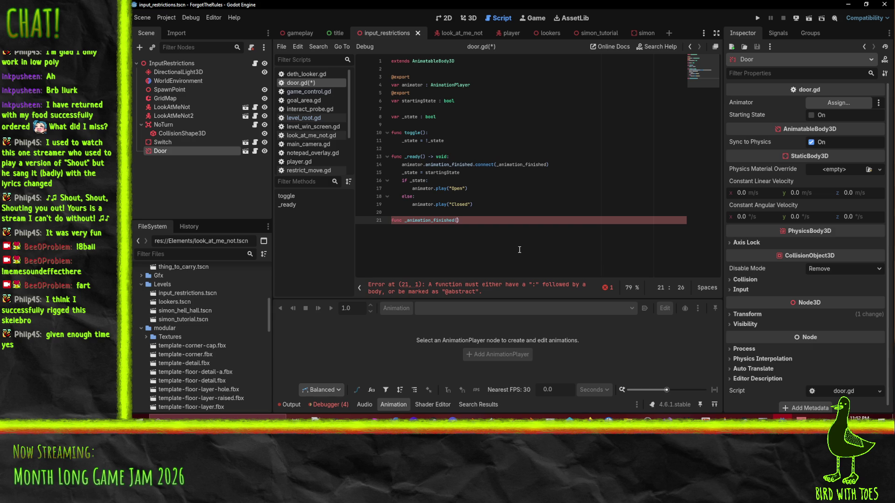
type("animNa")
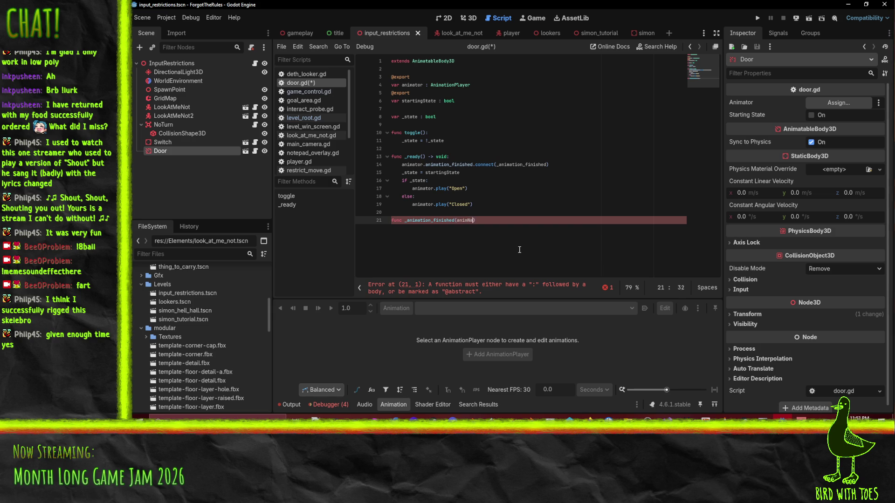
type("me : StringN")
type("ame):")
key("Return")
type("pa")
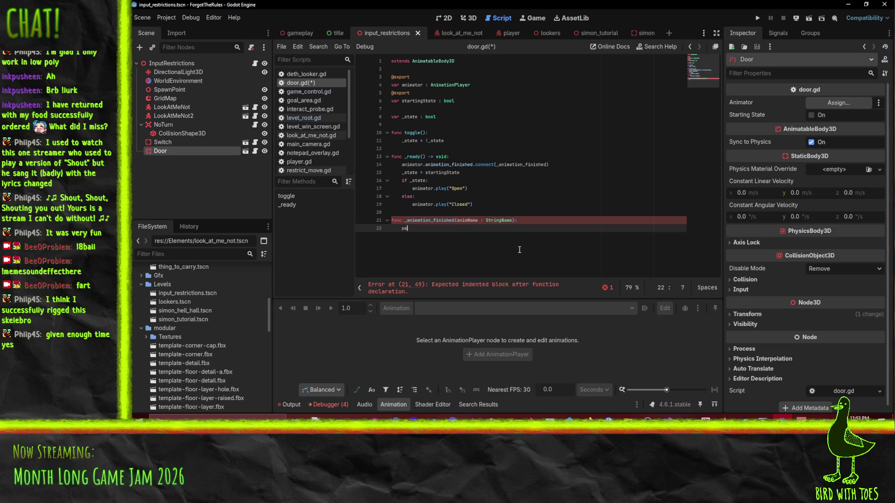
type("ss")
key("Up")
key("Up")
key("Up")
Step: Add a 'func _process(delta: float) -> void:' function and begin an if line inside it
key("End")
key("Return")
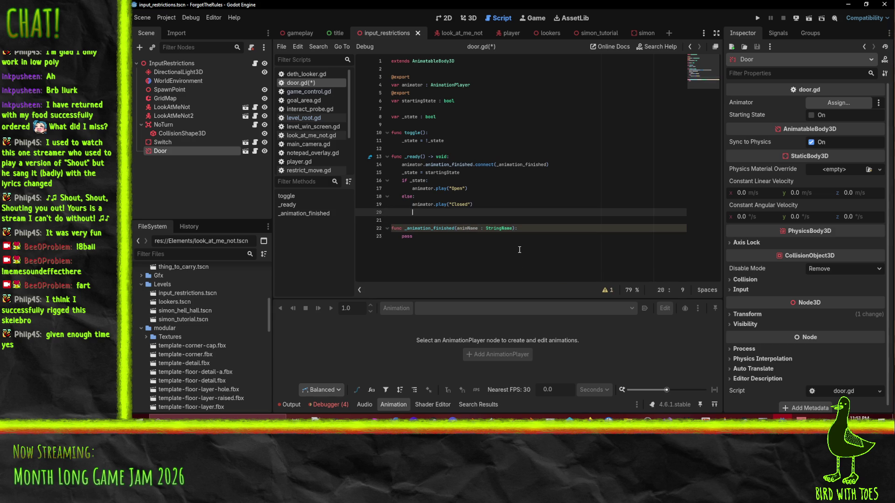
key("Return")
key("BackSpace")
type("func _pro")
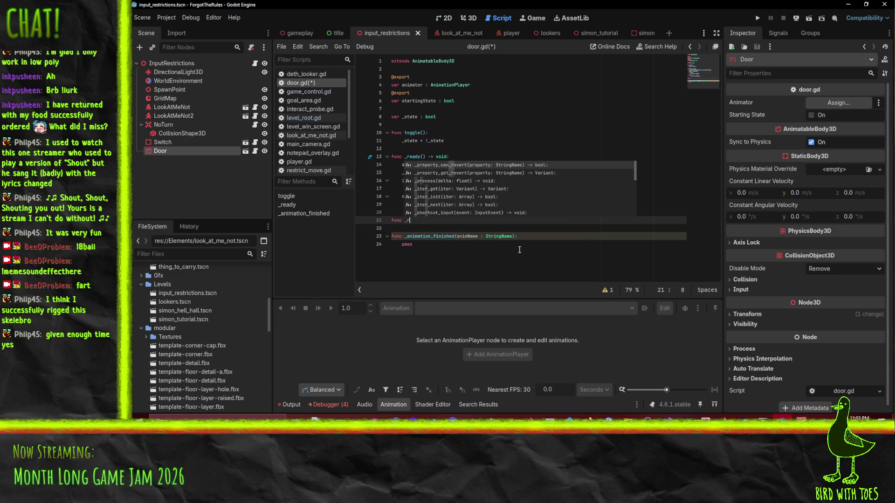
key("Return")
key("Return")
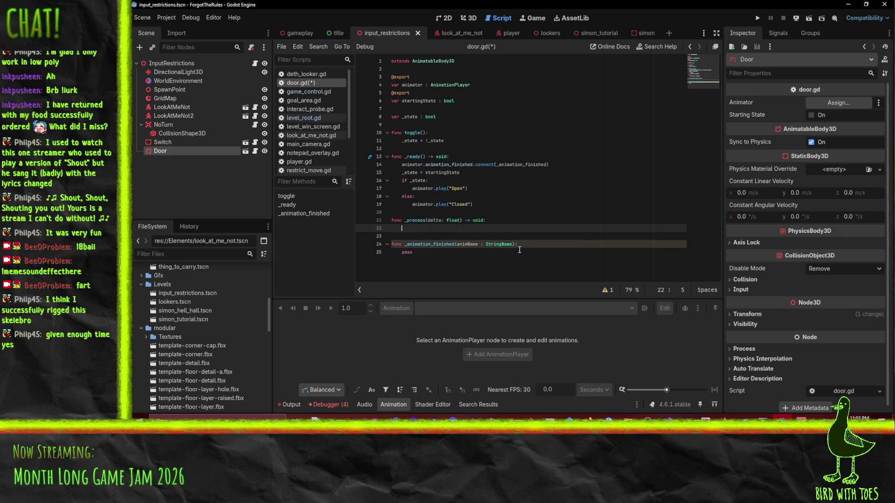
type("f ")
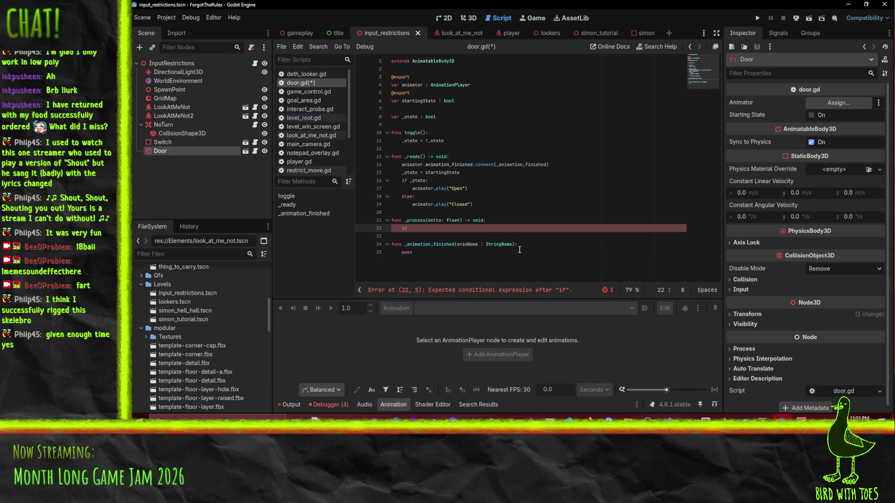
type("animation")
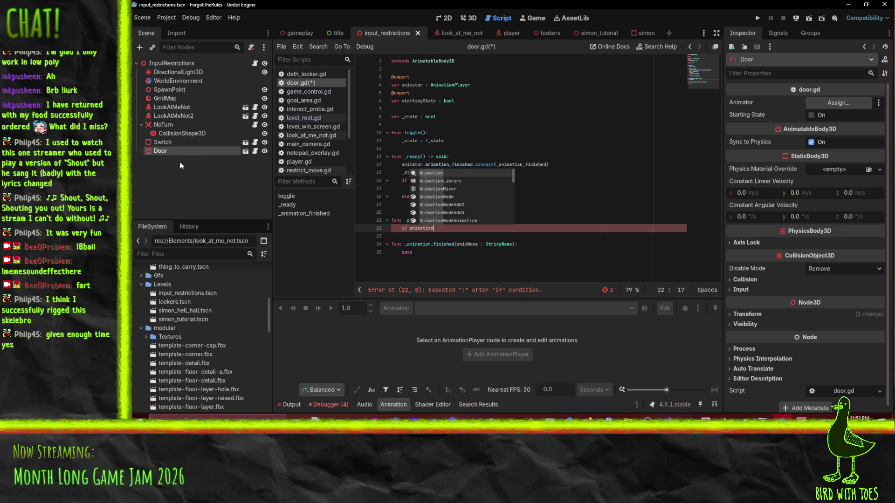
Step: Open the Door scene, show its AnimationPlayer's Open animation, and save door.gd
left_click(245, 151)
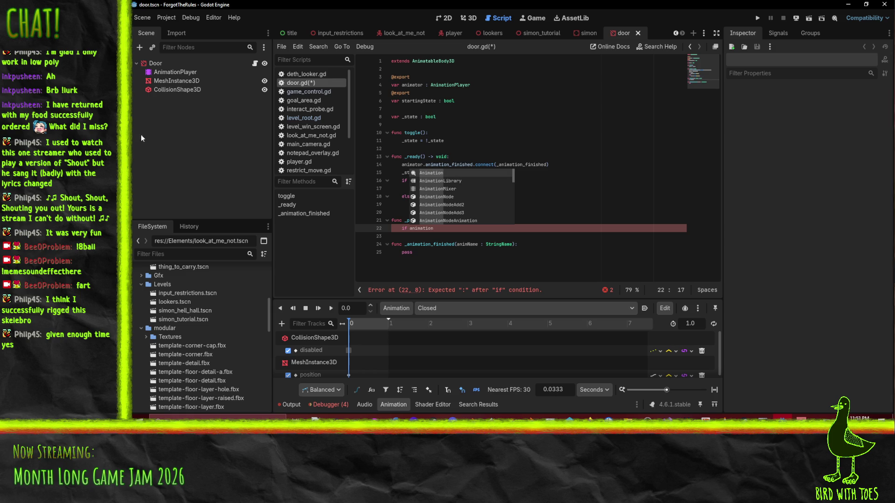
left_click(171, 73)
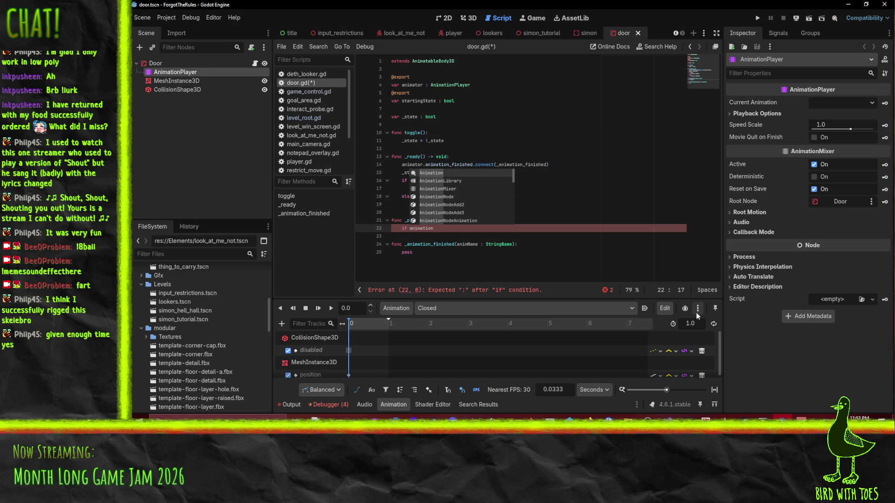
left_click(519, 310)
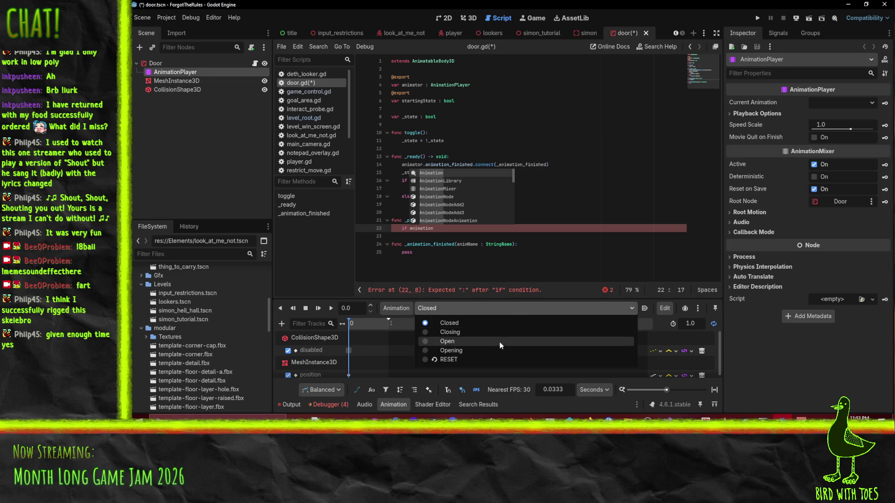
left_click(494, 341)
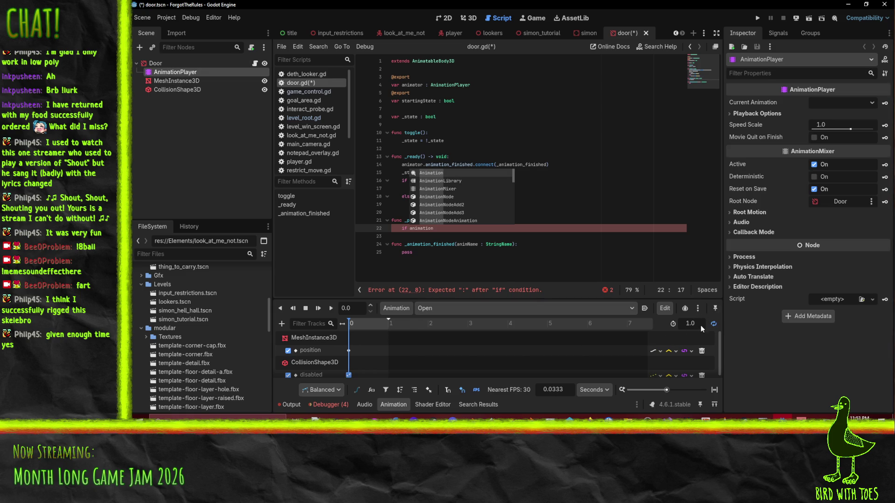
key("ctrl+s")
key("Escape")
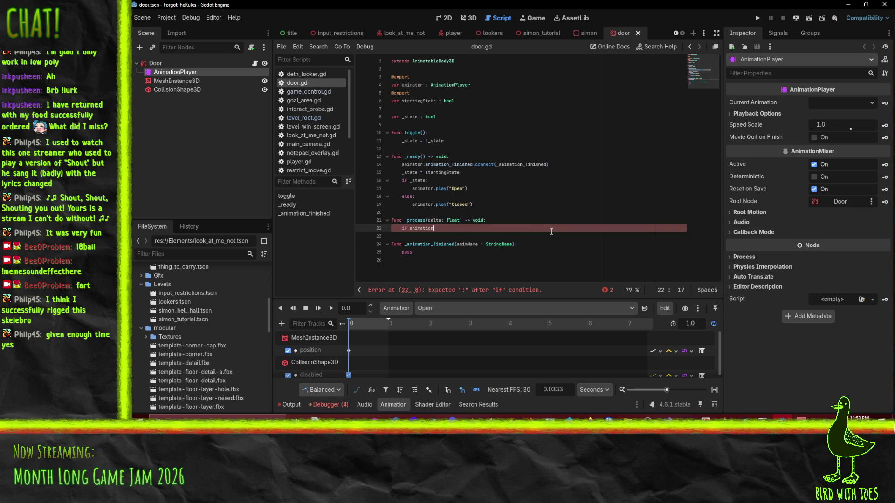
Step: Under 'if _state:', play "Opening" when current_animation is not in ["Open", "Opening"]
key("BackSpace")
key("BackSpace")
key("BackSpace")
type("_state:")
key("Return")
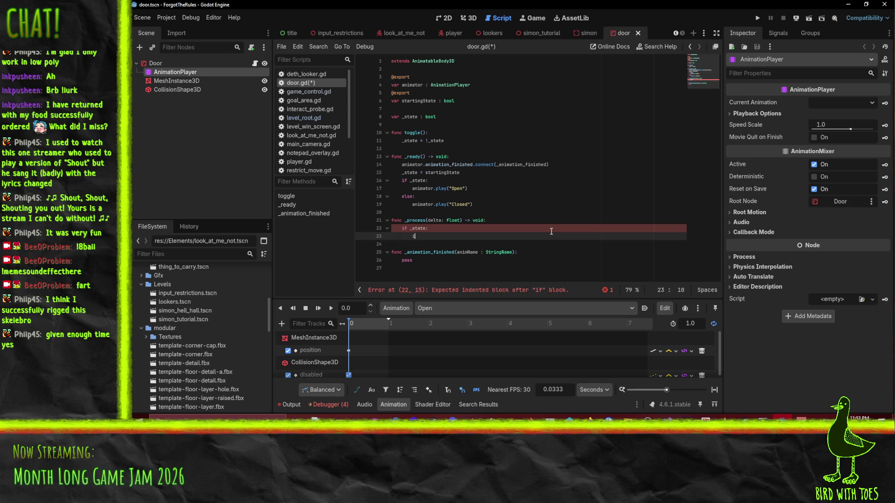
type("if anim")
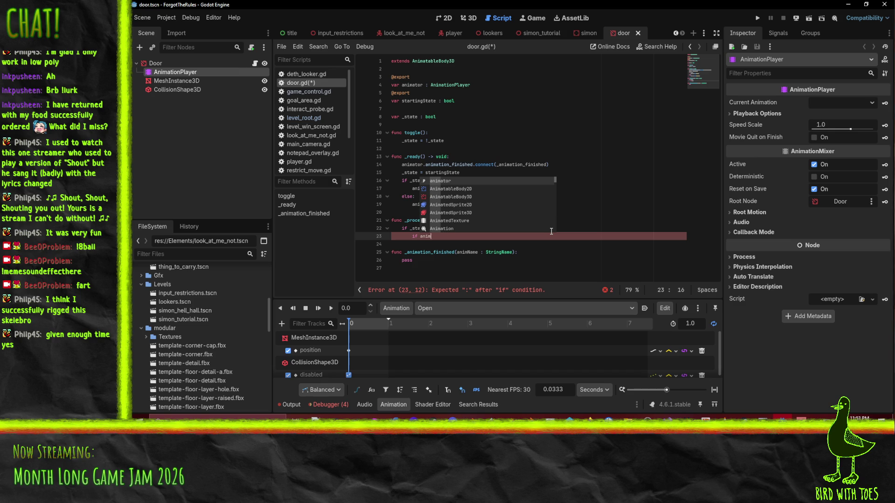
key("Return")
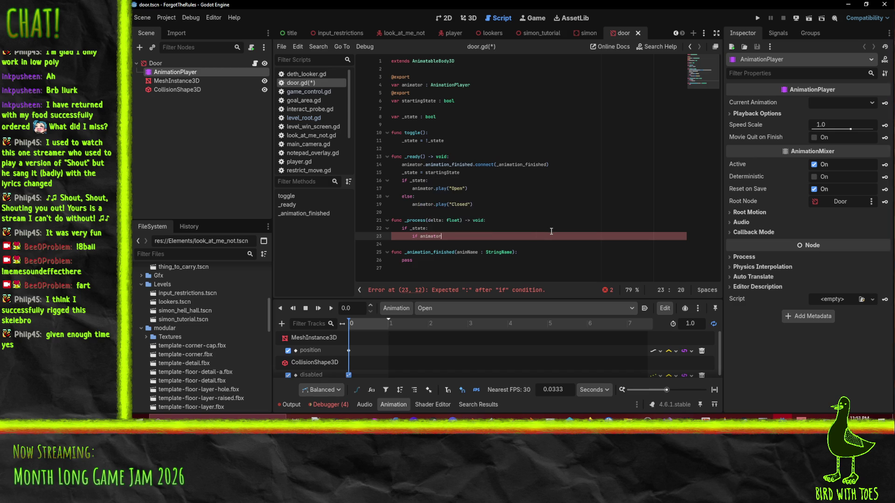
type("cur")
key("Return")
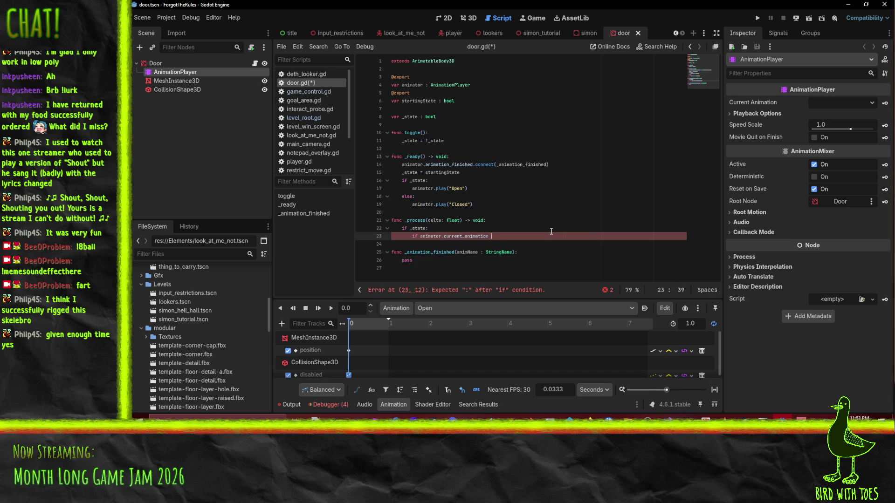
key("BackSpace")
key("BackSpace")
key("BackSpace")
type("!=")
key("Escape")
type("not in [\"Op")
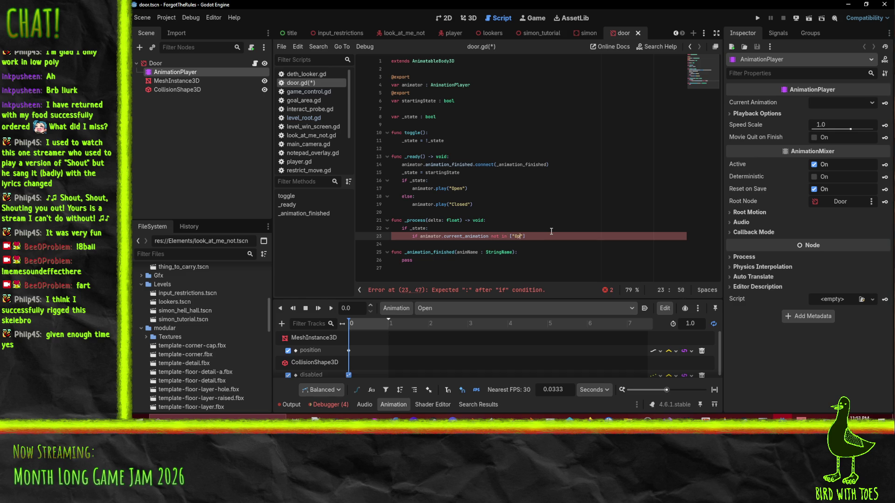
type("en\", ")
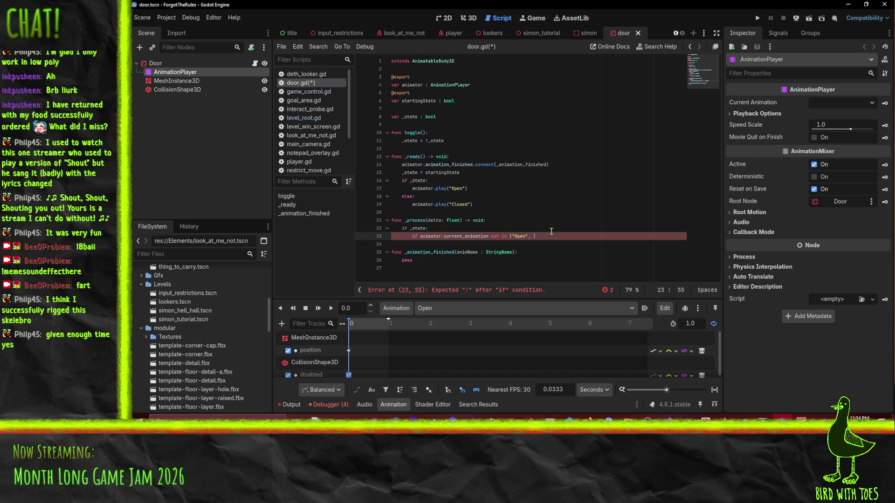
type("\"Opening")
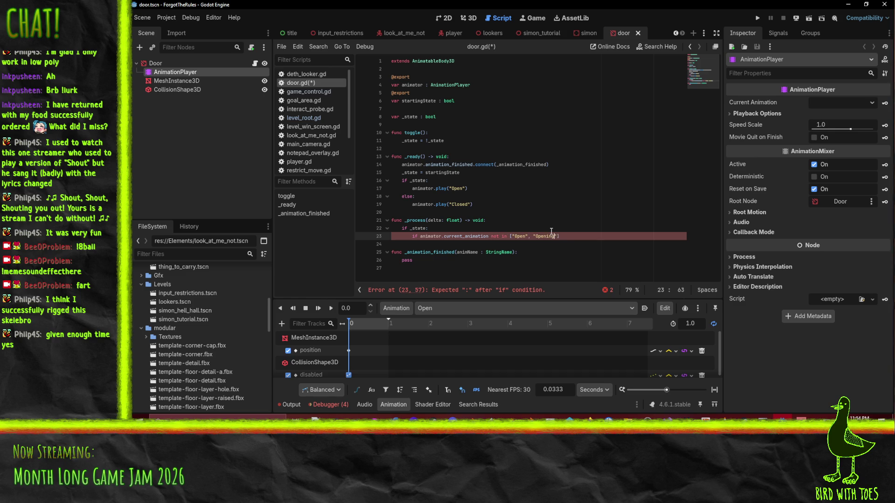
key("End")
type(":")
key("Return")
type("animator.")
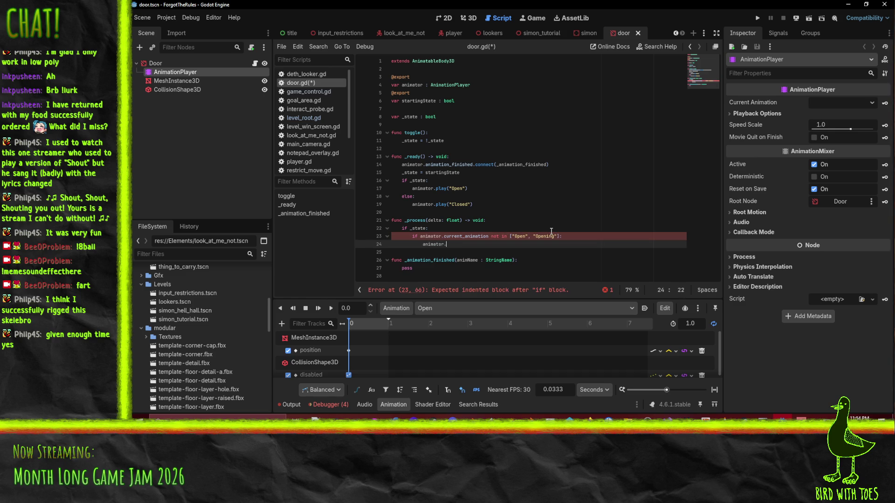
type("play(\"Op")
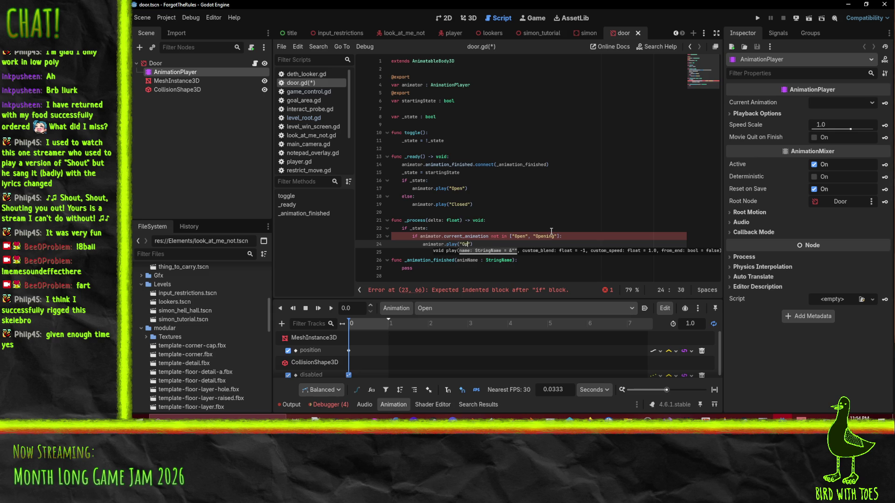
type("ening\")")
key("Up")
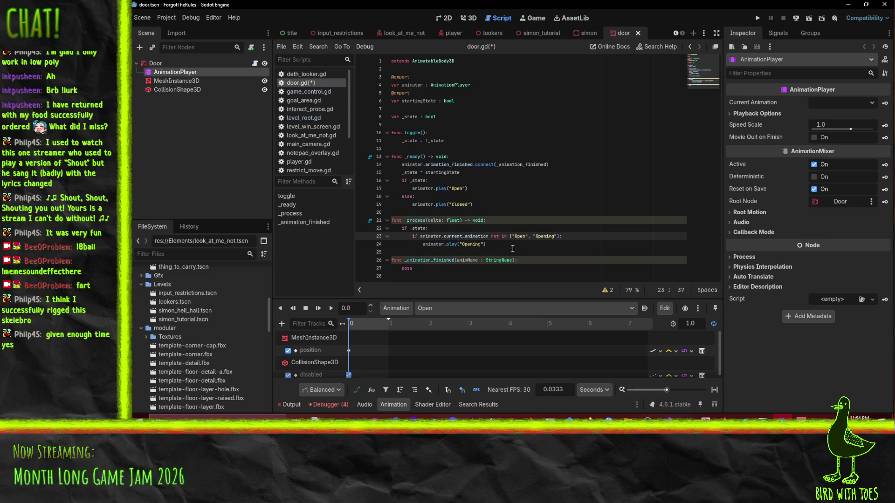
left_click(509, 244)
Step: Merge the two checks into one 'and' condition and duplicate the opening block
key("Up")
key("Home")
key("Home")
key("shift+Left")
key("shift+Left")
key("shift+Left")
type("and")
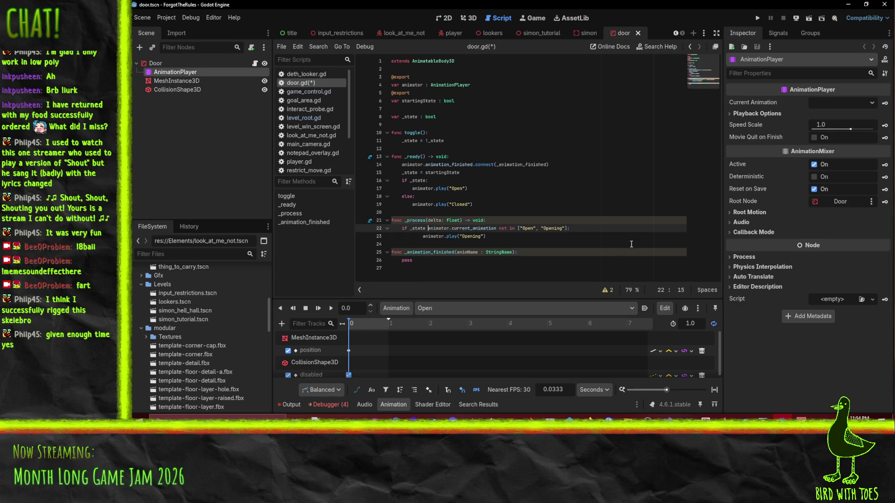
key("shift+Down")
key("shift+Down")
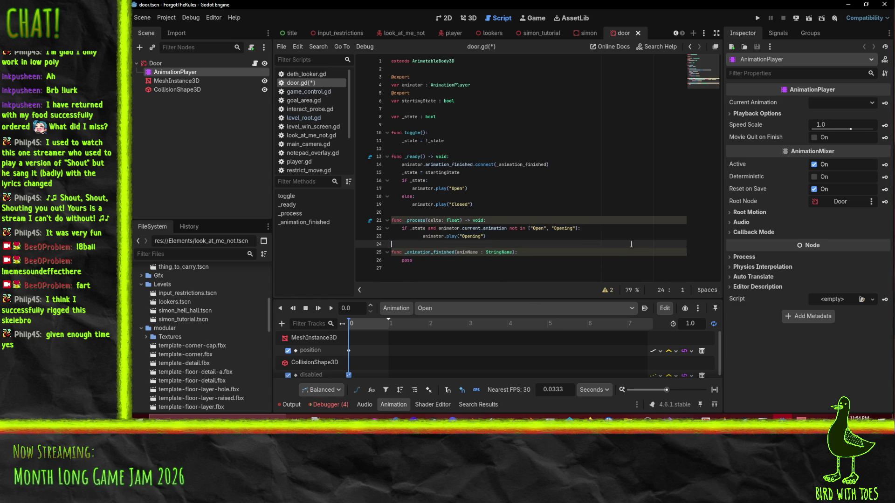
key("ctrl+shift+d")
key("shift+Tab")
key("Down")
key("shift+Tab")
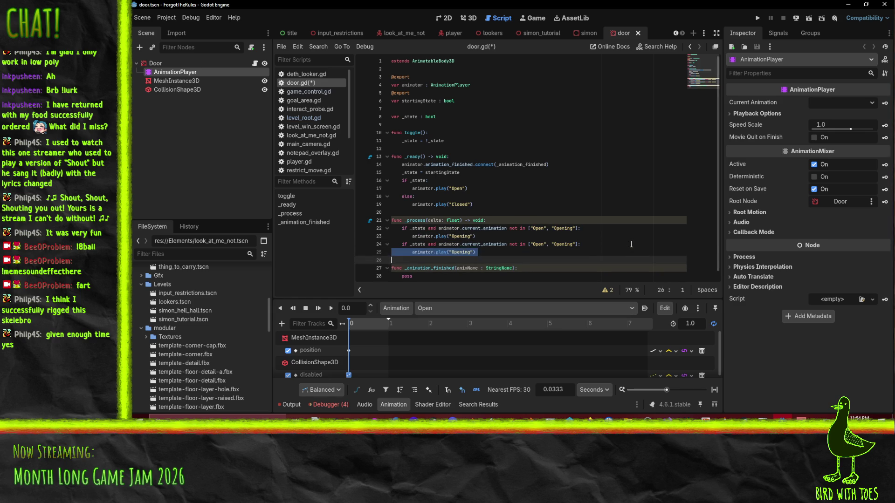
Step: Turn the copy into an 'elif !_state' branch using Closed/Closing that plays "Closing"
left_click(404, 245)
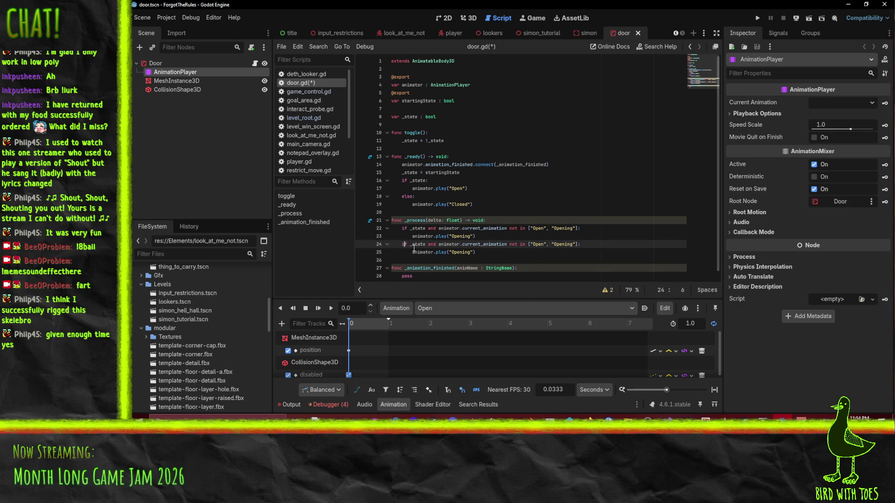
type("el")
key("Right")
key("Right")
key("Right")
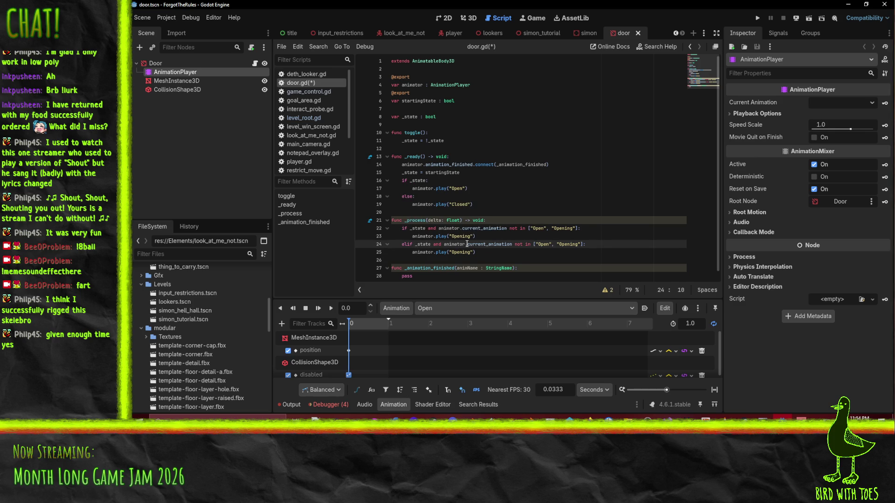
type("!")
key("Up")
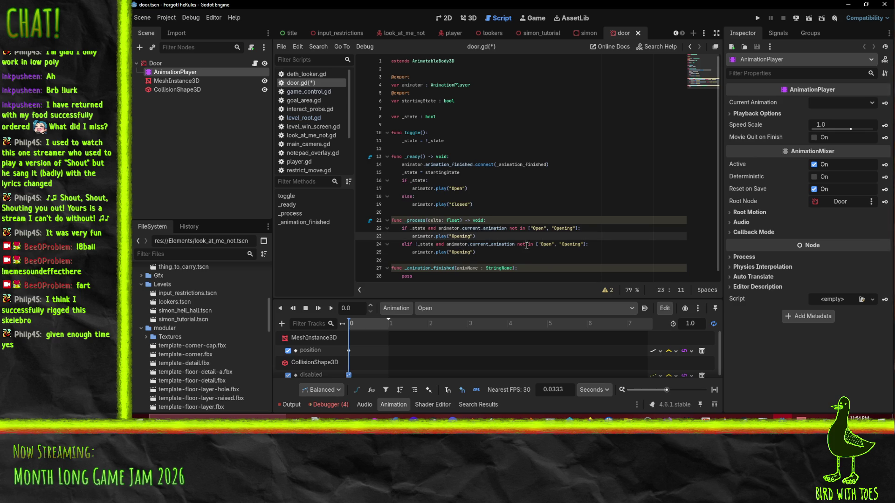
double_click(543, 244)
type("Closed")
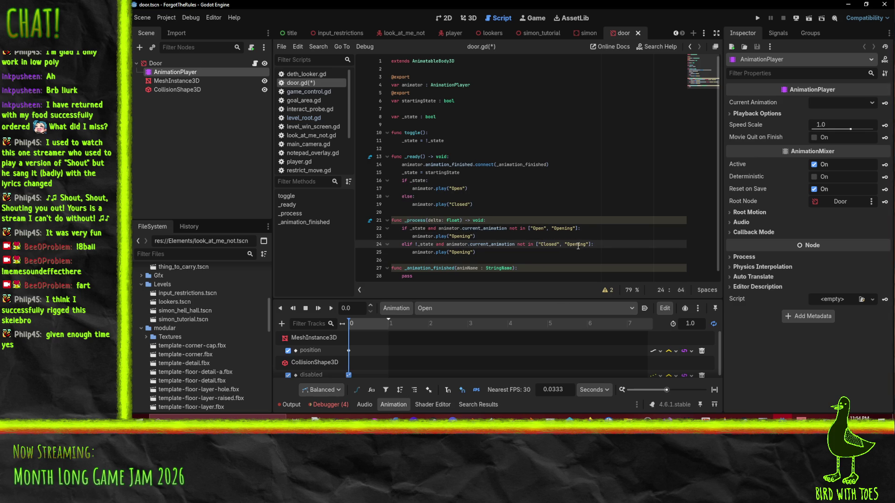
double_click(572, 245)
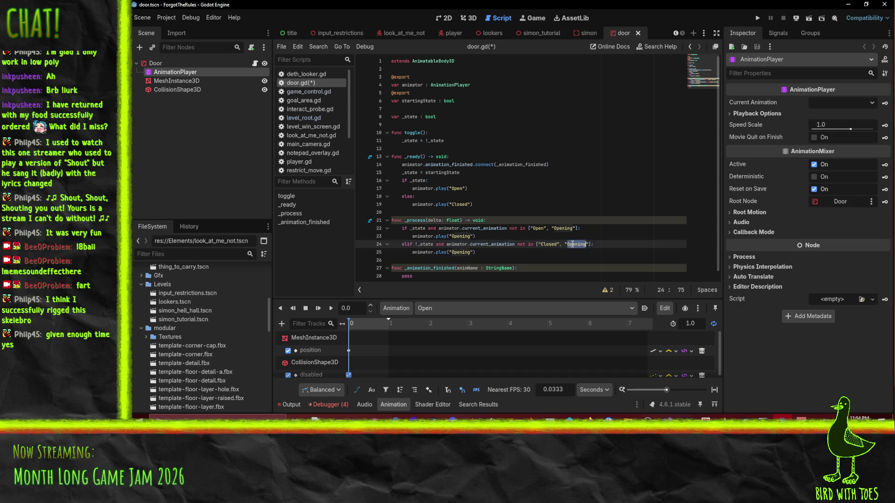
type("Clos")
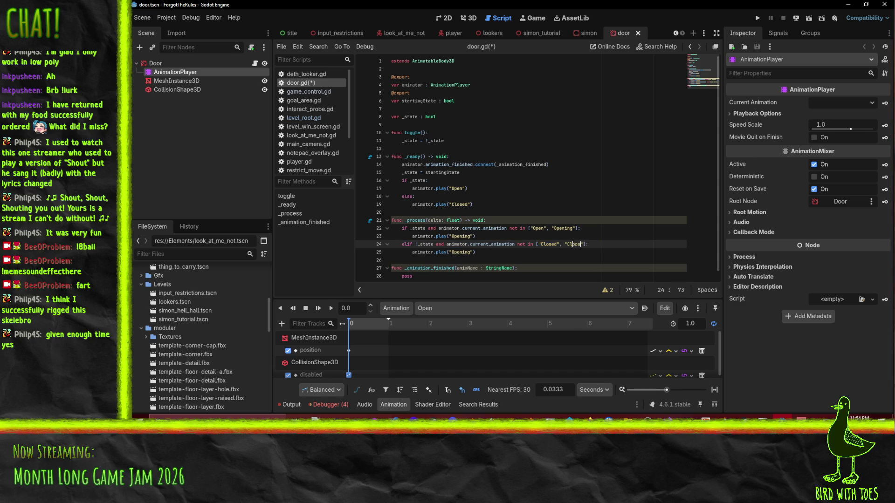
type("ing")
double_click(458, 252)
type("Closing")
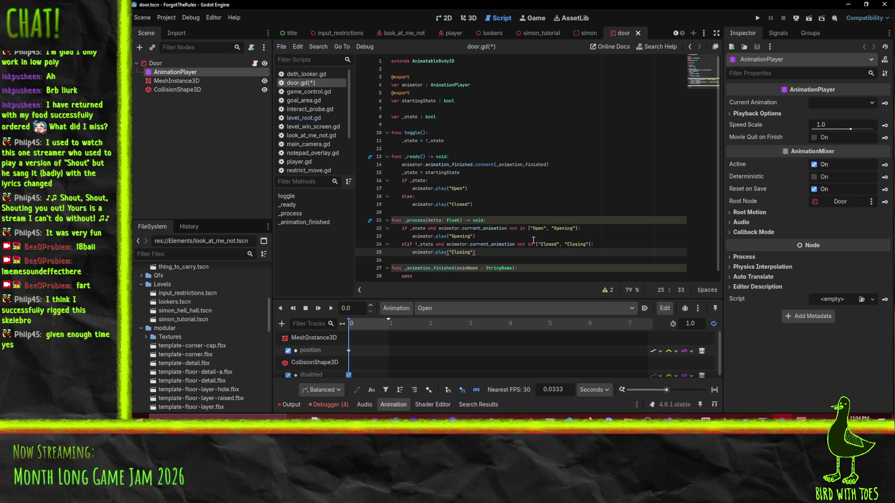
Step: Review the current_animation docs, then replace pass in _animation_finished with an if
scroll(547, 235, "down", 1)
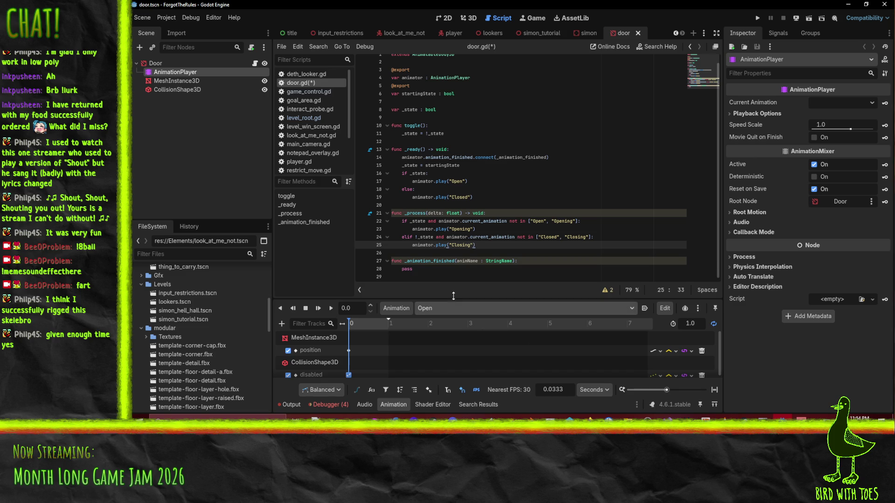
left_click(430, 269)
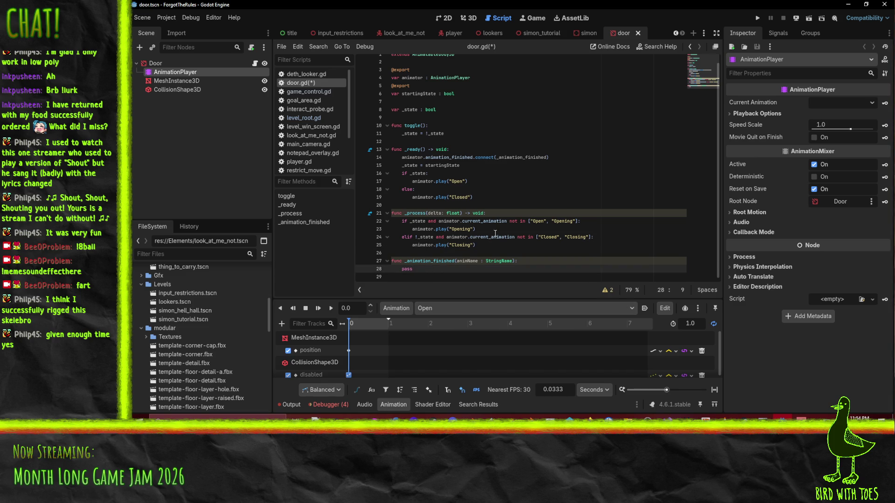
left_click(478, 240)
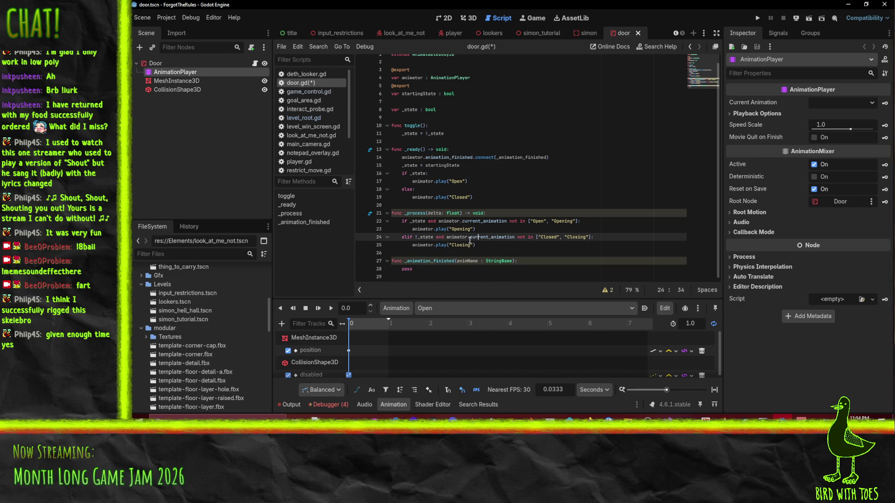
left_click(504, 236)
left_click(578, 237)
left_click(570, 236)
left_click(413, 269)
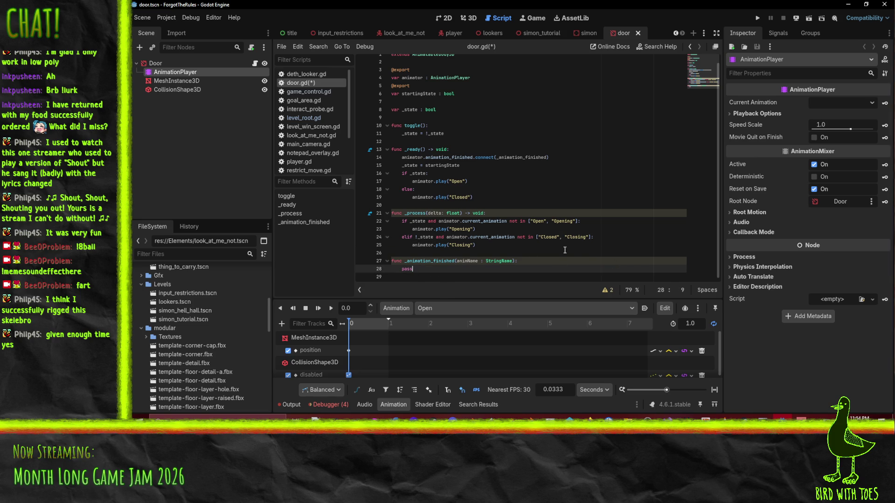
key("BackSpace")
key("BackSpace")
key("BackSpace")
type("if")
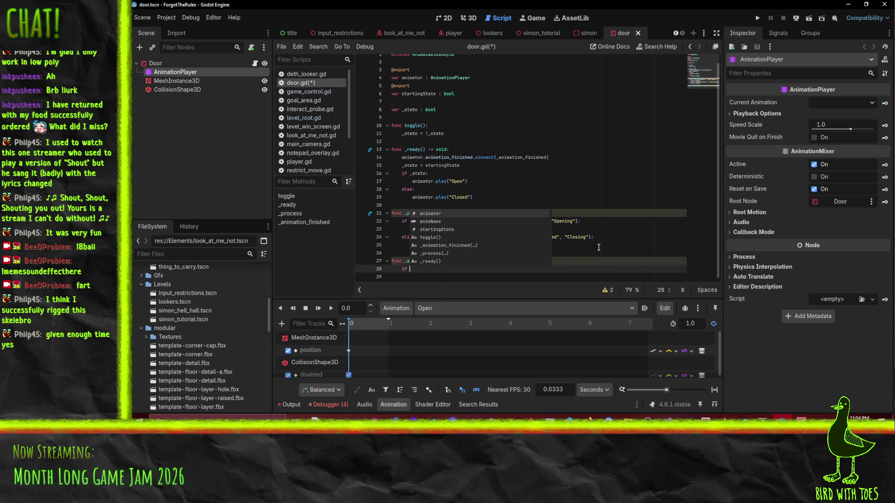
key("Escape")
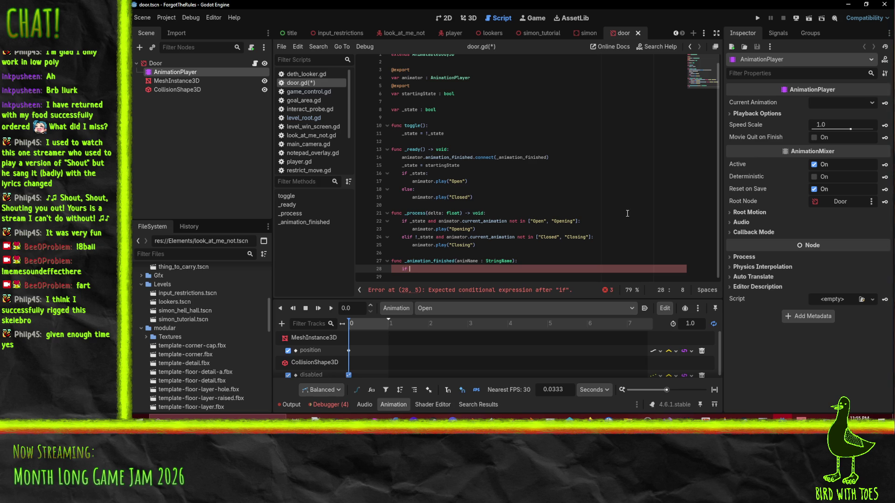
Step: Change the opening branch's check to 'current_animation == "Closed"'
double_click(432, 221)
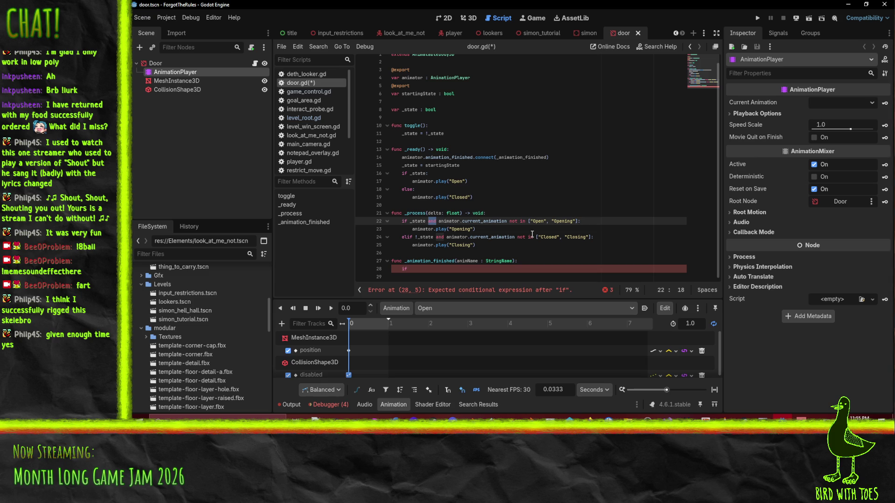
key("BackSpace")
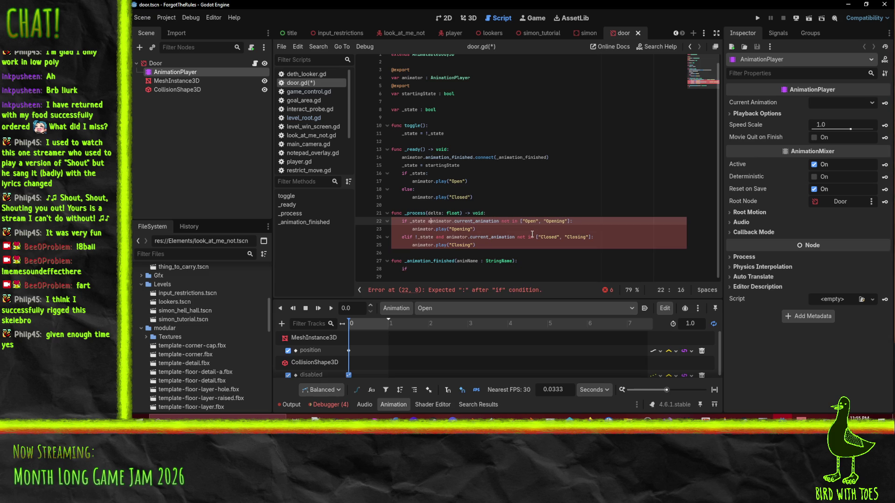
type("and")
left_click(513, 220)
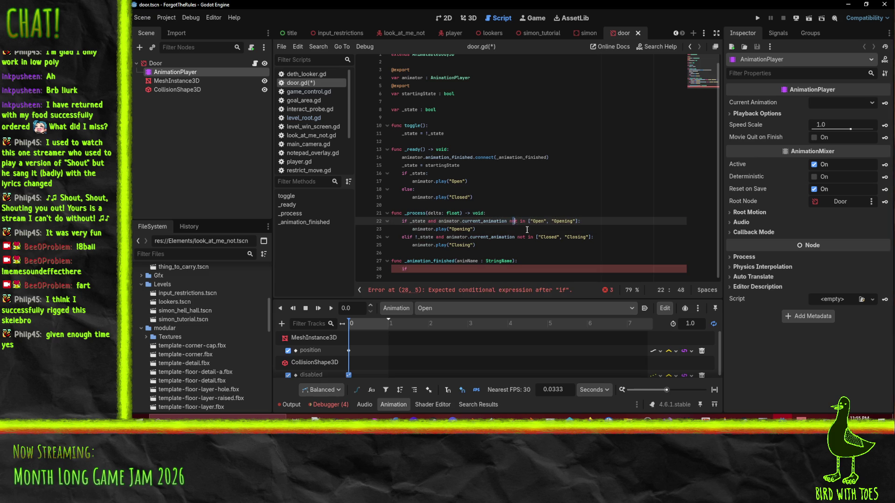
left_click(571, 238)
key("Left")
key("Left")
key("Left")
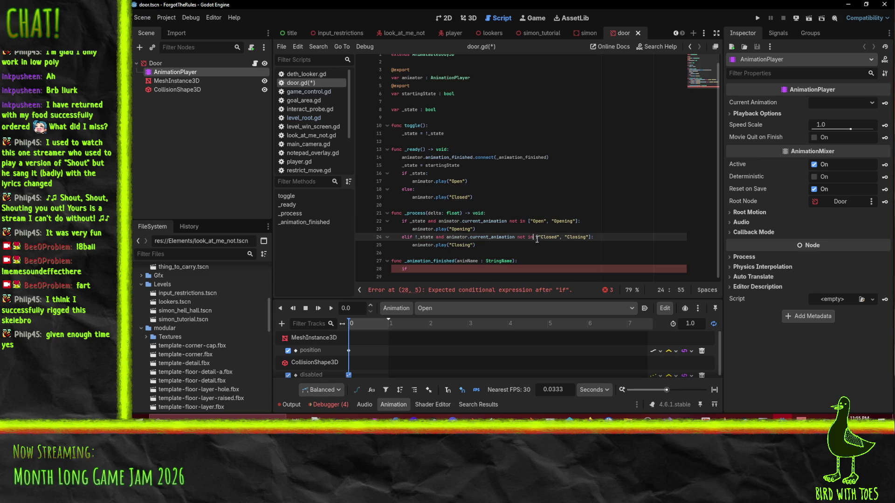
key("Right")
key("Right")
key("Right")
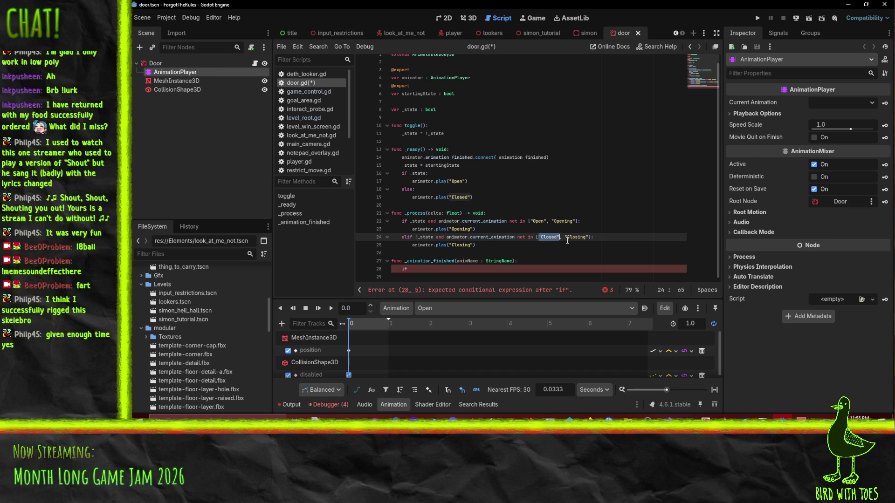
key("Up")
key("Up")
key("ctrl+Left")
key("ctrl+Left")
key("ctrl+Left")
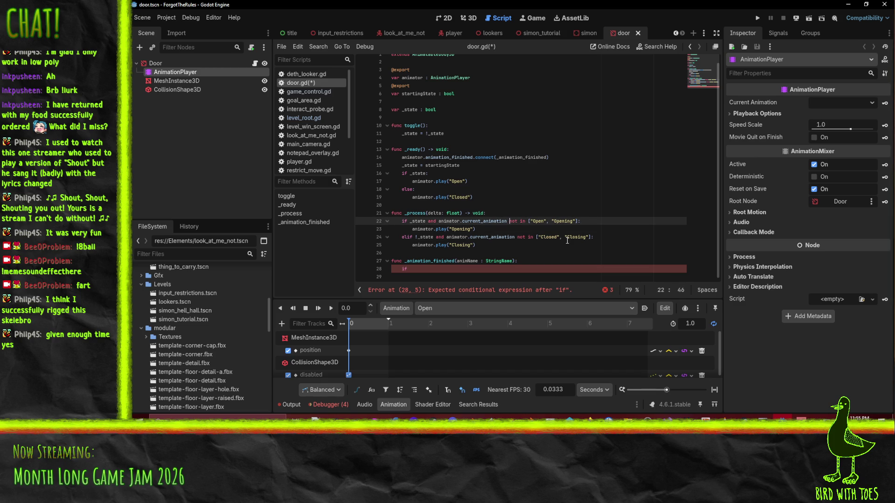
key("shift+End")
type("== ")
type("\"Closed\"")
key("Escape")
Step: Change the closing branch's check to compare current_animation with "Open"
left_click(517, 235)
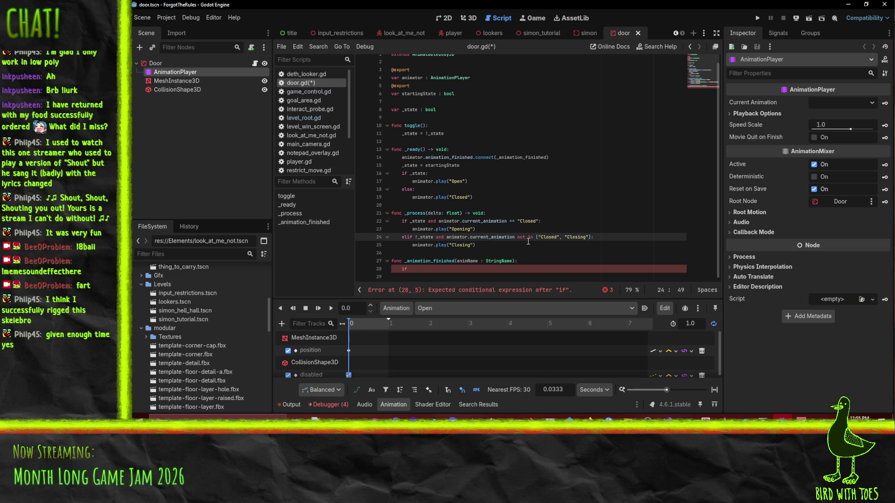
key("shift+End")
key("shift+Left")
type("== \"C")
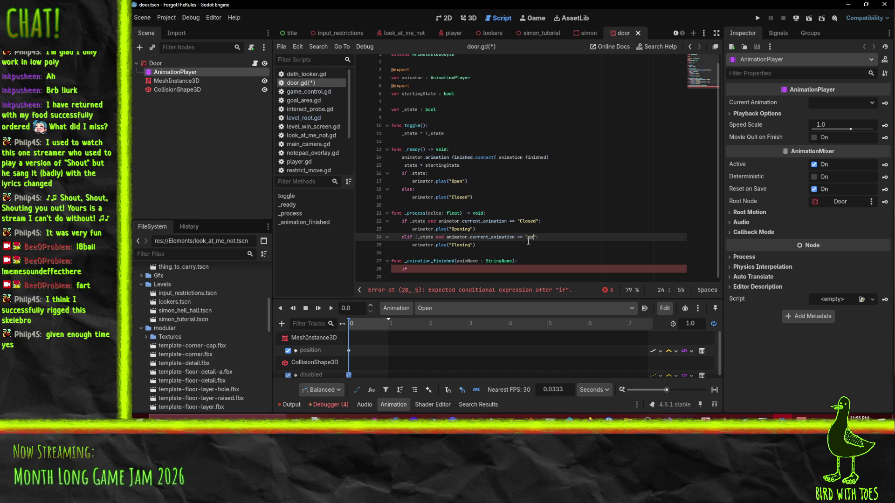
type("pen")
key("Down")
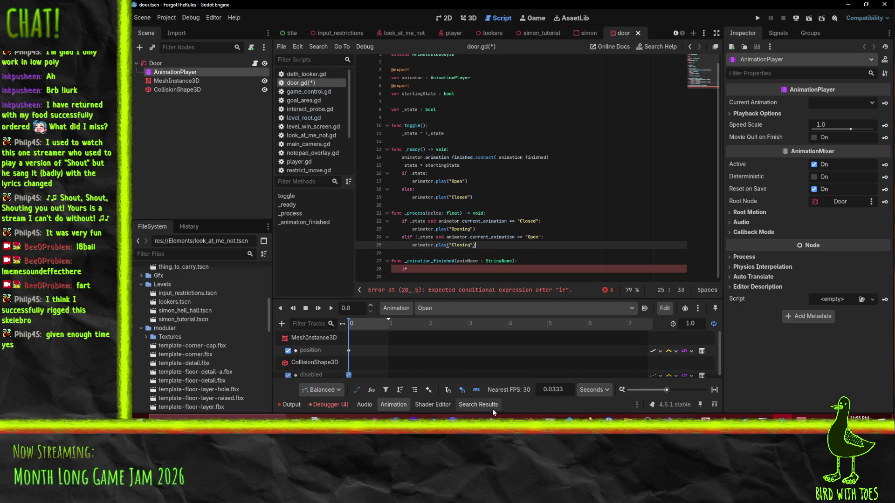
key("Down")
key("Down")
key("Down")
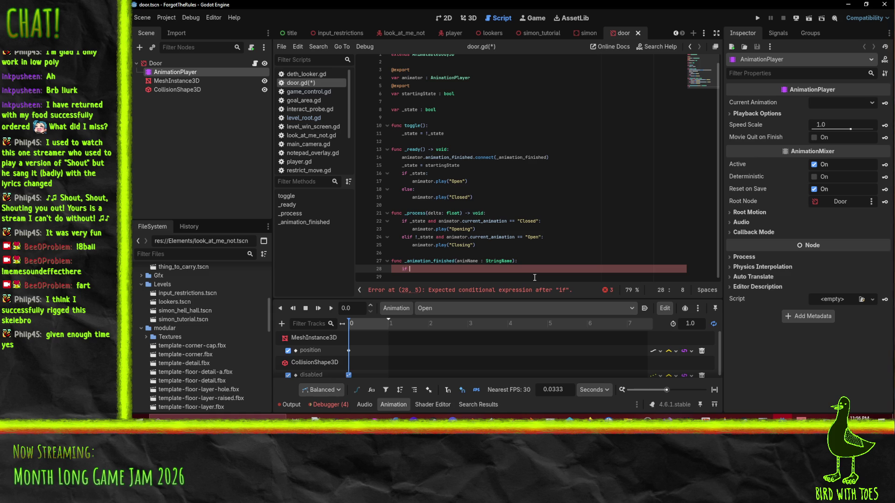
Step: Add 'if animName == "Opening":' playing "Open", then duplicate that branch
type("animName")
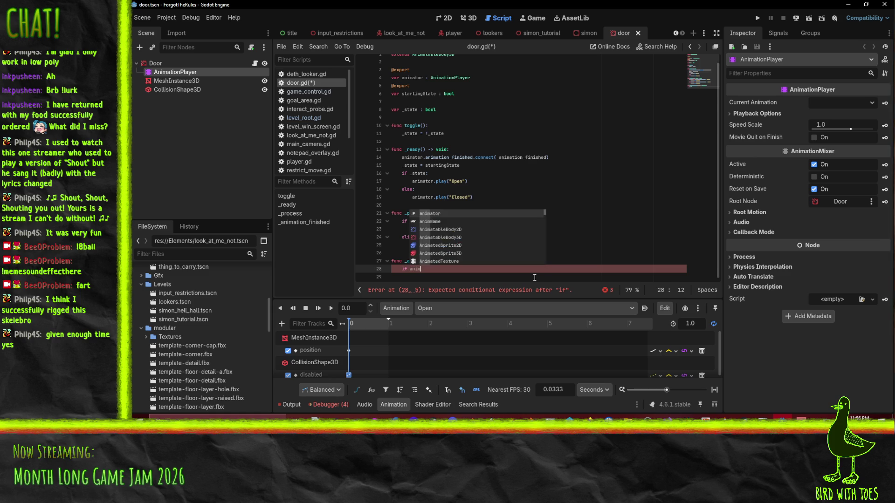
type(" == \"Opening")
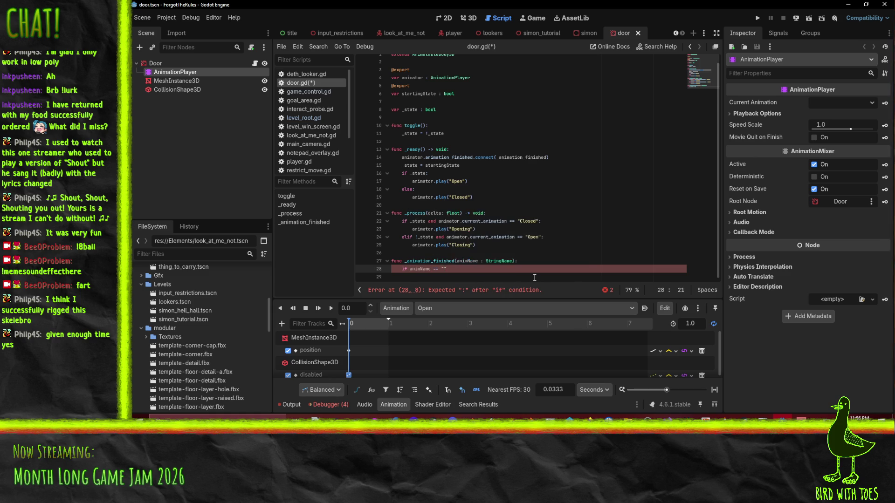
type("\":")
key("Return")
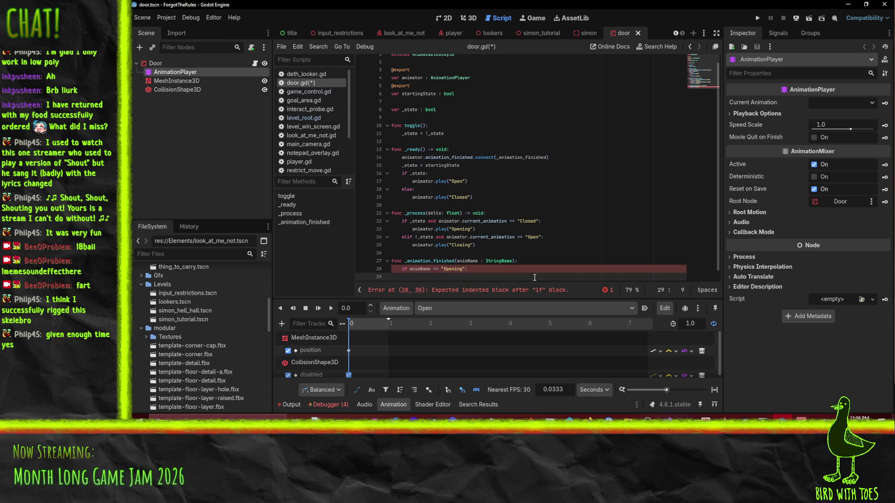
type("animator.play(\"Op")
type("en\")")
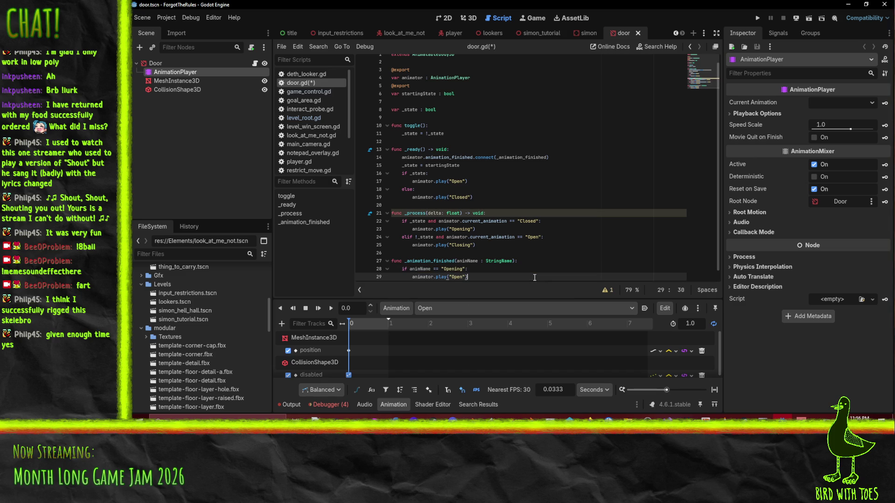
key("Return")
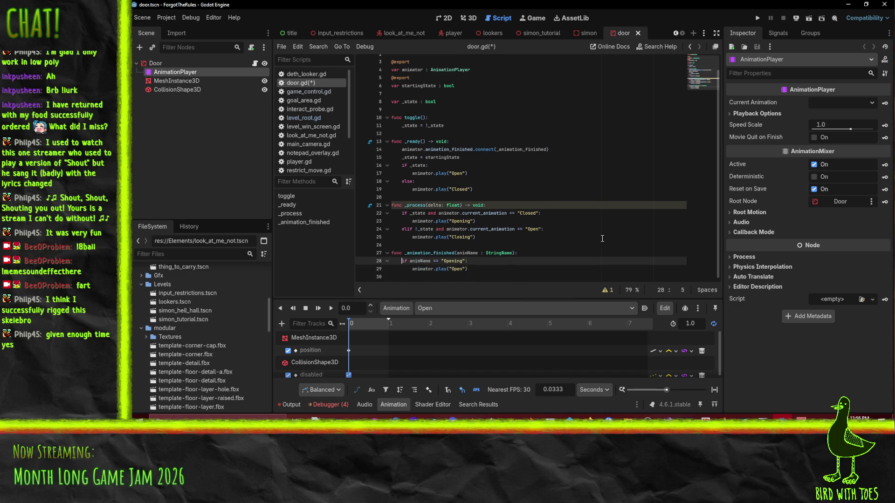
key("ctrl+c")
key("ctrl+v")
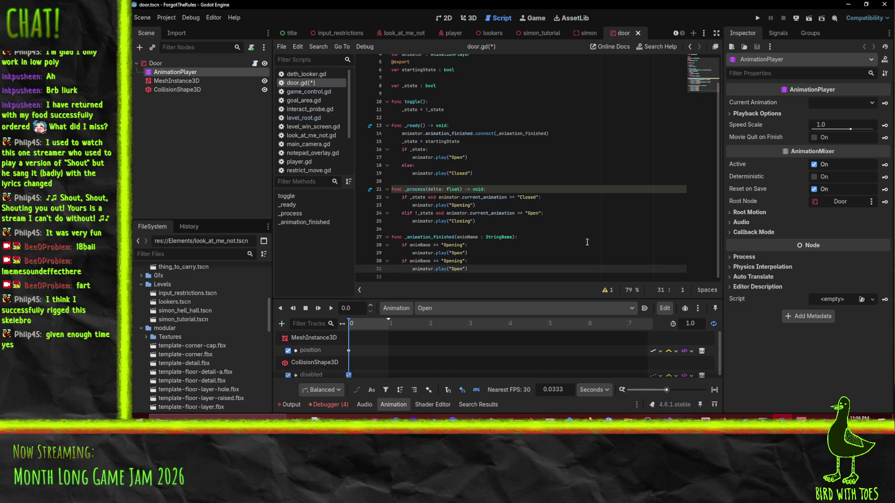
Step: Edit the duplicate to play "Closed" after "Closing" and save door.gd
left_click(453, 252)
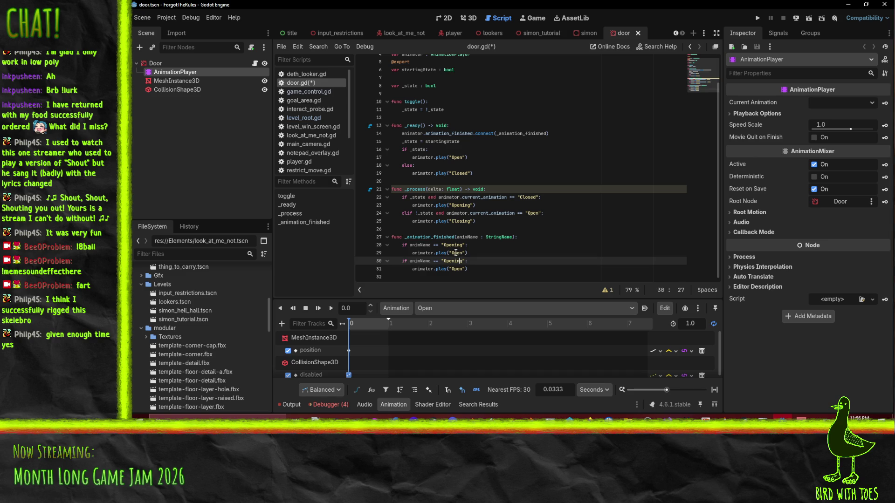
double_click(418, 197)
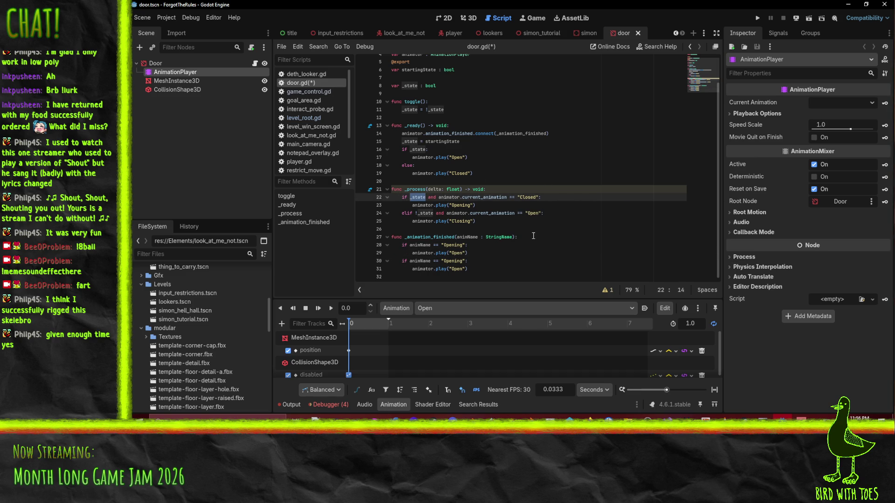
left_click(545, 220)
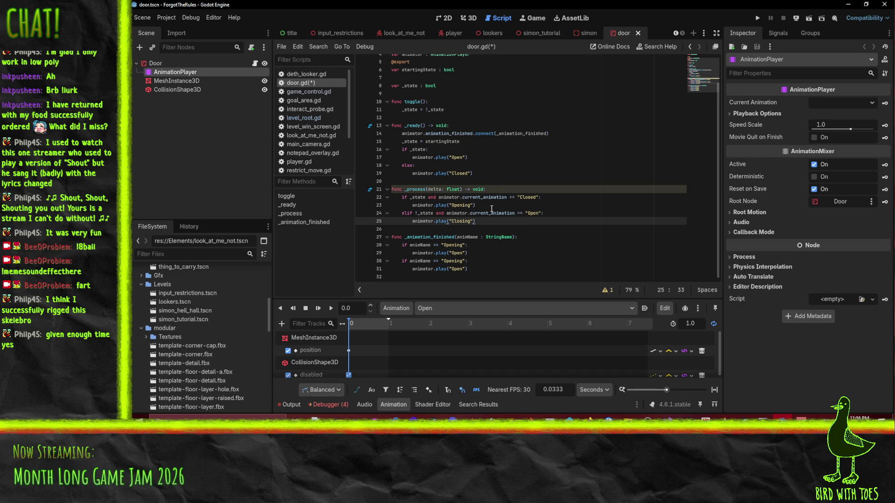
double_click(446, 261)
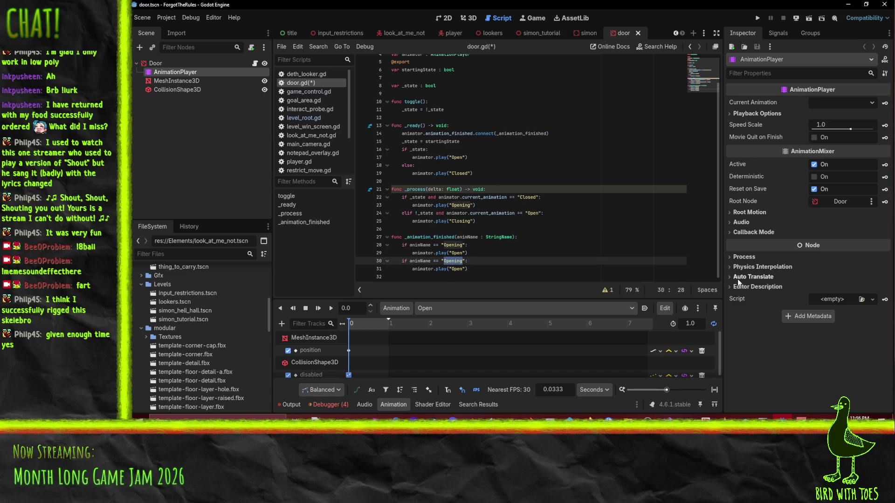
type("Closing")
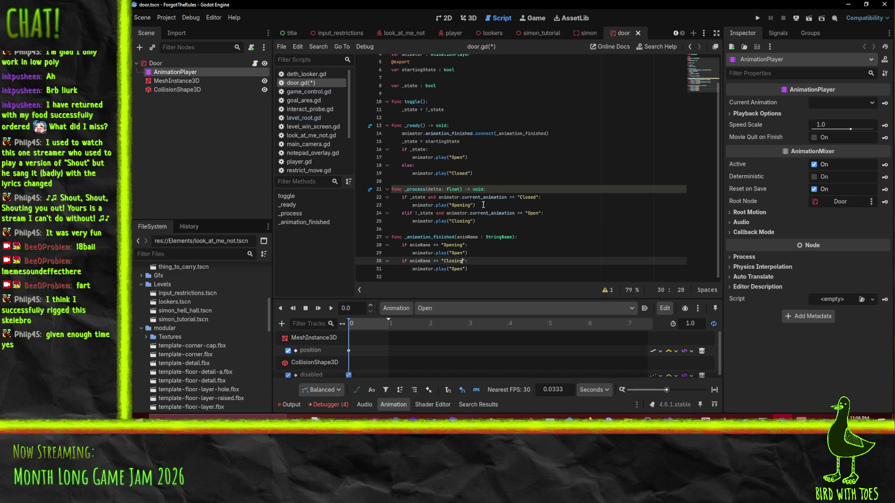
double_click(456, 269)
type("Closed")
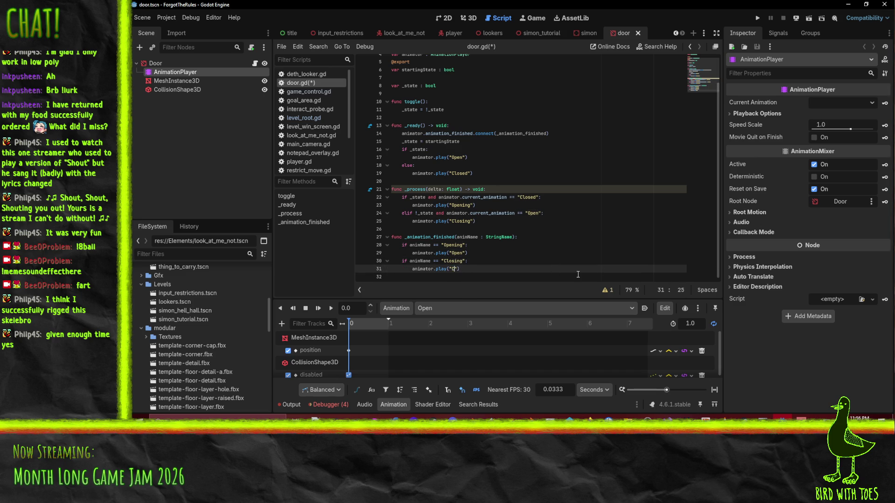
left_click(603, 245)
key("ctrl+s")
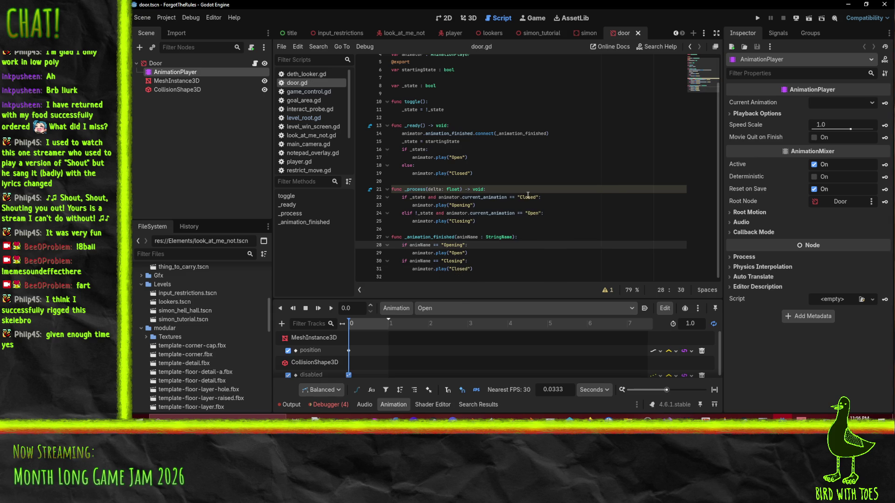
scroll(534, 223, "up", 2)
left_click(459, 116)
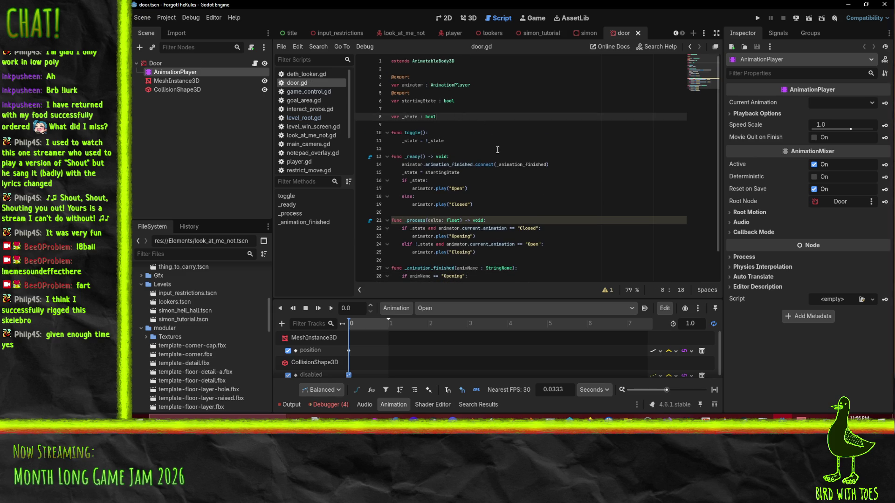
left_click(496, 149)
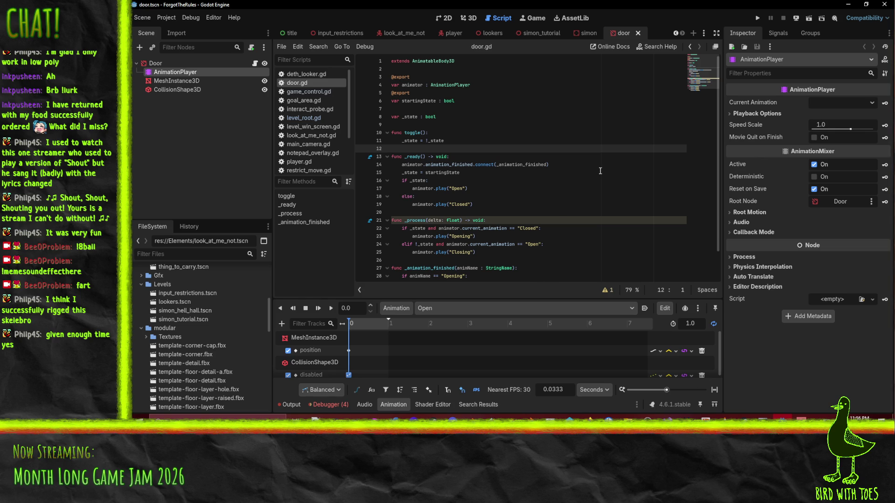
scroll(605, 229, "down", 2)
left_click(601, 253)
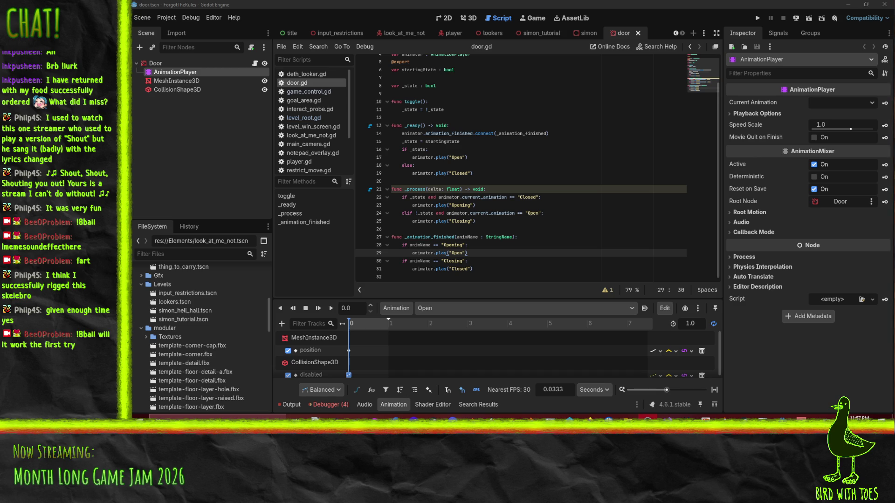
left_click(460, 245)
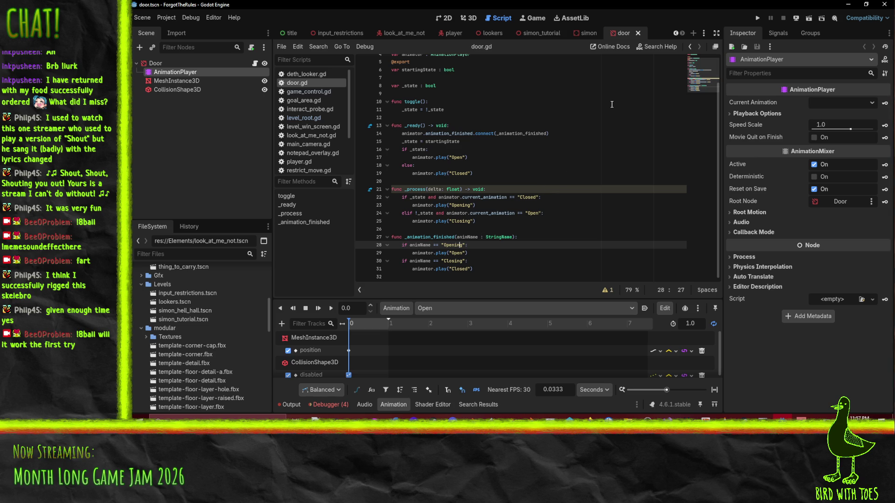
scroll(302, 148, "down", 3)
Step: In switch.gd, add an exported animator variable of type AnimationPlayer
left_click(299, 145)
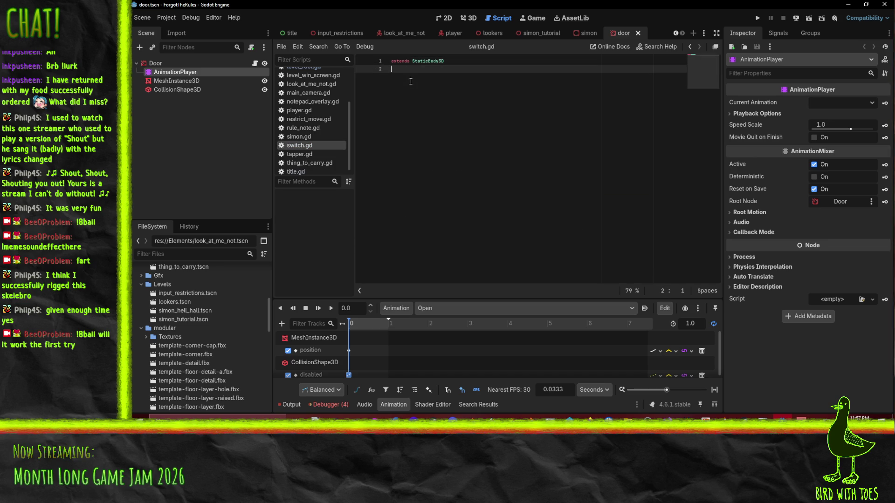
key("Return")
type("@export")
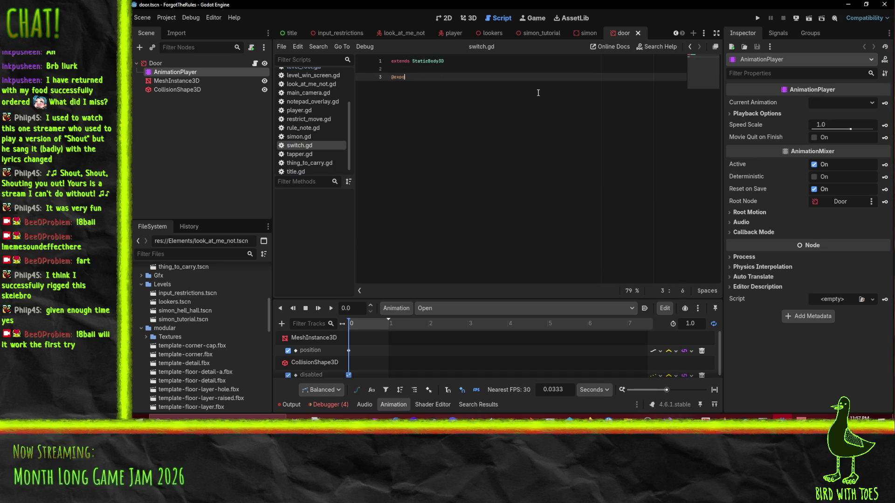
key("Return")
key("Return")
type("var An")
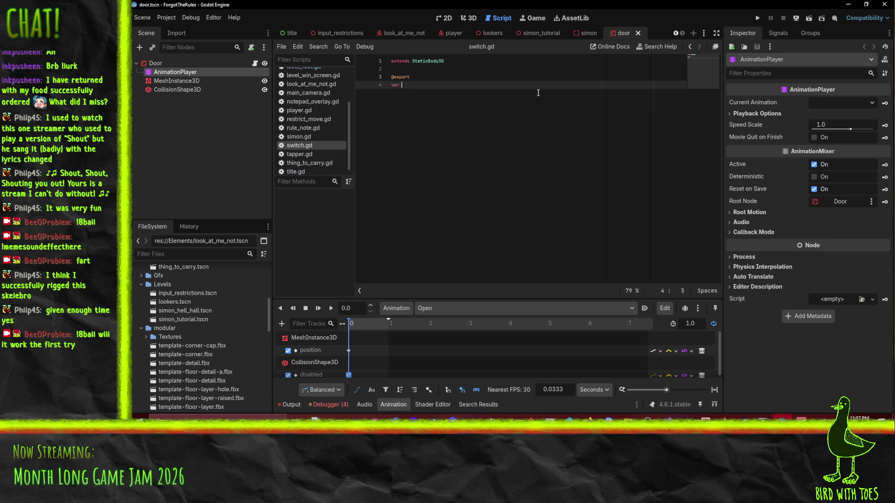
type("nimator ")
type("ANimationPLa")
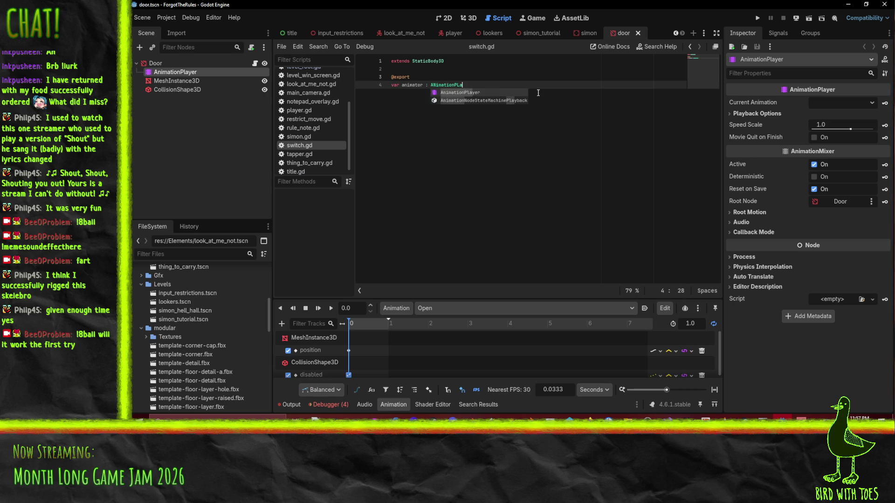
key("Return")
key("Return")
Step: Add an exported toToggle variable typed Array[Node], then switch to thing_to_carry.gd
type("@export")
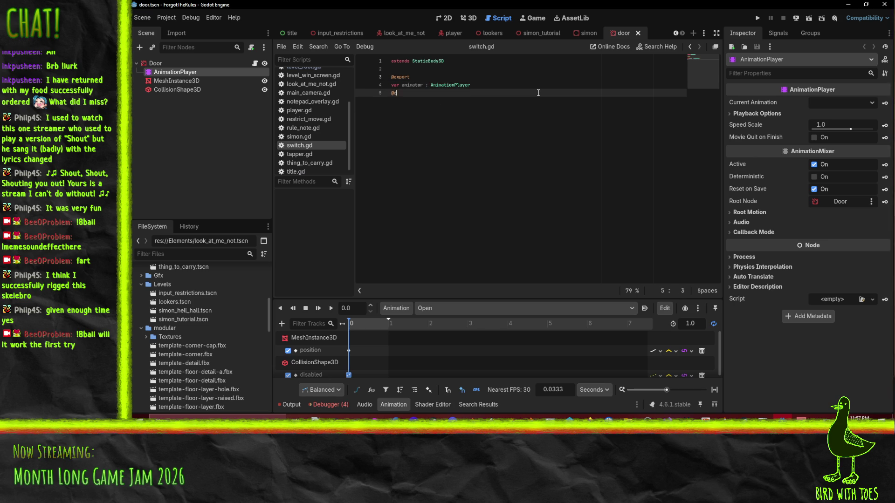
key("Return")
key("Return")
key("BackSpace")
type("var t")
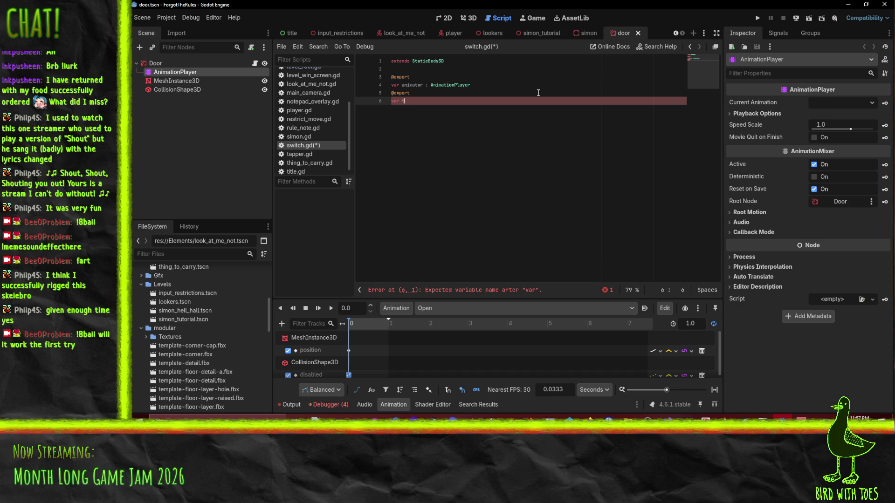
type("o")
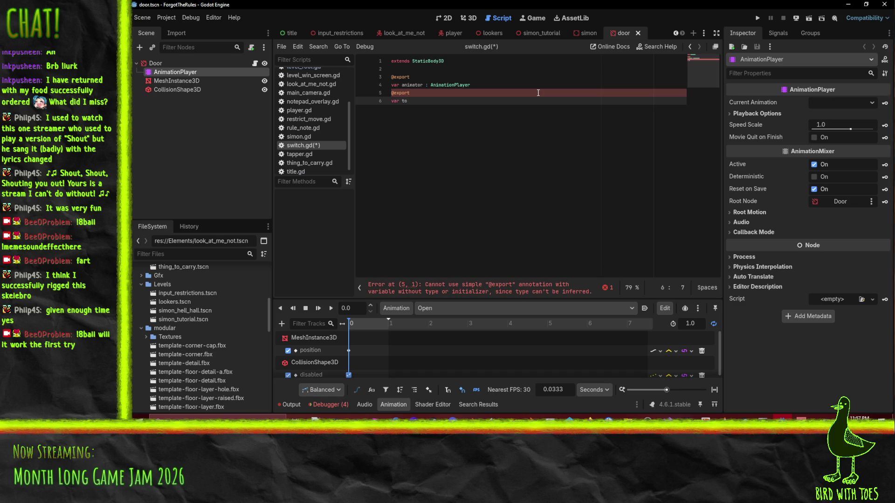
type("Trigger : ")
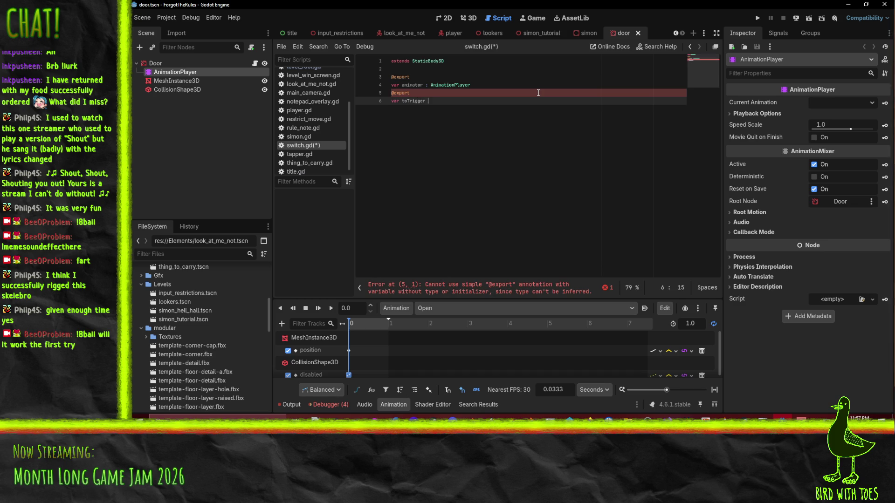
type("[")
key("Left")
key("Left")
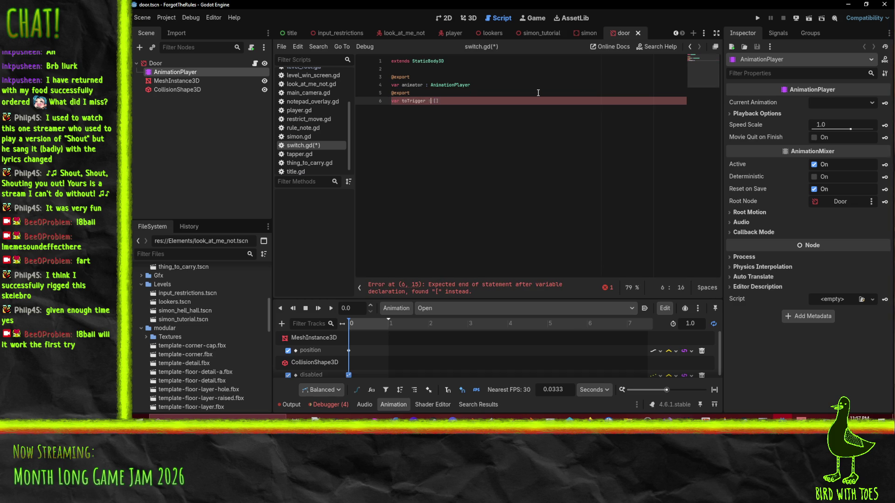
key("BackSpace")
key("BackSpace")
key("BackSpace")
type("oggle")
key("Right")
key("Right")
key("Right")
type("rra")
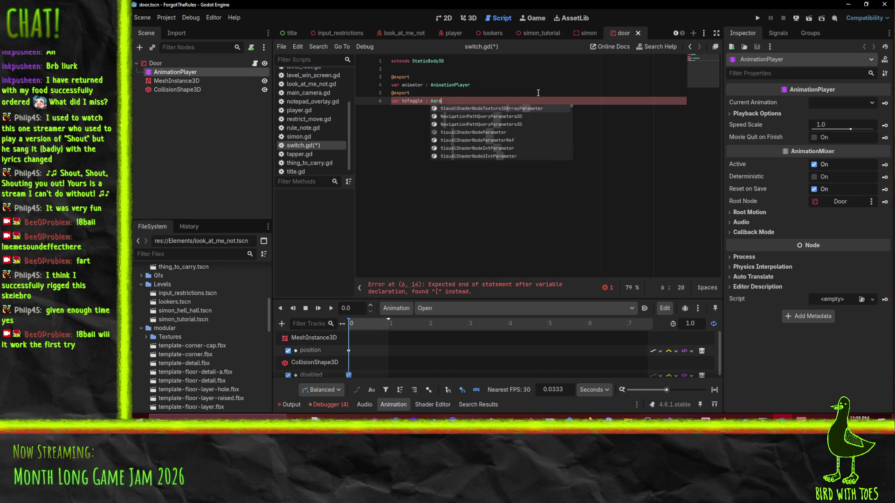
key("Return")
type("[")
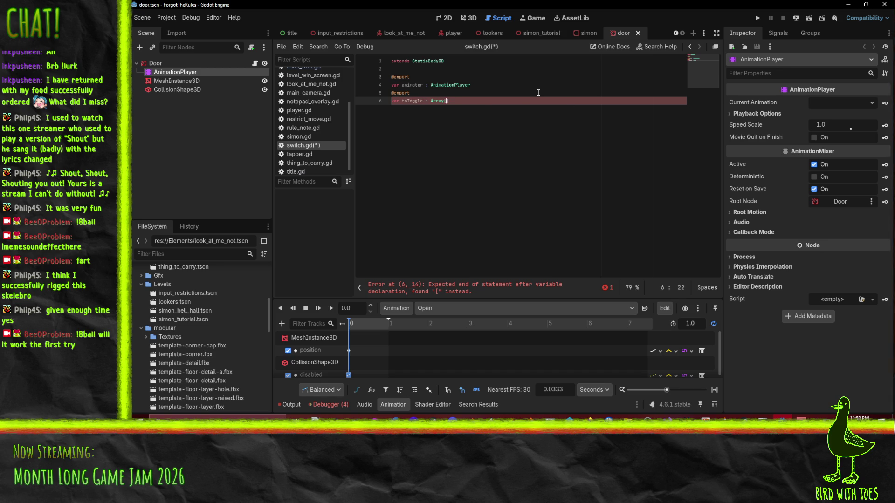
type("Node]")
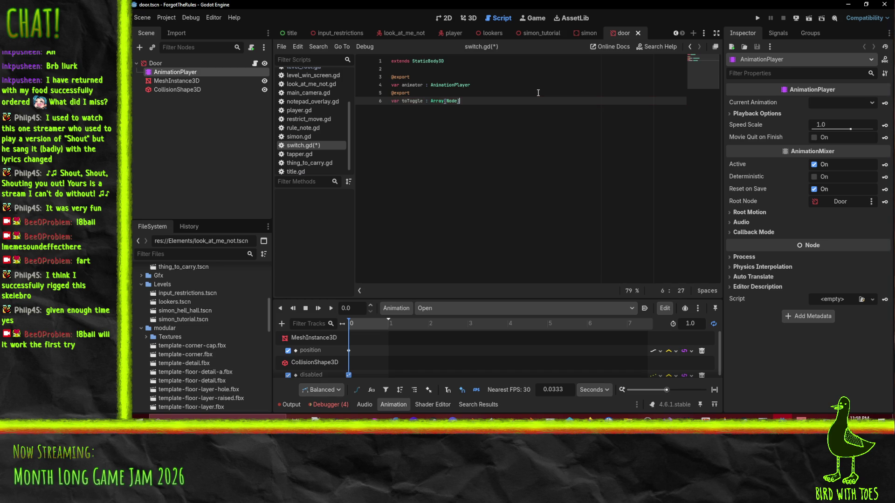
key("Return")
key("Return")
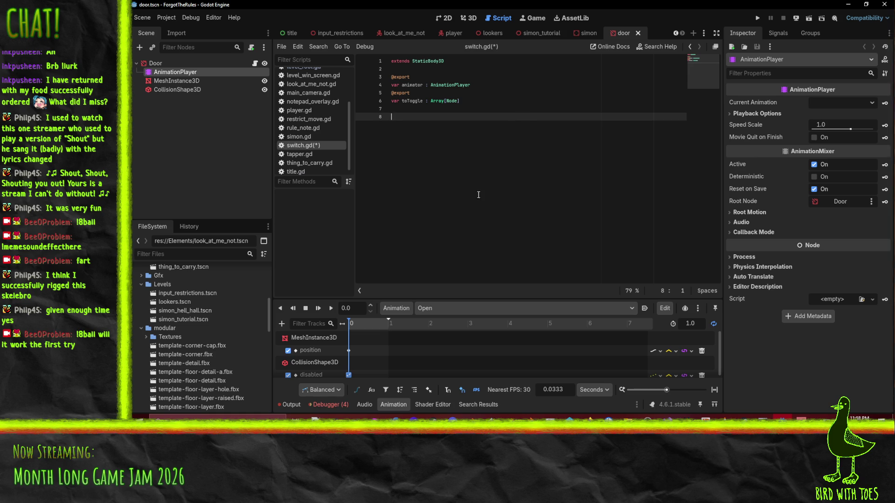
left_click(309, 163)
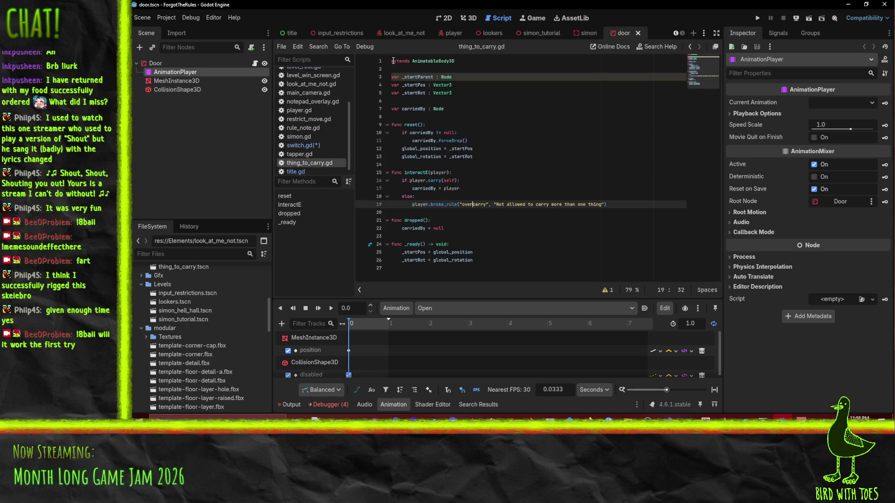
Step: Copy the interactE function into switch.gd and strip out its carry check and else lines
left_click(440, 172)
key("Up")
key("shift+Down")
key("shift+Down")
key("shift+Down")
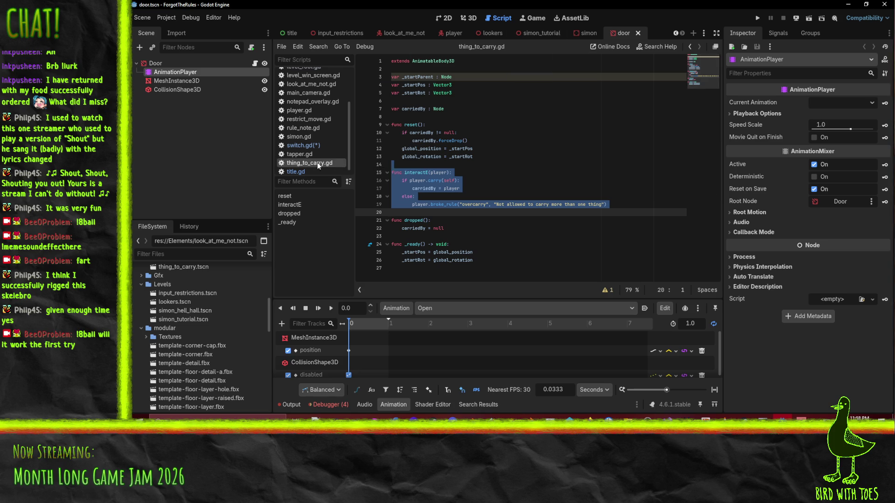
left_click(298, 153)
left_click(303, 145)
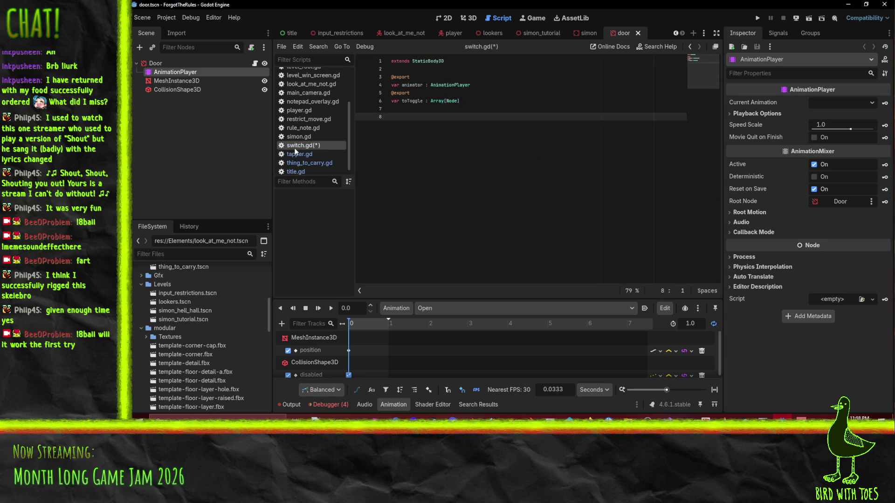
left_click(515, 173)
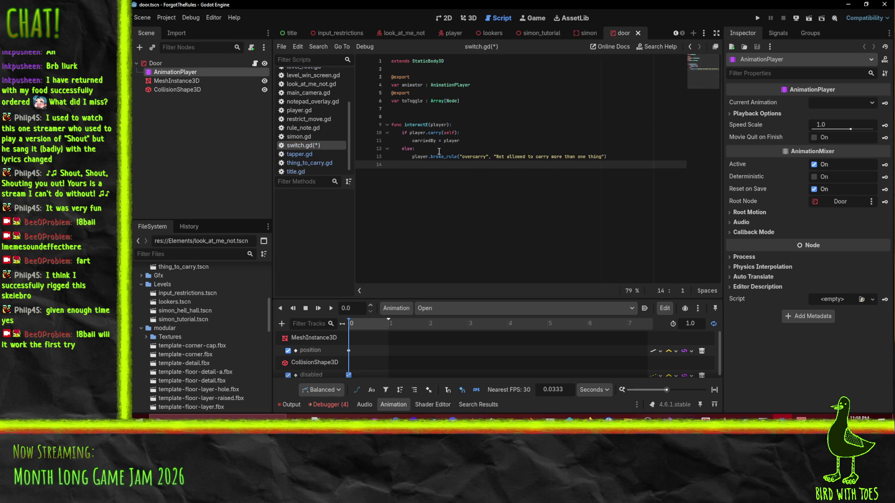
left_click(409, 133)
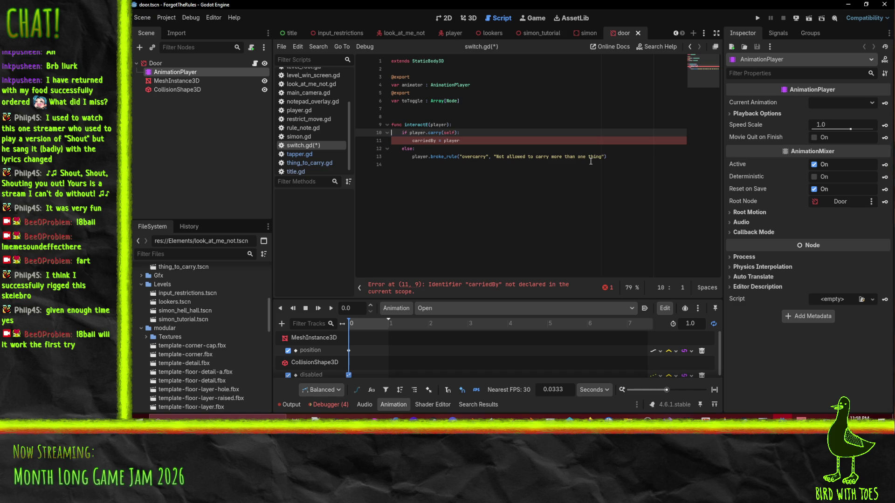
key("shift+Down")
key("shift+Down")
key("shift+Down")
key("Delete")
key("shift+Down")
key("shift+Tab")
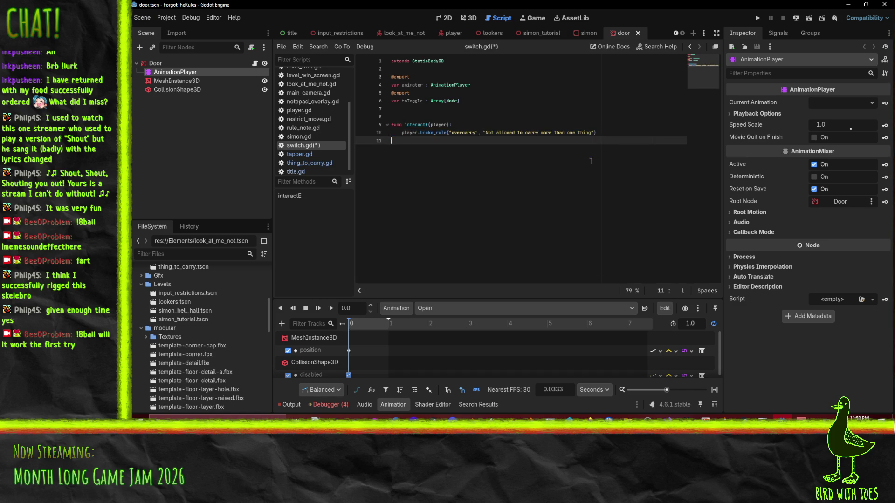
Step: Change the broke_rule call to rule "switchattached" with a 'Stealing switches is verboten' message
double_click(464, 132)
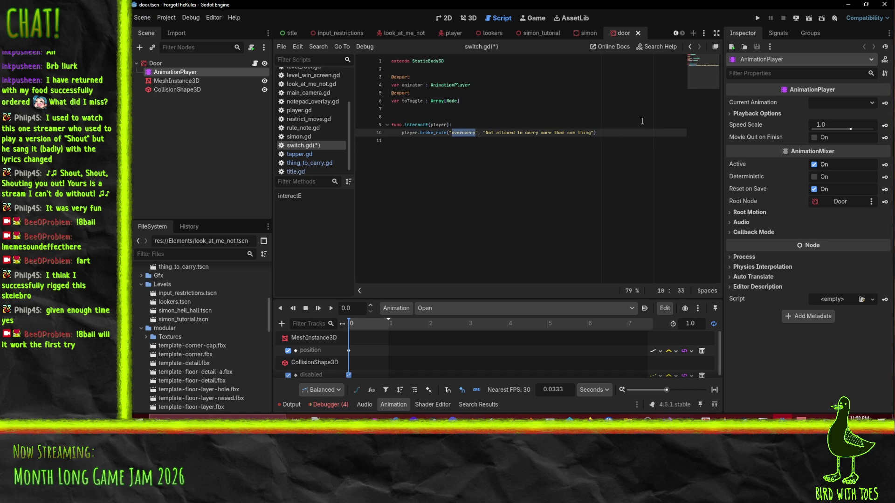
type("not")
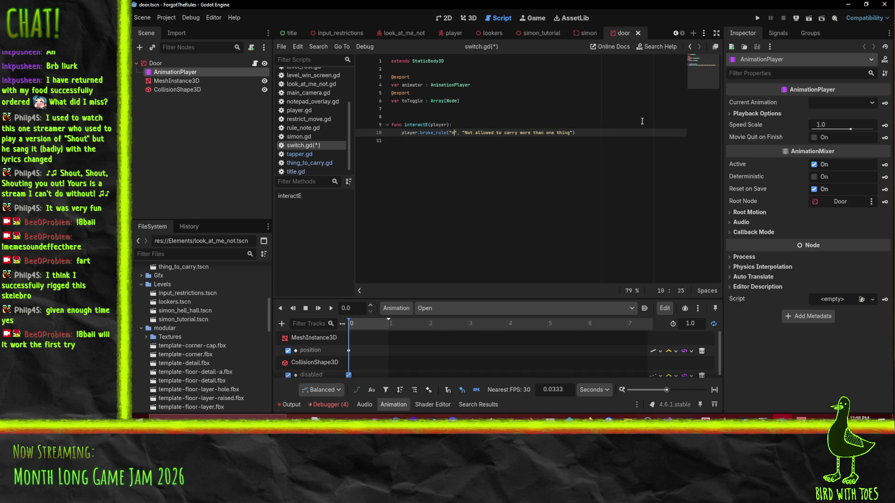
key("BackSpace")
key("BackSpace")
key("BackSpace")
type("s")
type("witchattached")
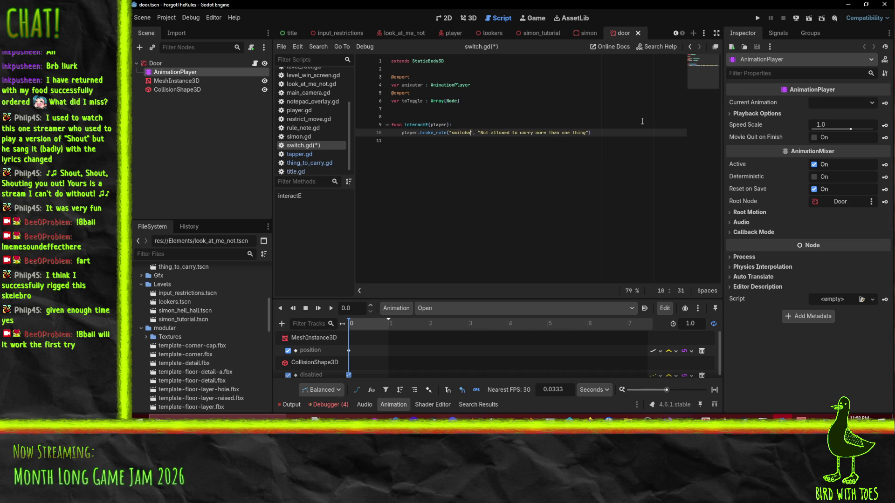
key("Right")
key("Right")
key("Right")
key("shift+End")
key("shift+Left")
key("shift+Left")
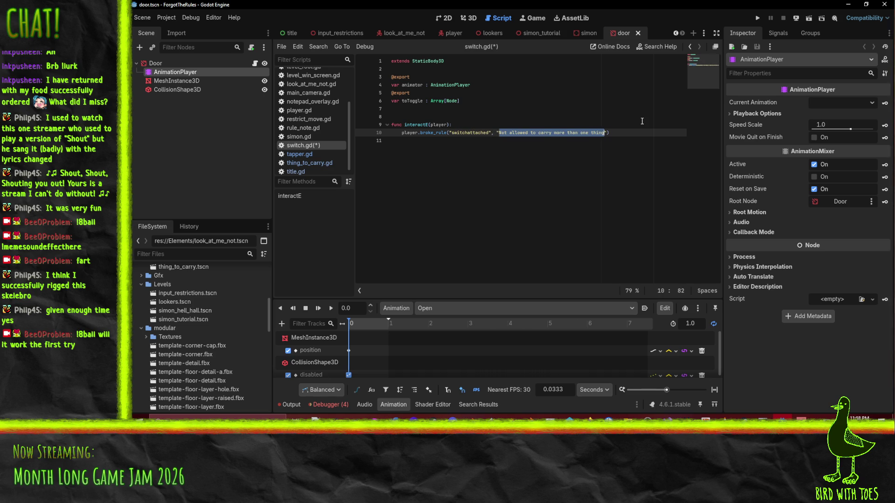
type("You cannot ")
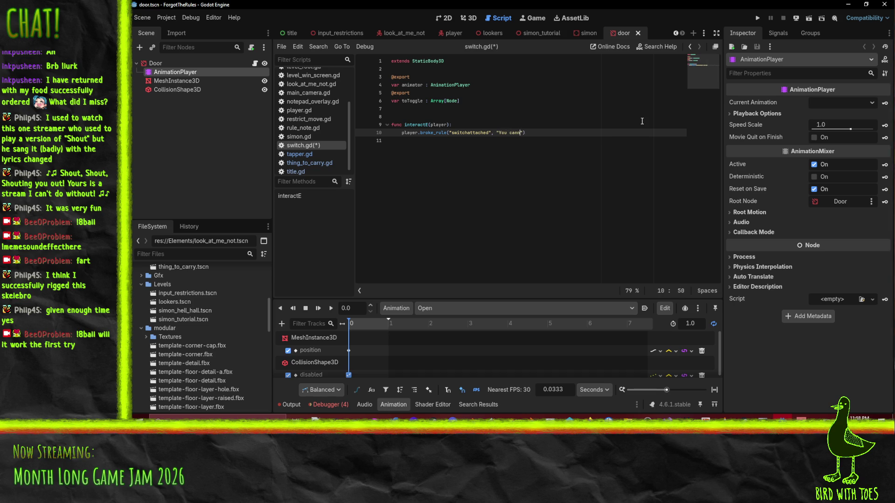
type("pull switche")
type("s out of the floo")
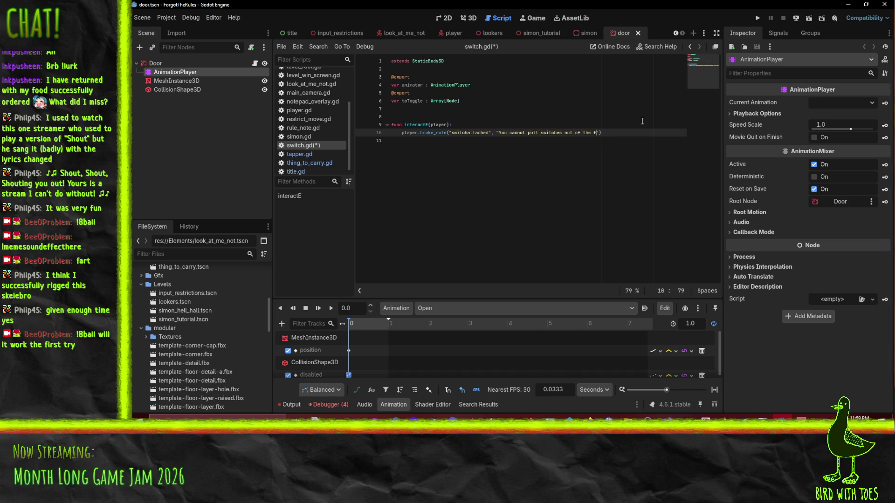
type("r")
key("BackSpace")
key("BackSpace")
key("BackSpace")
key("BackSpace")
type("move the wei")
key("BackSpace")
key("BackSpace")
key("BackSpace")
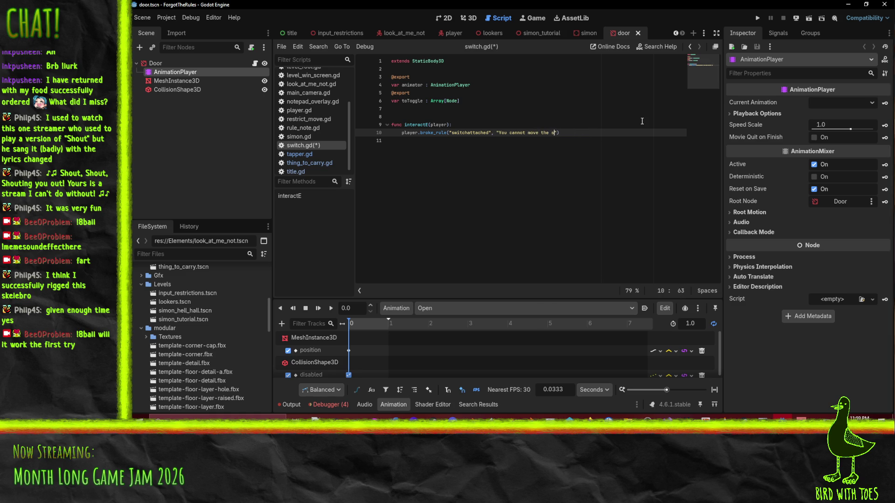
type("switch")
key("BackSpace")
key("BackSpace")
key("BackSpace")
key("BackSpace")
key("BackSpace")
key("BackSpace")
key("BackSpace")
key("BackSpace")
key("BackSpace")
key("BackSpace")
type("Steal")
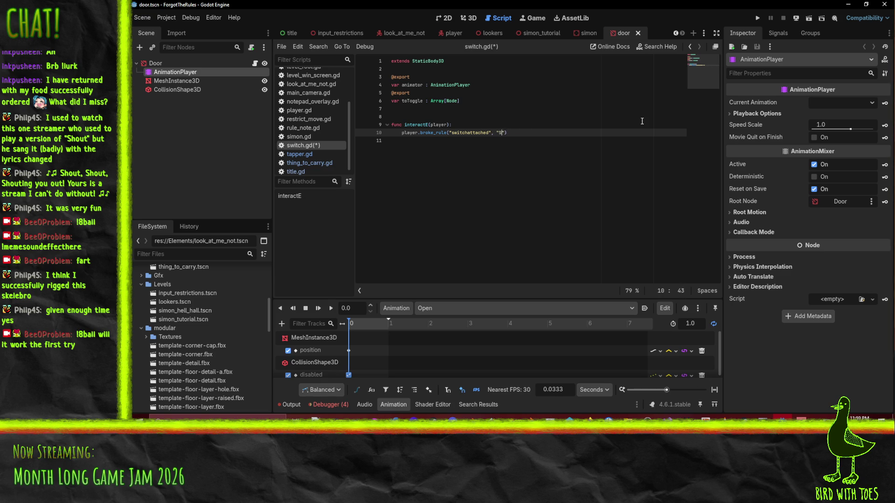
type("ing")
type("ches is v")
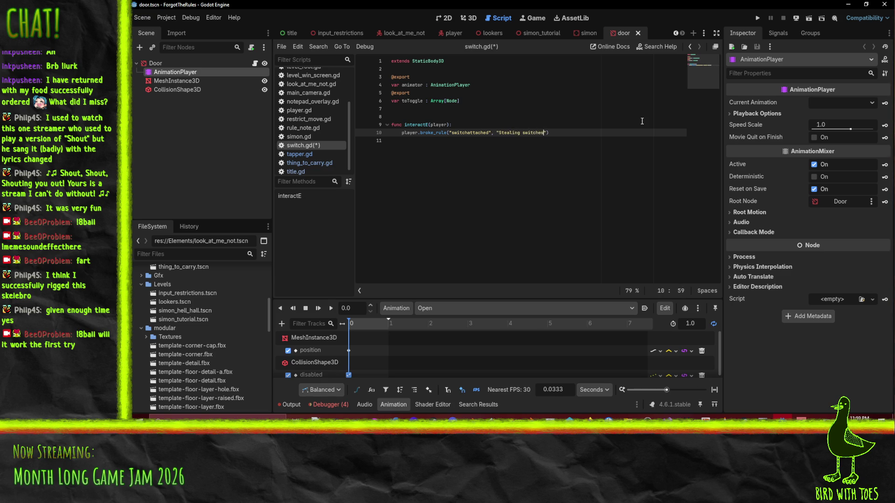
type("erboten")
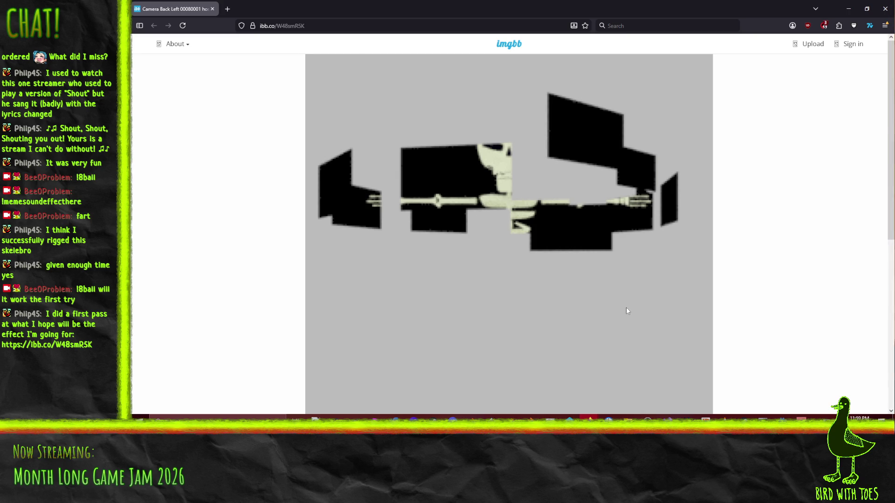
Step: Temporarily trust scripts from ibb.co, perfops.net and simgbb.com in NoScript so the imgbb page loads
scroll(611, 267, "down", 1)
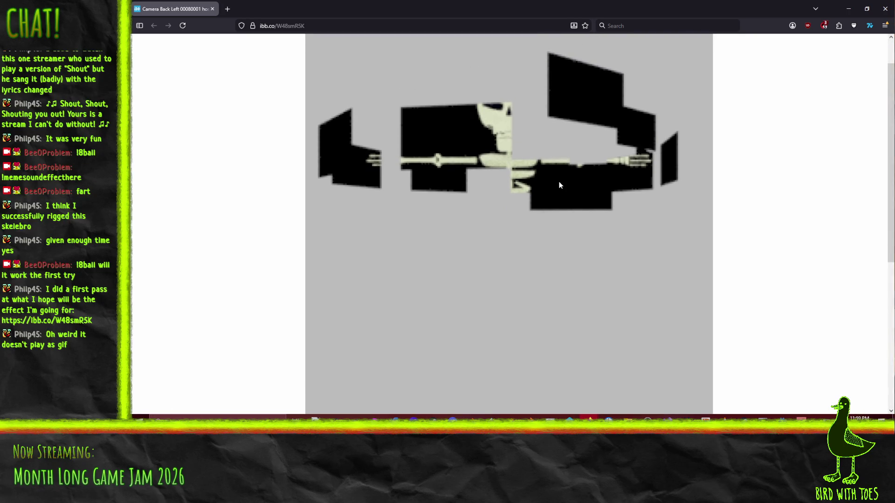
scroll(598, 240, "up", 1)
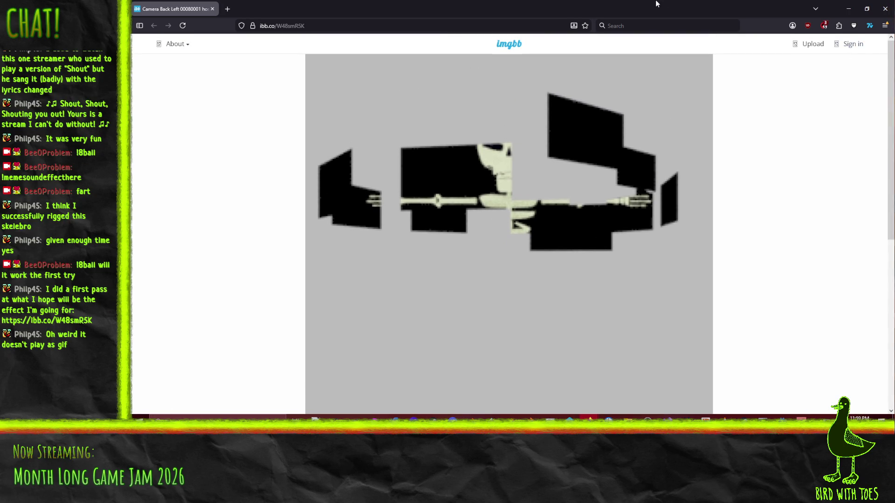
left_click(823, 27)
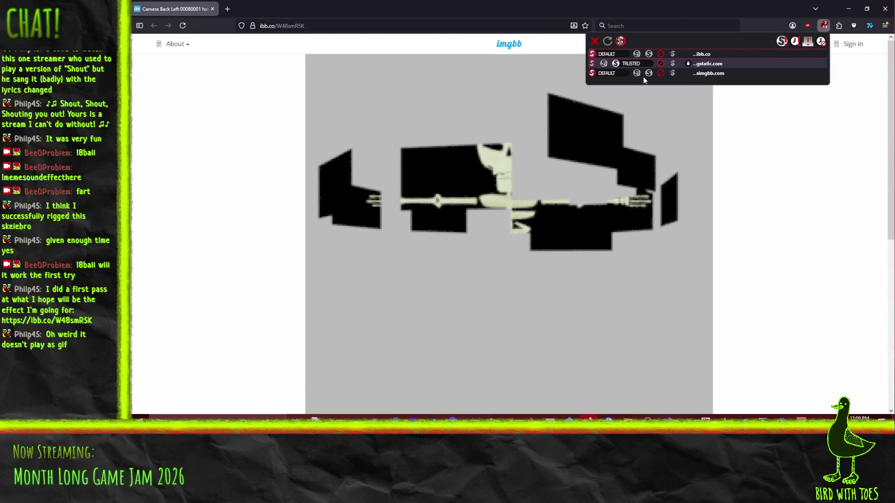
left_click(636, 54)
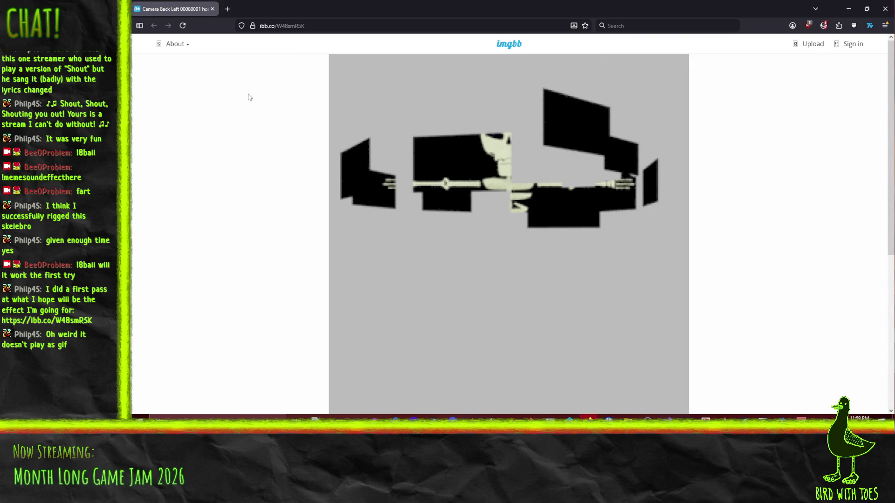
scroll(256, 163, "down", 5)
scroll(261, 163, "up", 5)
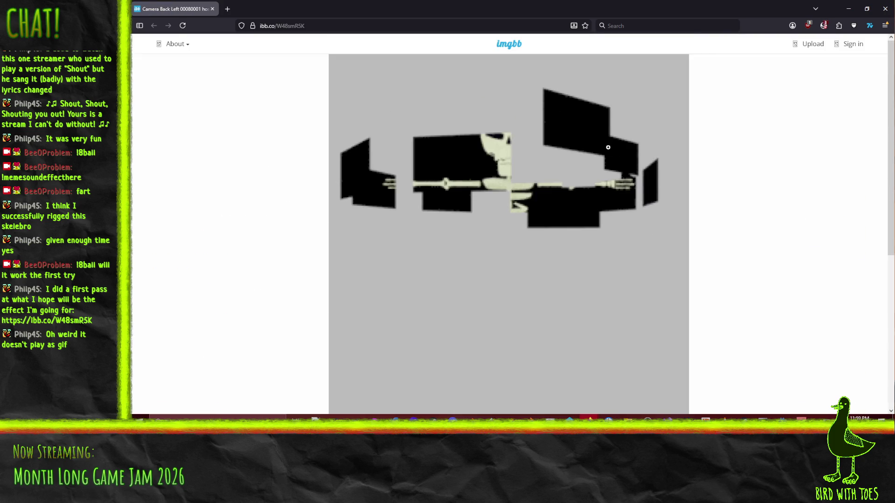
left_click(823, 26)
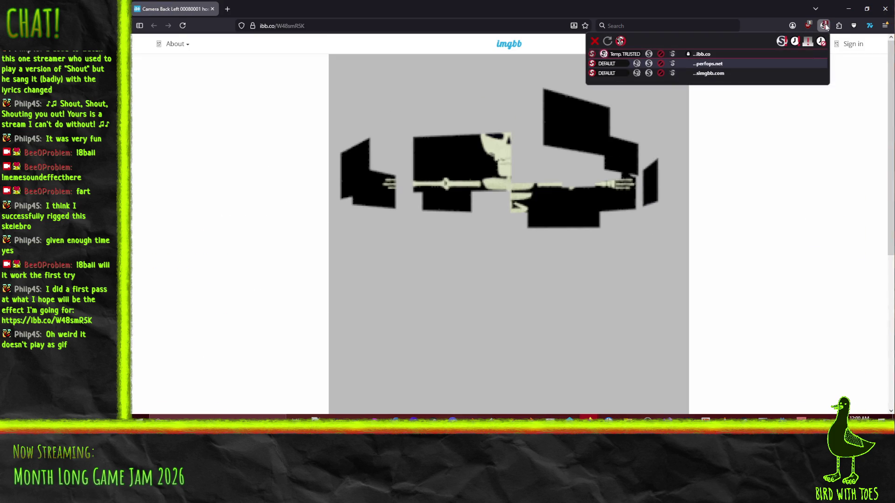
left_click(637, 63)
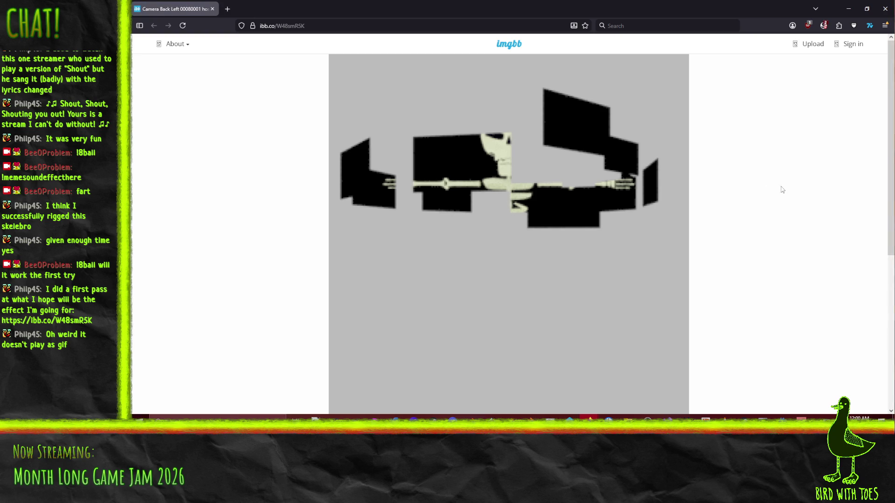
left_click(824, 26)
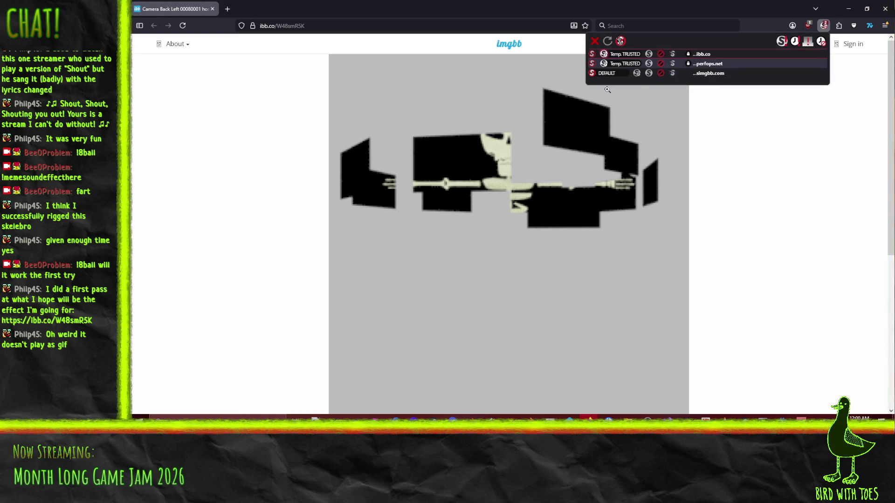
left_click(638, 76)
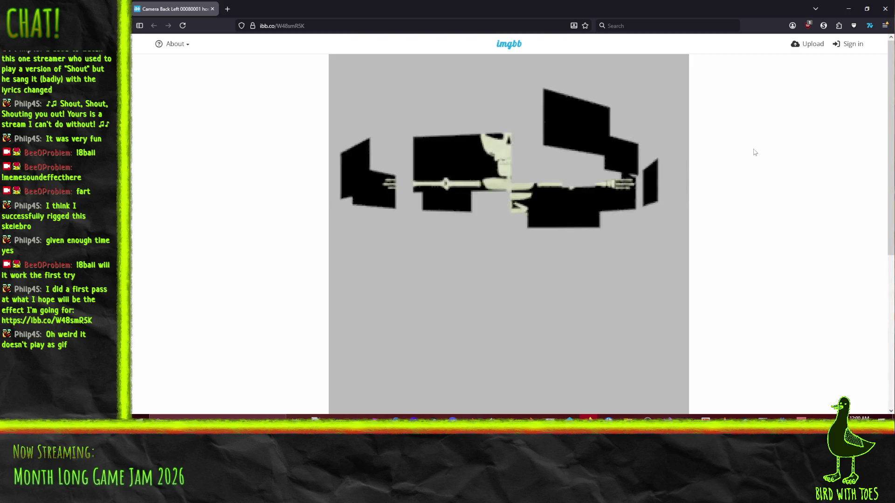
Step: Close the browser and paste a duplicate of interactE directly below the original in switch.gd
left_click(888, 13)
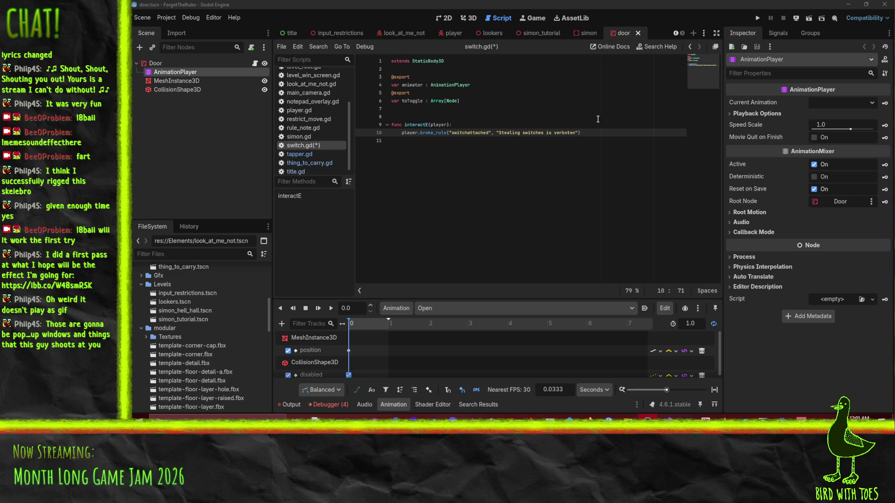
left_click(433, 159)
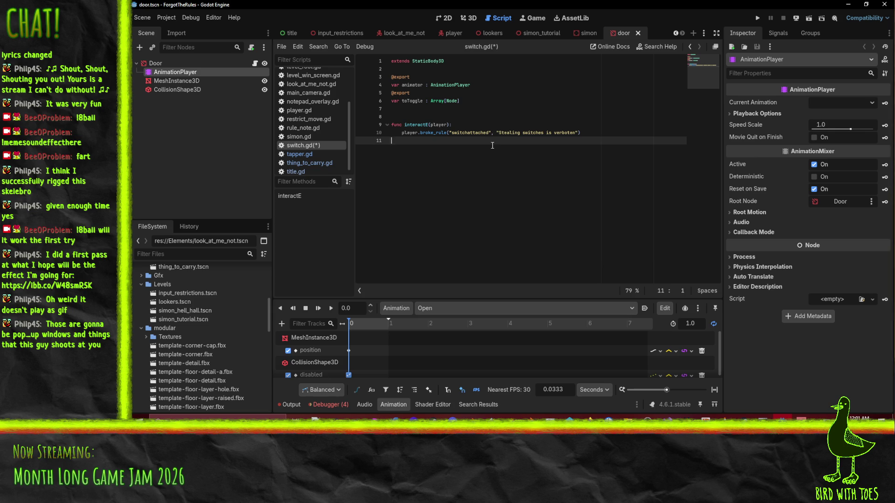
key("ctrl+z")
key("ctrl+z")
key("ctrl+z")
key("ctrl+c")
key("Return")
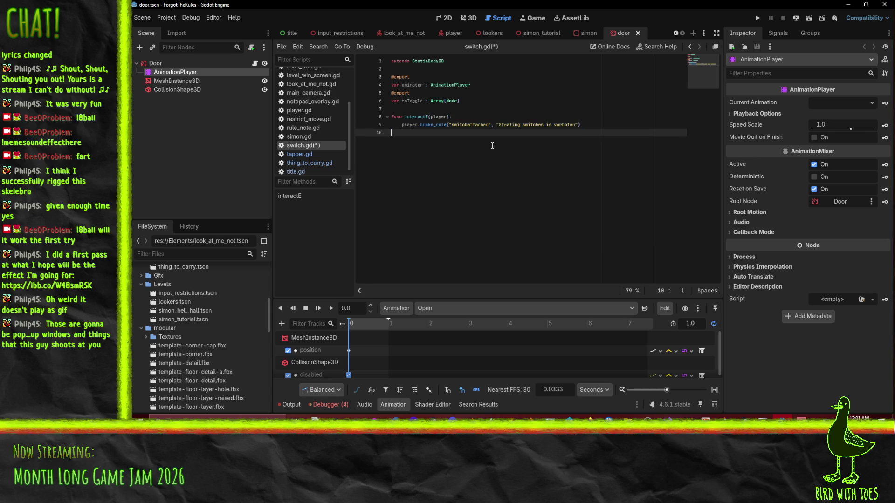
key("ctrl+v")
key("Up")
key("Up")
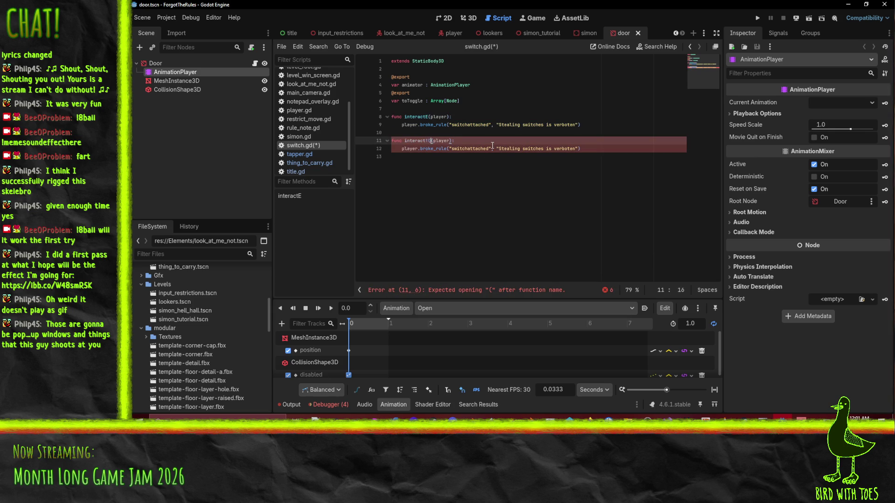
Step: Rename the copy to interactQ and replace broke_rule with an 'On' check playing "Off" at 0.25
key("Down")
key("Right")
key("Right")
key("Right")
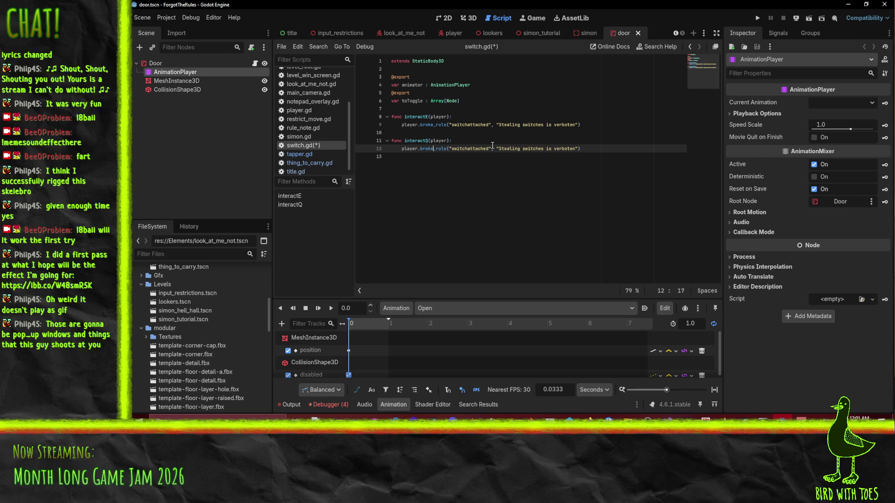
left_click(403, 151)
key("shift+End")
key("Delete")
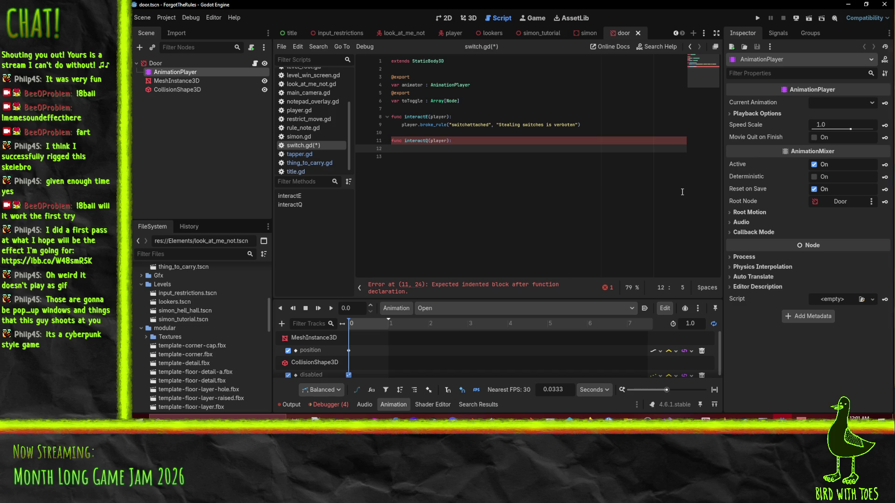
type("tp")
key("BackSpace")
key("BackSpace")
type("if animator.")
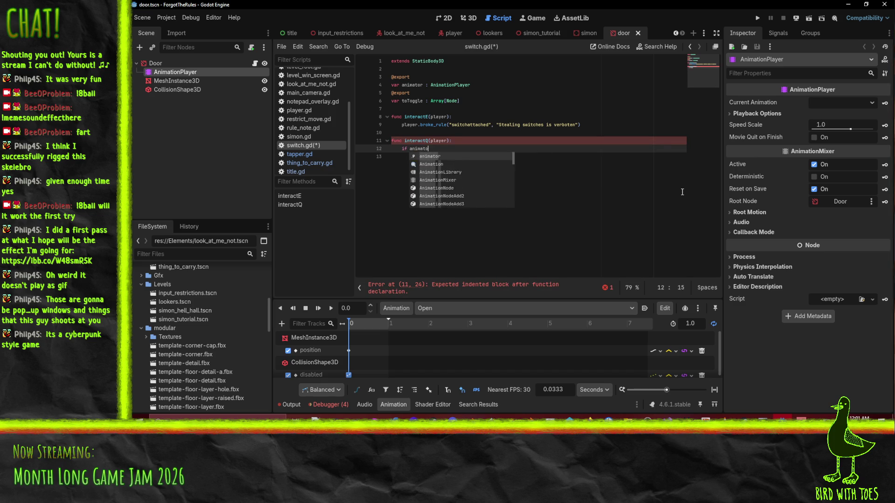
type("current_animation == \"")
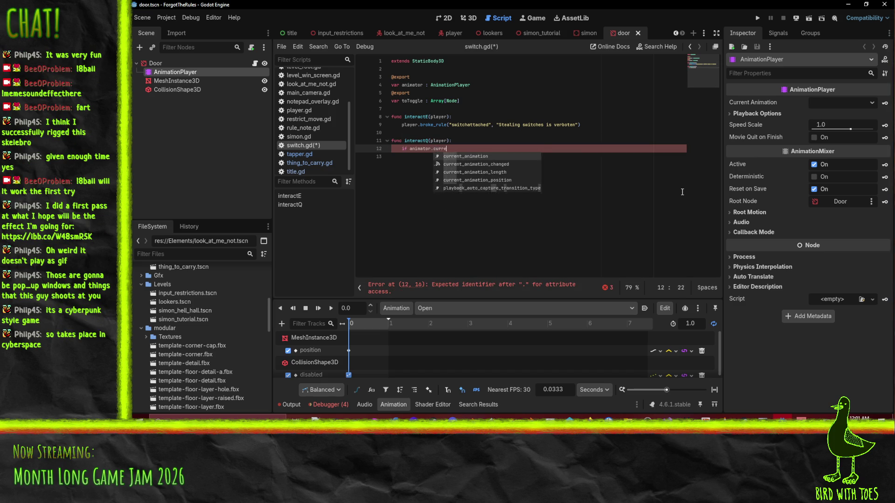
type("On\":")
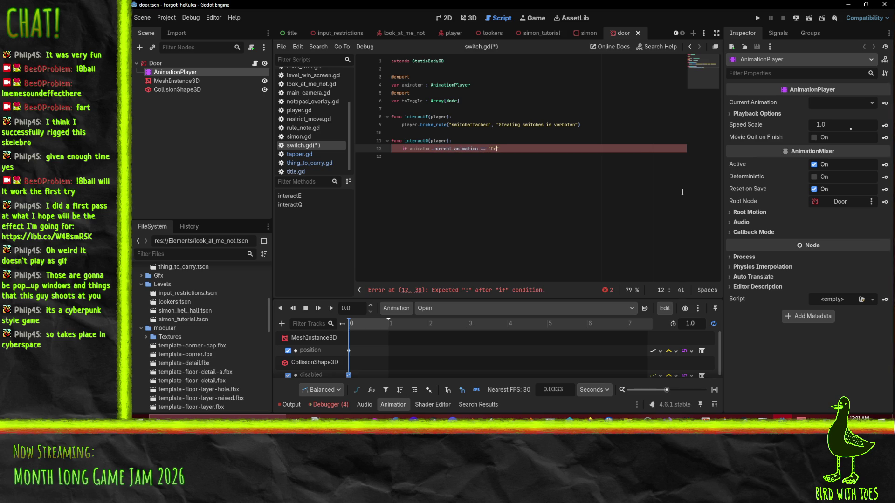
key("Return")
type("animator.play")
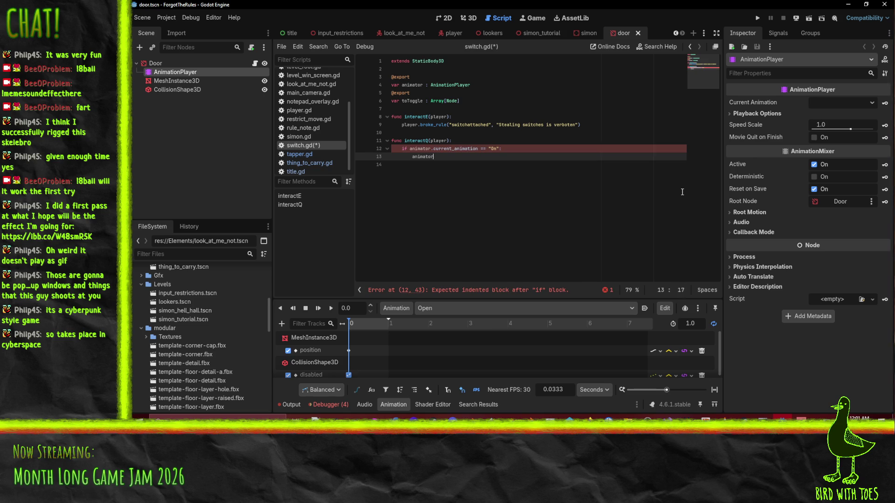
type("(\"off")
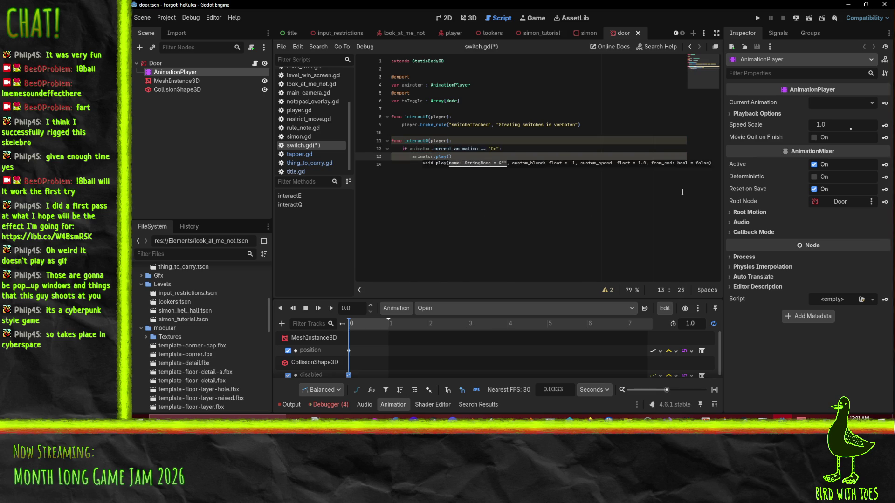
key("BackSpace")
key("BackSpace")
key("BackSpace")
type("Off\", ")
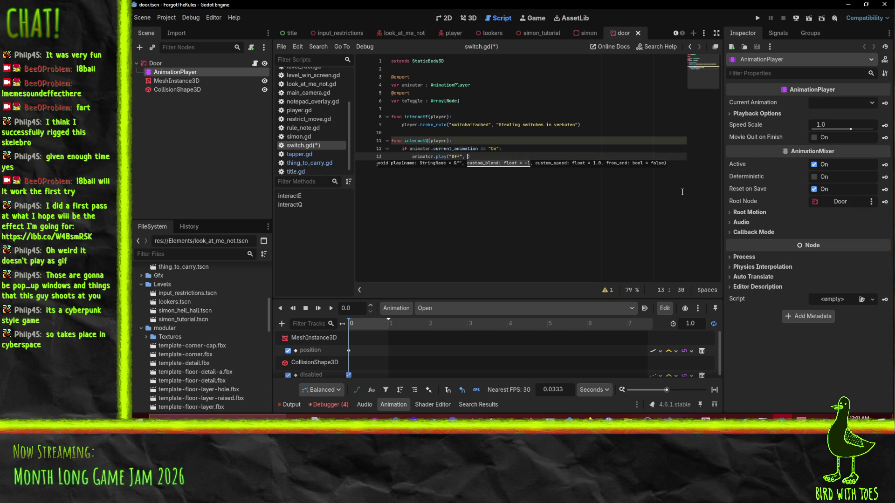
type("0.25)")
key("Up")
key("Up")
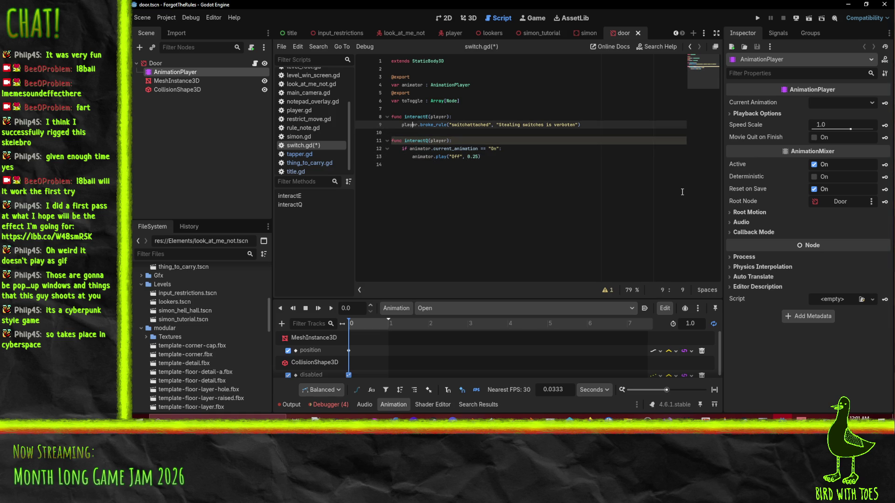
key("Down")
key("Down")
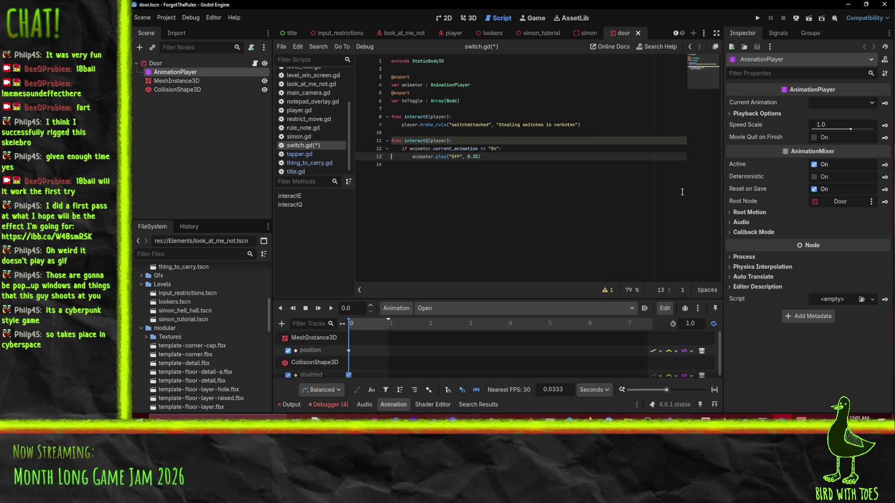
Step: Duplicate the branch so an 'Off' check plays the "On" animation, then save
key("shift+Up")
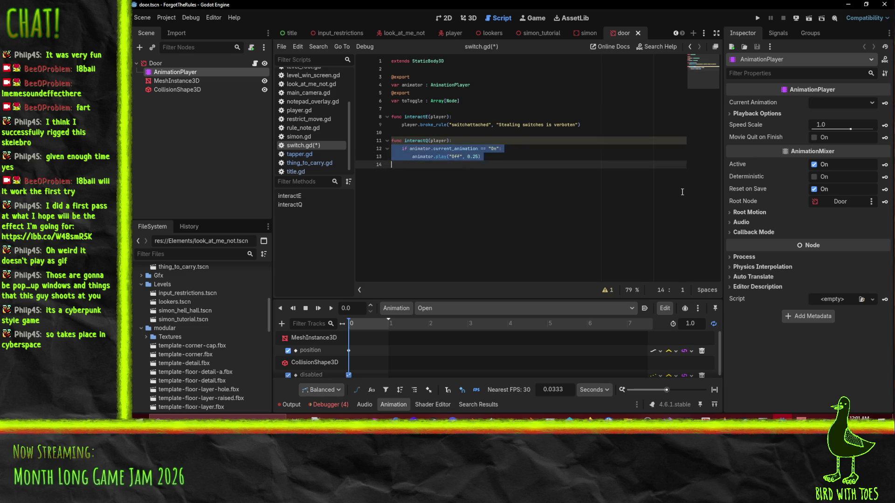
key("ctrl+shift+d")
key("Up")
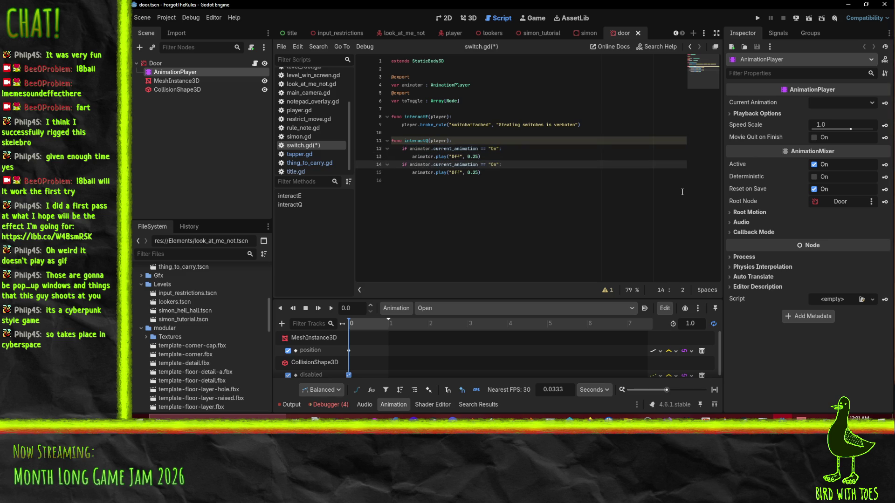
left_click(453, 156)
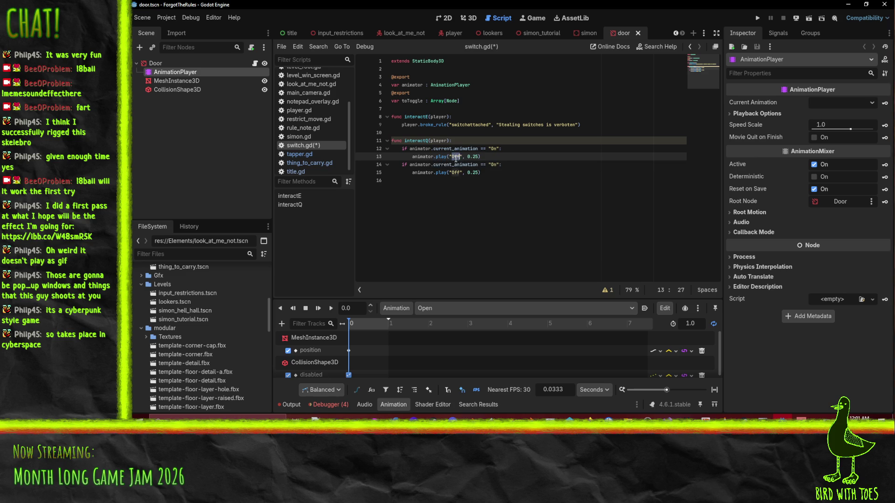
key("Down")
key("End")
key("Left")
key("Left")
key("BackSpace")
type("ff")
double_click(455, 172)
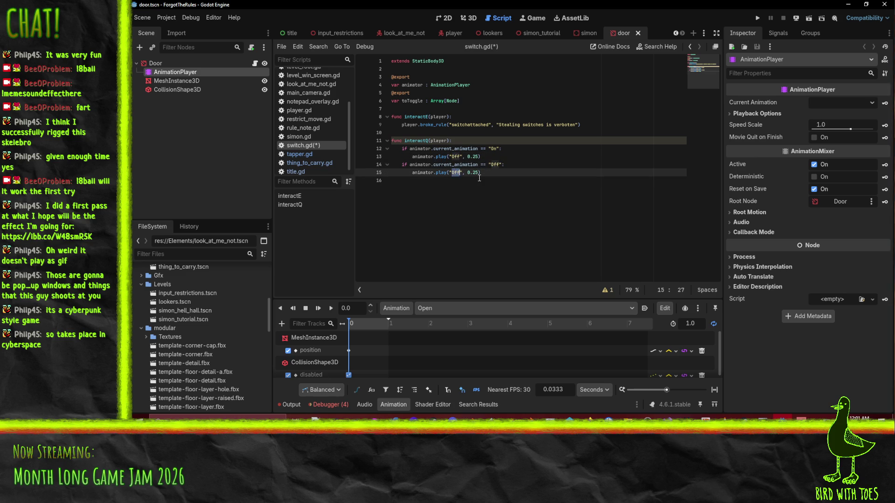
type("On")
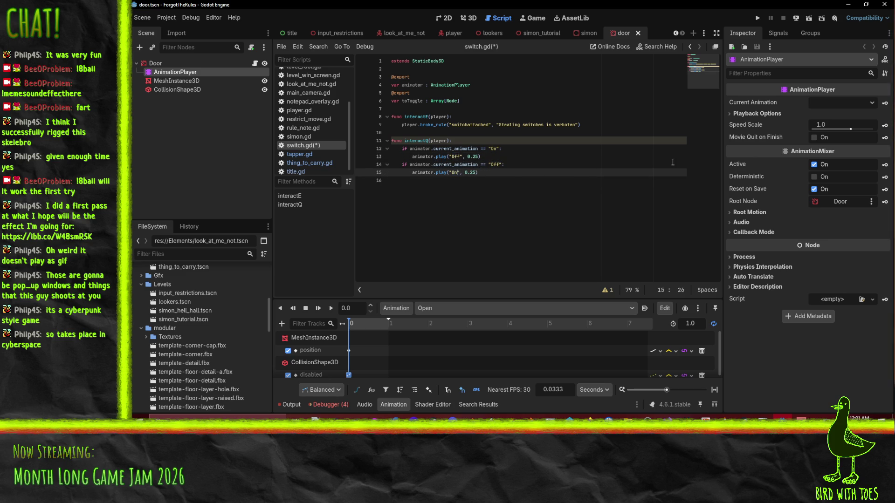
key("ctrl+s")
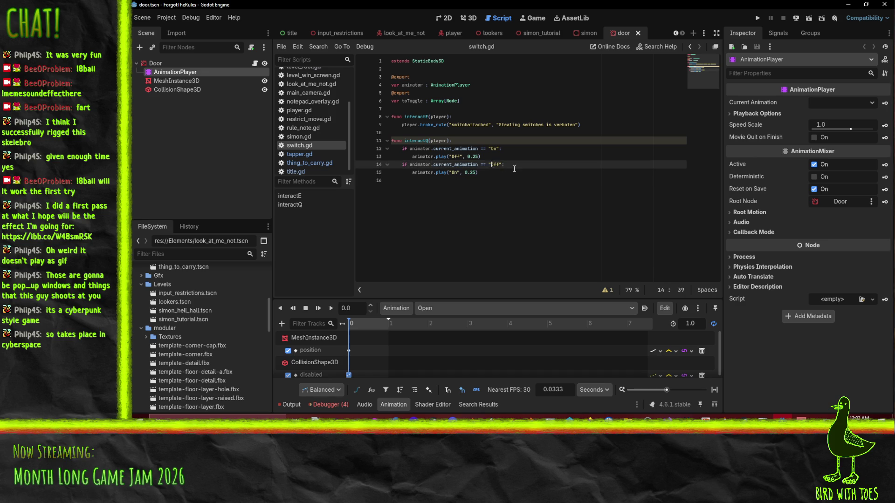
key("Down")
Step: Add a toggleStuff() call to both the On and Off branches of interactQ
left_click(623, 157)
key("Return")
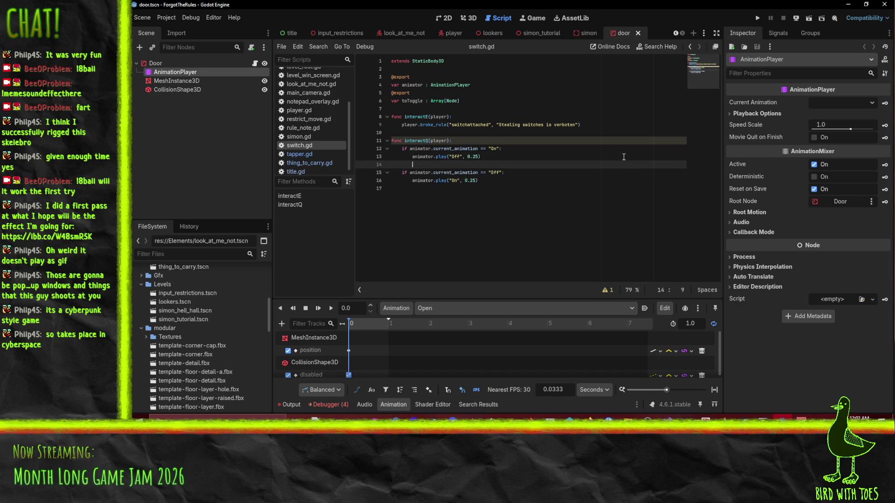
type("toggle")
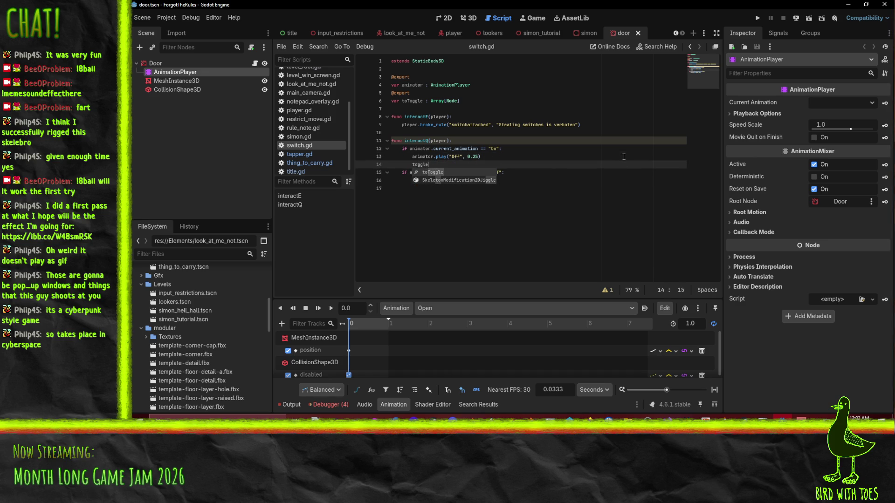
type("Stuff()")
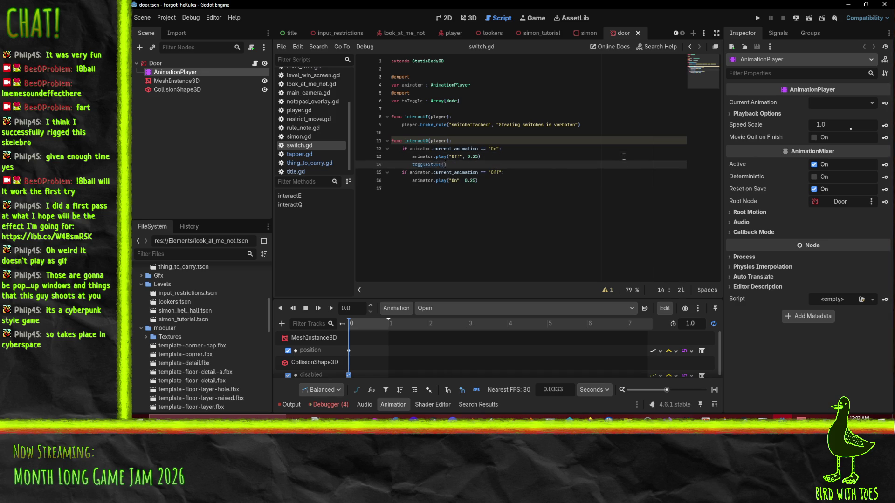
key("Home")
key("Down")
key("Down")
key("End")
key("Return")
key("ctrl+v")
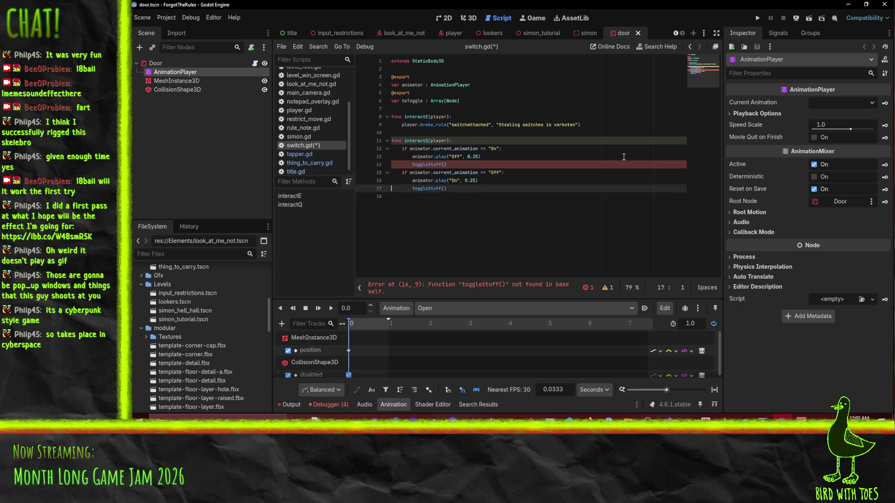
key("Up")
key("Up")
key("Up")
key("Home")
Step: Write a _toggleStuff() function that calls node.toggle() for every node in toToggle
left_click(454, 239)
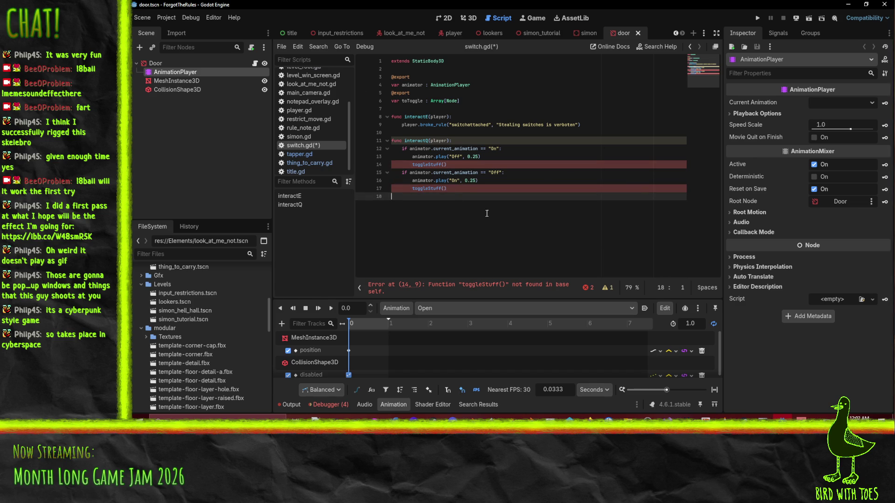
key("Return")
type("fimc")
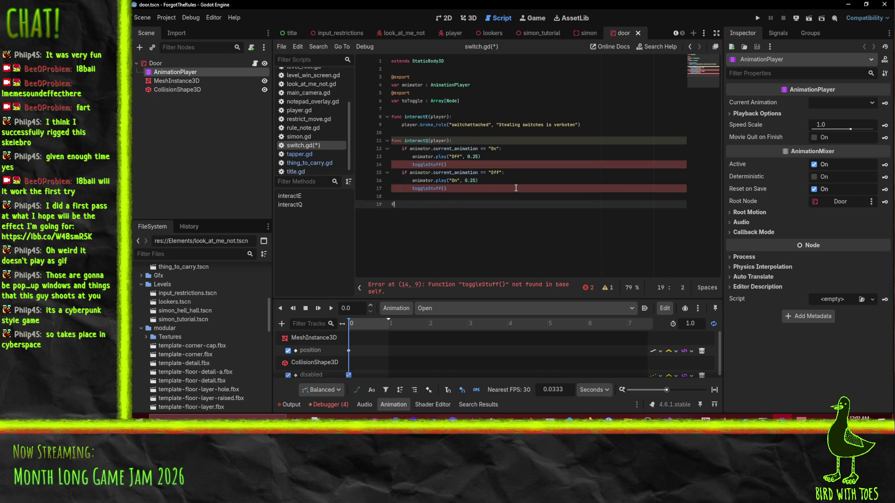
key("BackSpace")
key("BackSpace")
key("BackSpace")
type("unc ")
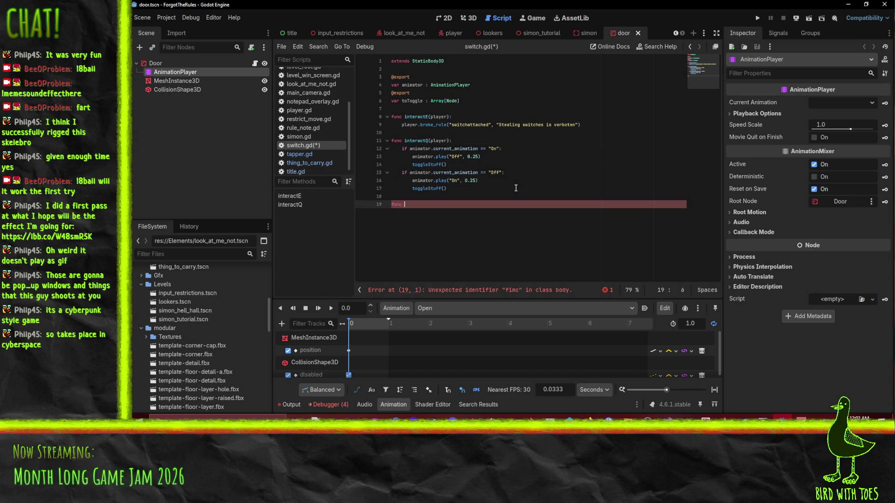
type("_togg")
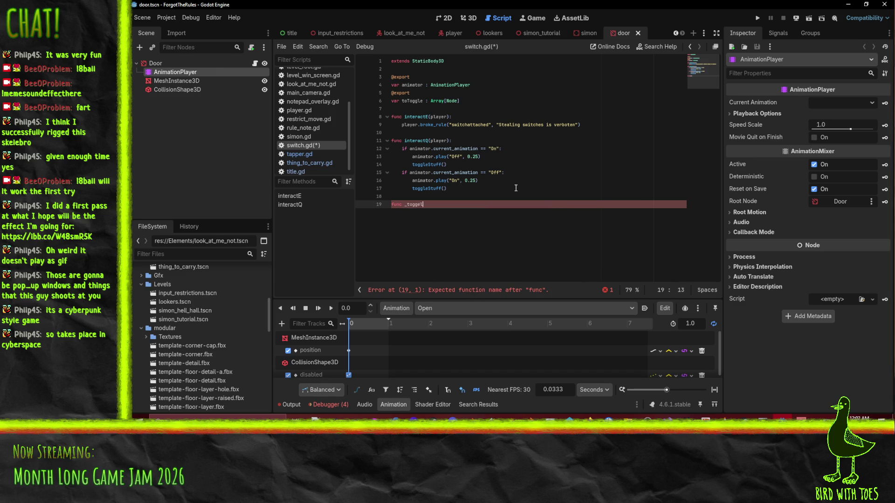
type("leStuff():")
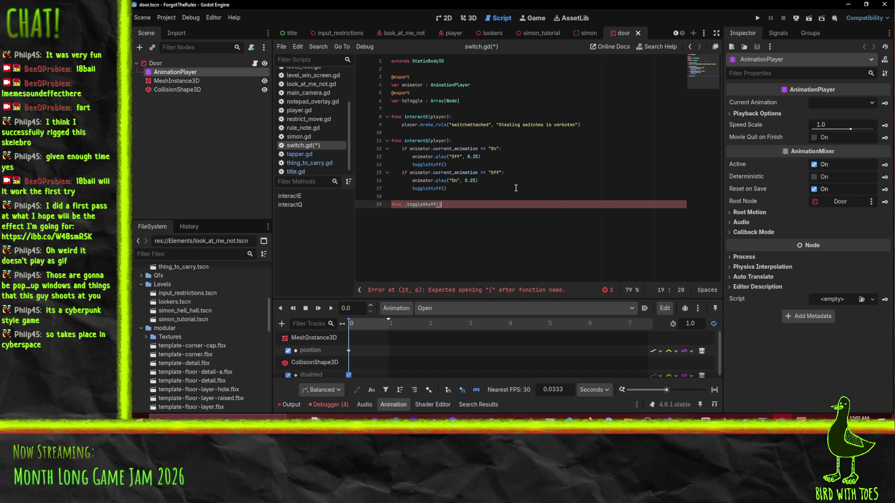
key("Return")
type("for ")
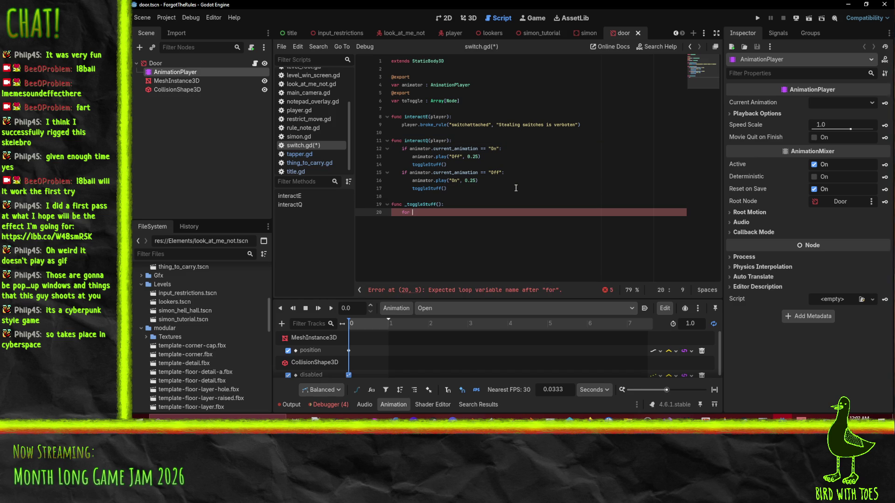
type("node in to")
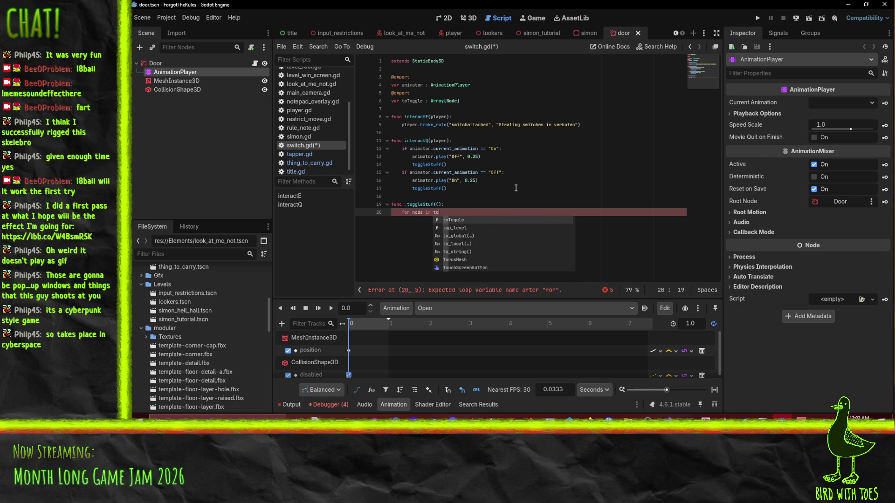
key("Return")
type(":")
key("Return")
type("node.to")
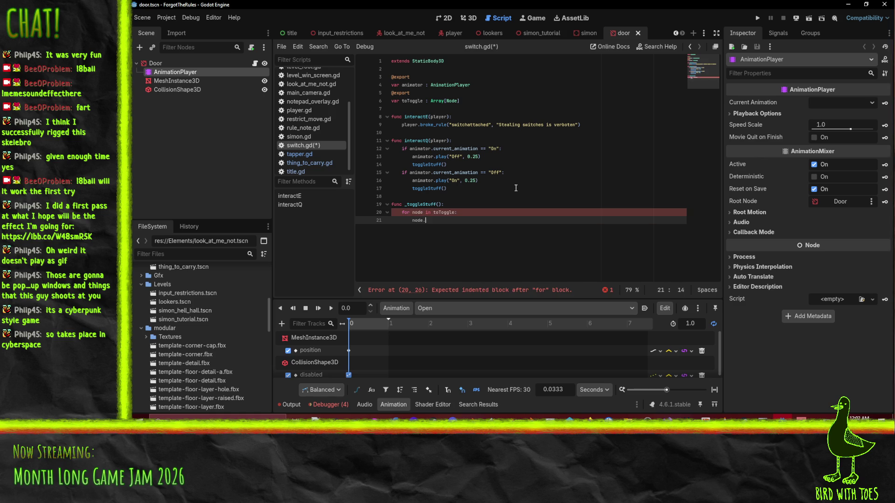
type("ggle()")
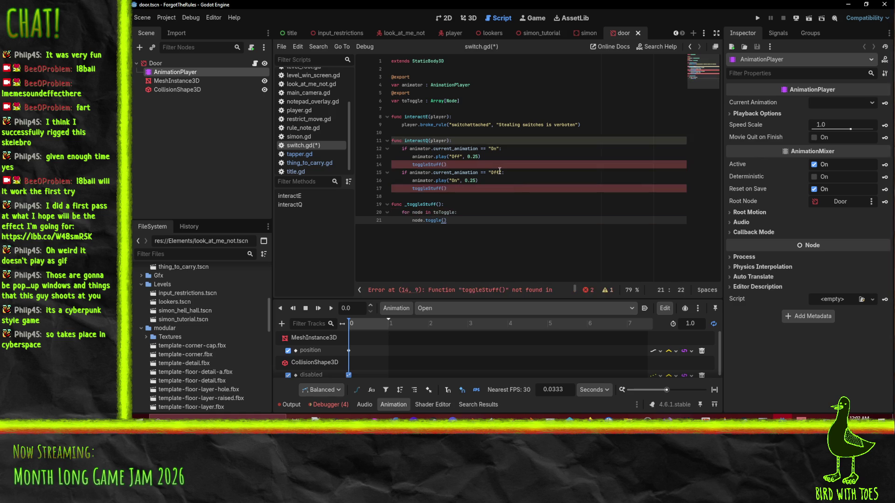
Step: Rename both calls on lines 14 and 17 to _toggleStuff() and save switch.gd
left_click(508, 157)
double_click(424, 164)
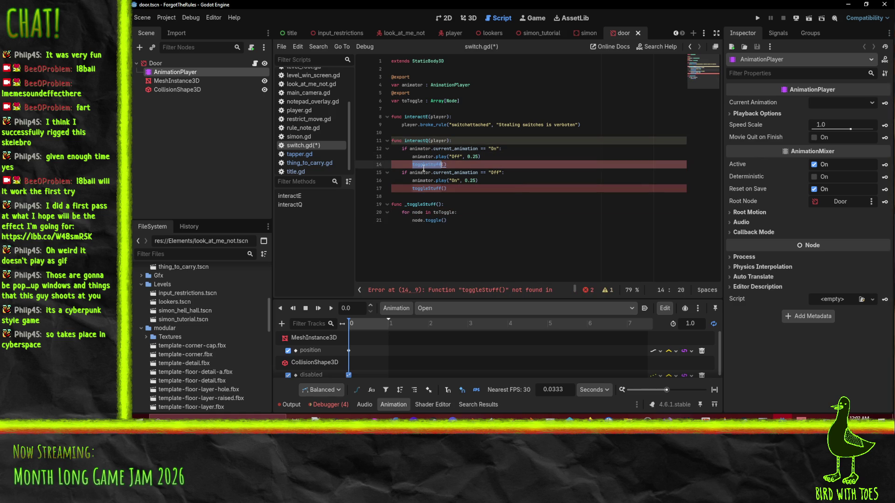
left_click(412, 165)
type("_")
left_click(413, 188)
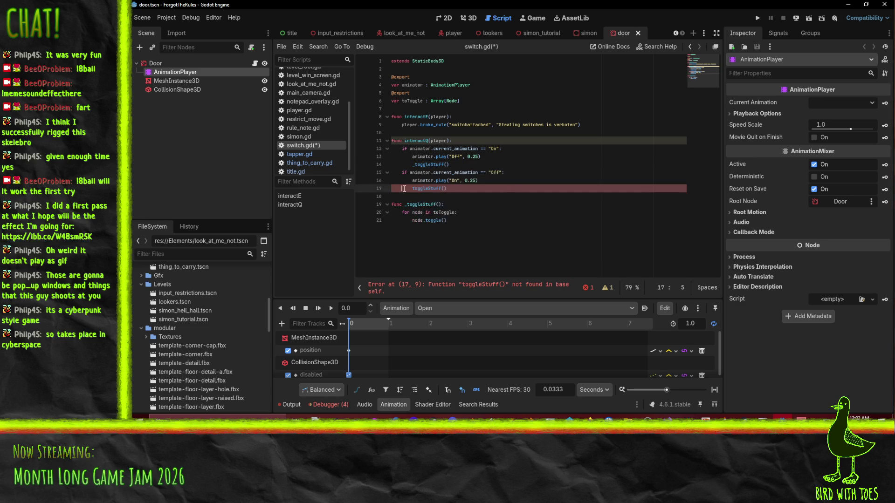
type("_")
key("ctrl+s")
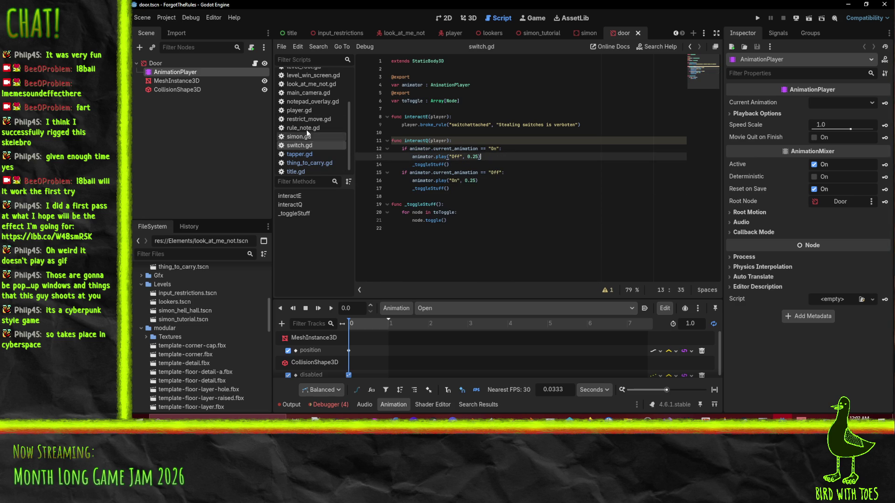
scroll(304, 138, "up", 3)
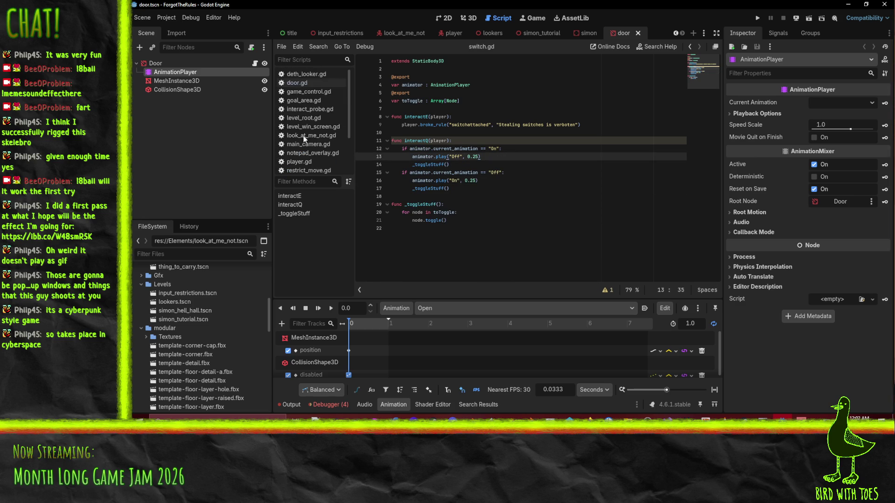
left_click(294, 83)
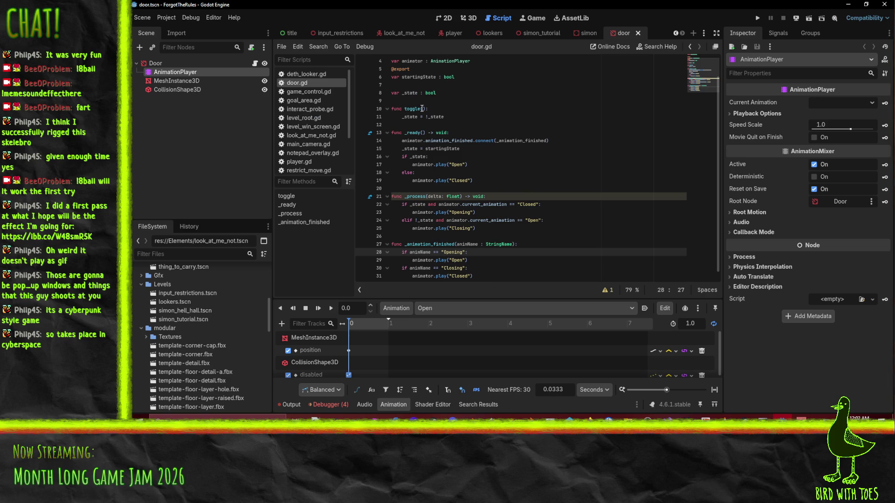
scroll(308, 82, "down", 3)
left_click(300, 141)
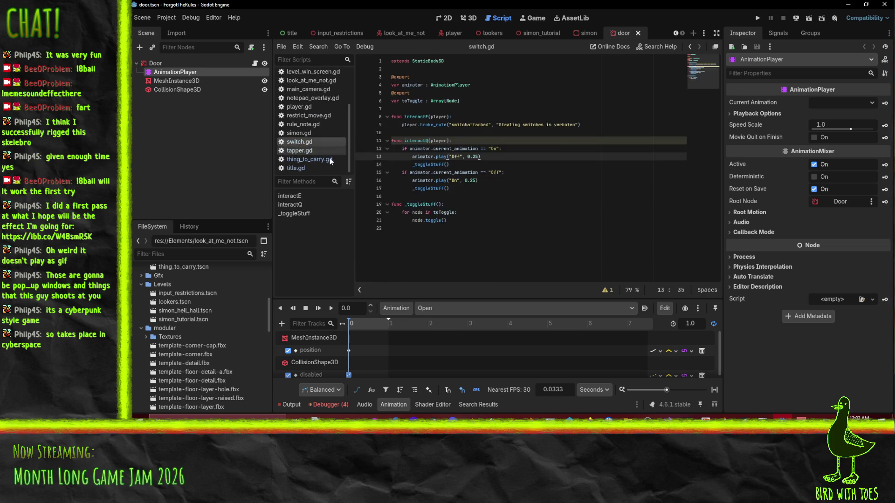
left_click(492, 196)
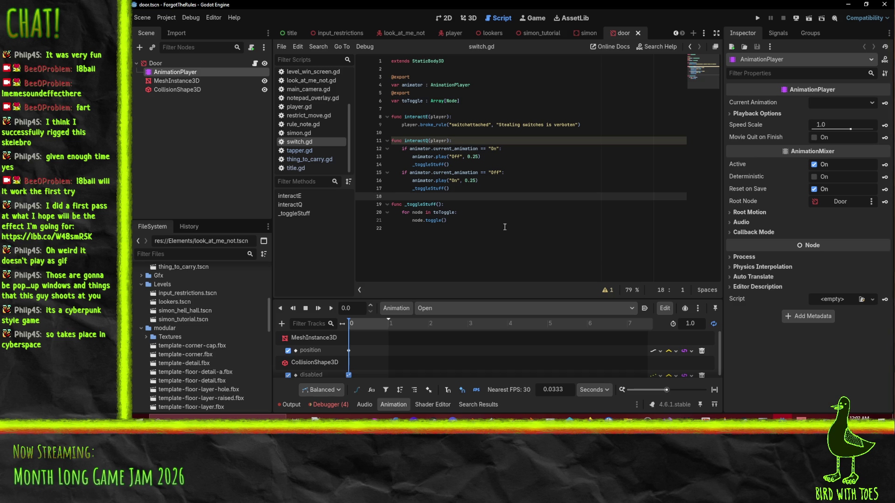
key("Up")
key("Up")
key("Up")
key("End")
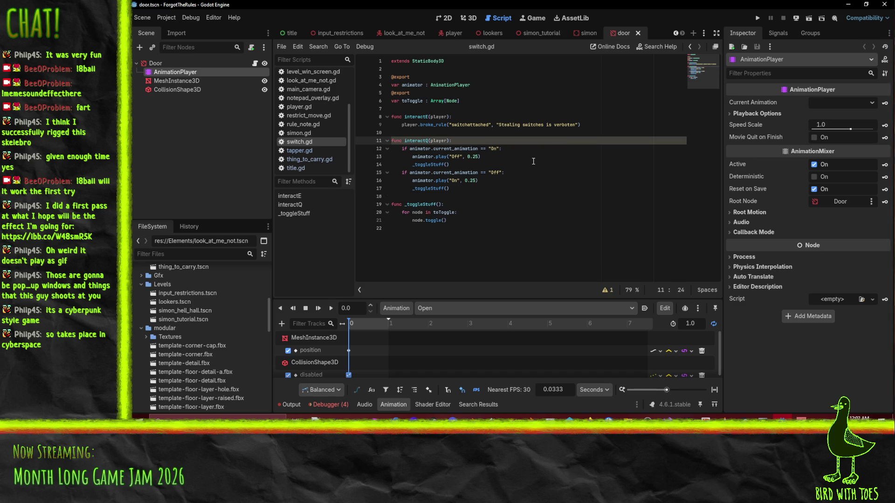
left_click(497, 204)
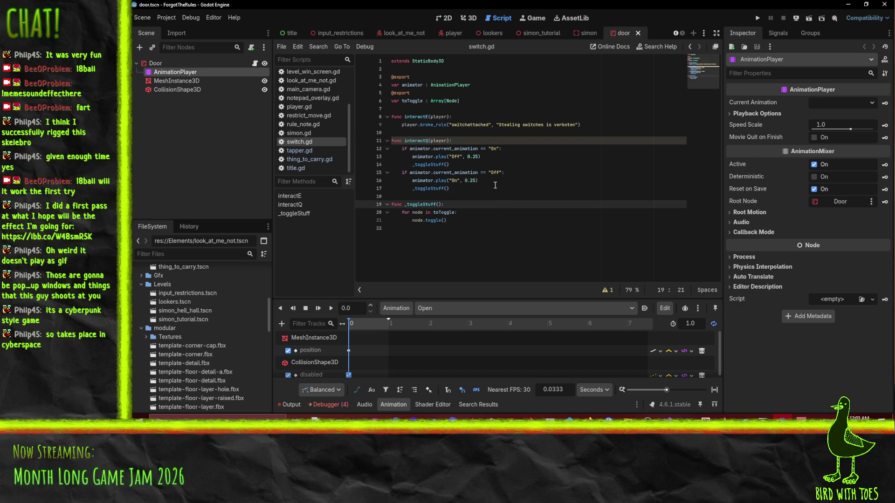
Step: Add a TODO above interactE: disallow player to move switch if it's already in transition
left_click(407, 133)
key("Up")
key("Up")
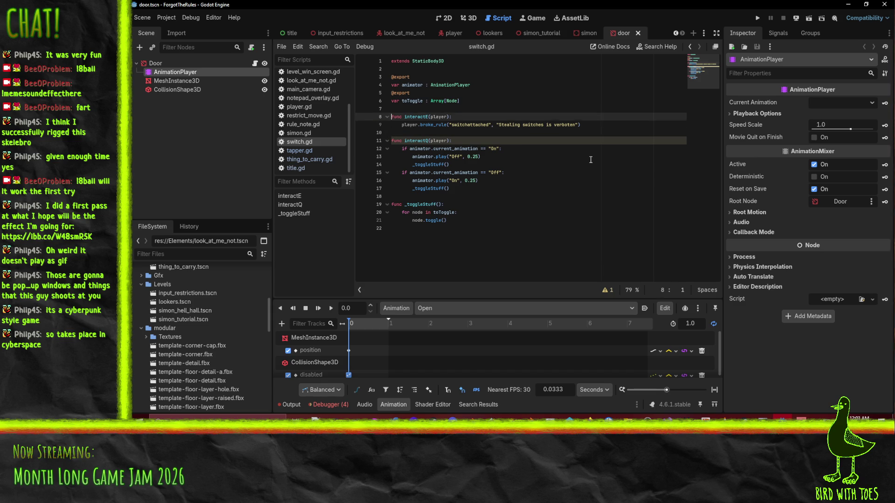
key("ctrl+shift+Return")
key("ctrl+shift+Return")
type("#t")
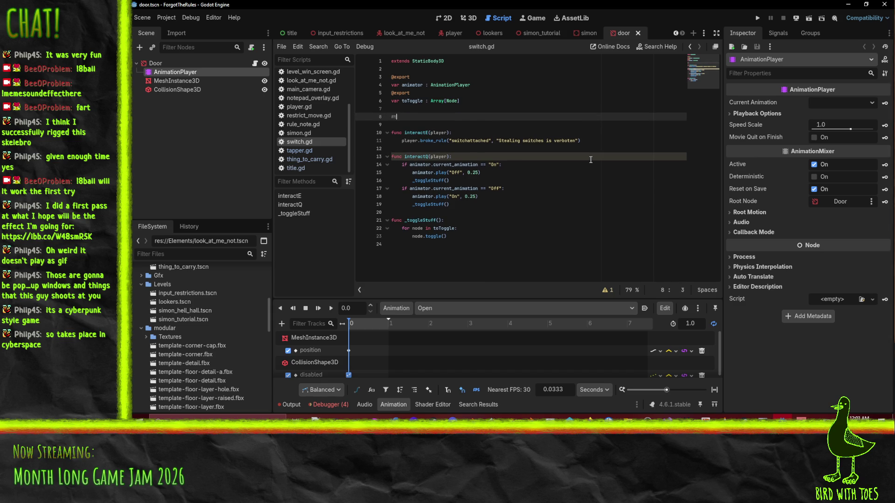
type("TODO: co")
key("BackSpace")
type("disallow")
type(" player to move switch ")
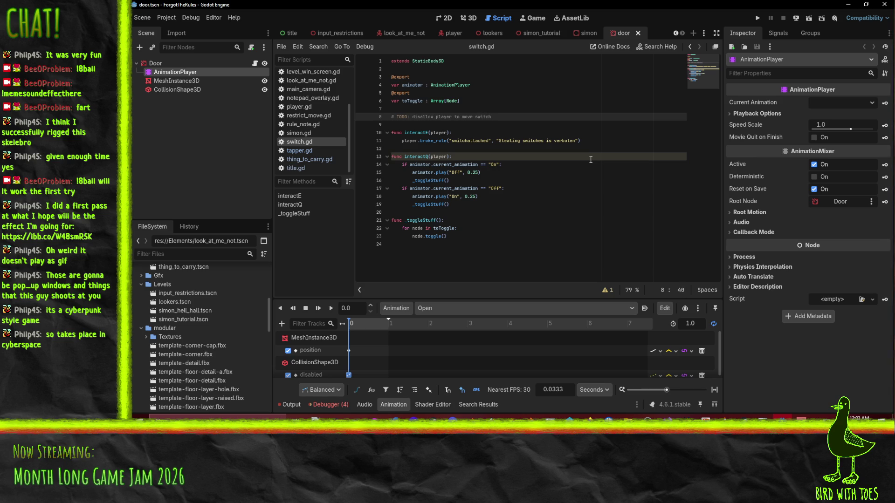
type("if it's")
key("BackSpace")
key("BackSpace")
key("BackSpace")
type("already in t")
type("ransition")
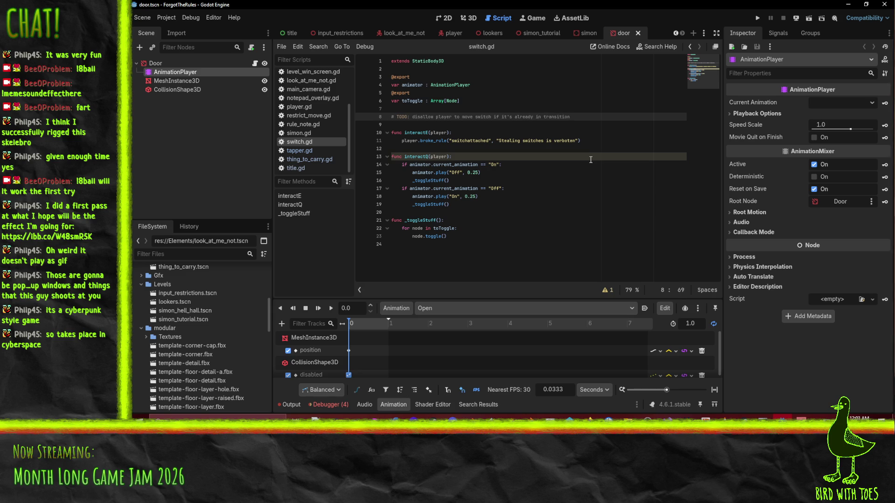
Step: Add a second TODO, 'disallow too many toggles too quickly?', and save switch.gd
key("Return")
type("# TODO: dis")
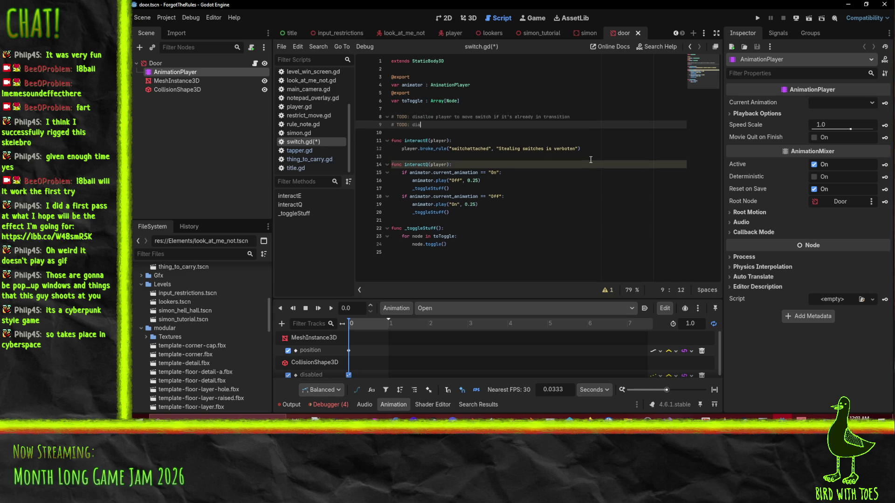
type("allow too m")
type("any toggles too ")
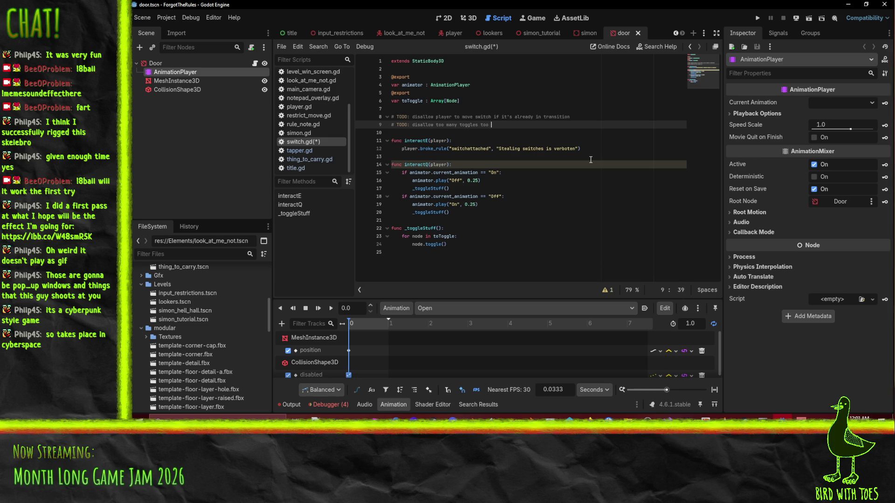
type("quickly?")
key("ctrl+s")
left_click(536, 254)
left_click(536, 203)
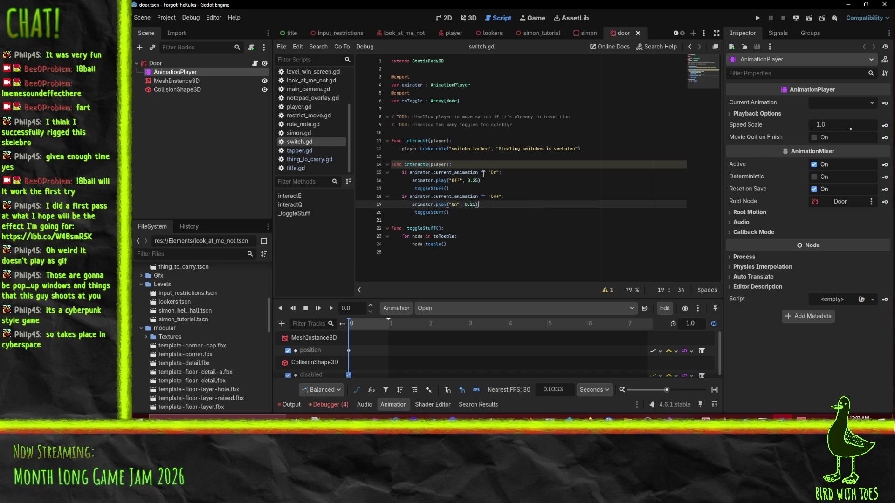
left_click(422, 124)
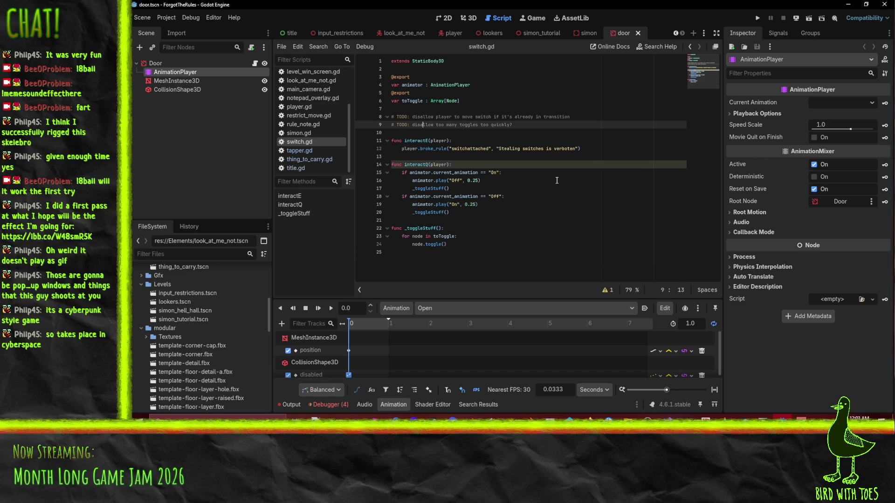
left_click(579, 221)
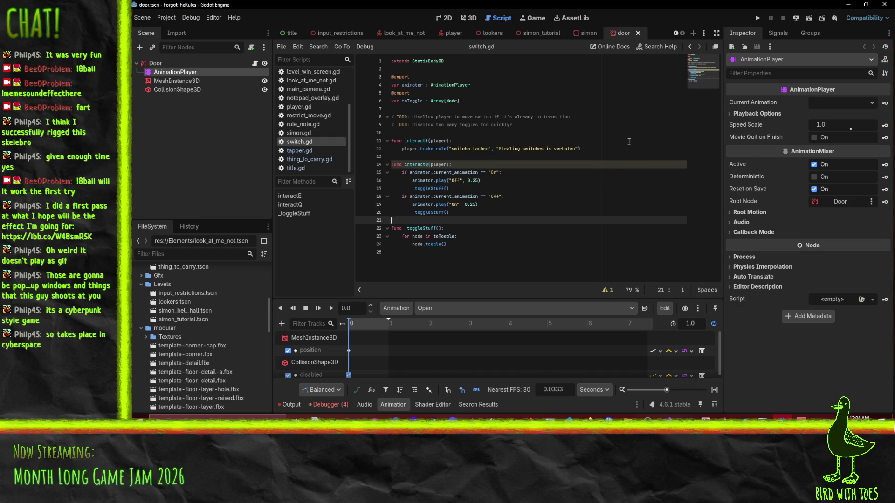
Step: In the 3D input_restrictions level, move the Switch left so it sits next to the door
left_click(471, 17)
left_click_drag(482, 214, 494, 200)
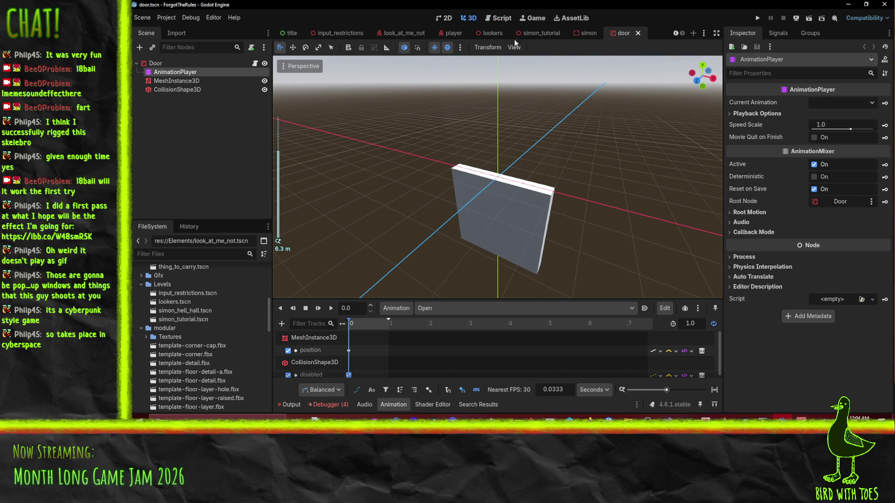
left_click(353, 34)
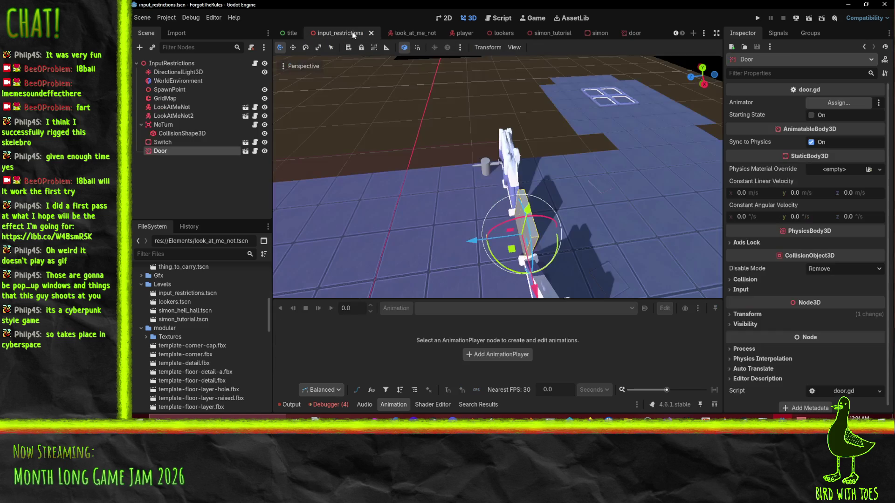
scroll(484, 200, "down", 5)
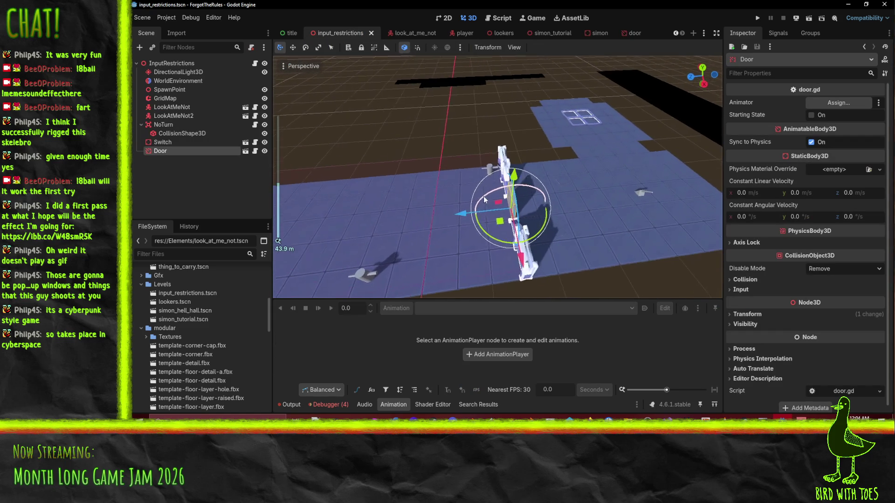
left_click(639, 190)
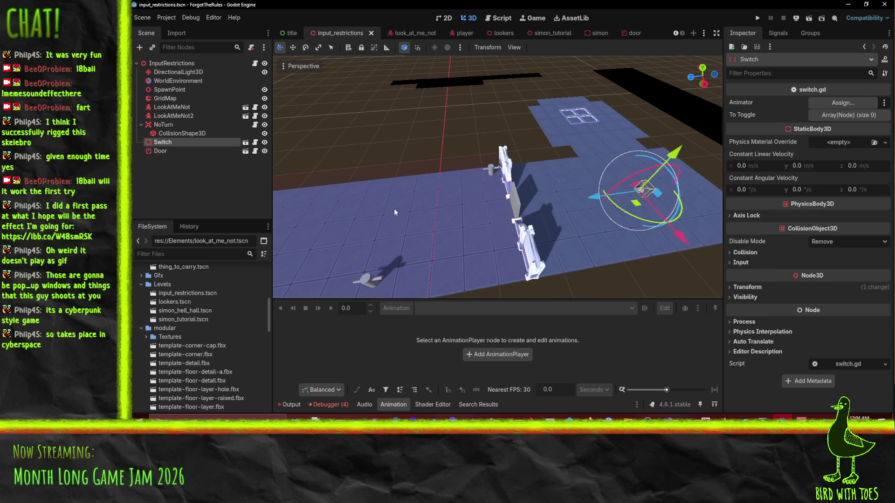
left_click_drag(581, 191, 415, 228)
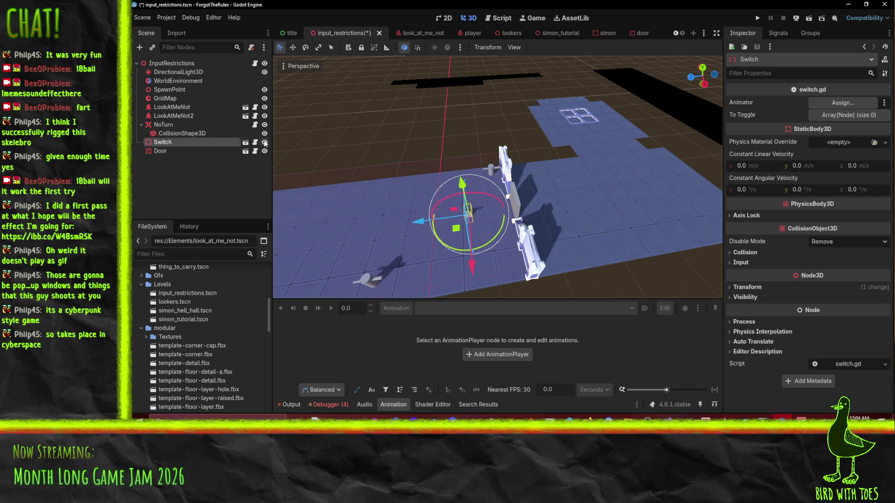
Step: Assign each scene's own AnimationPlayer to the Animator property of the Switch and Door
left_click(245, 142)
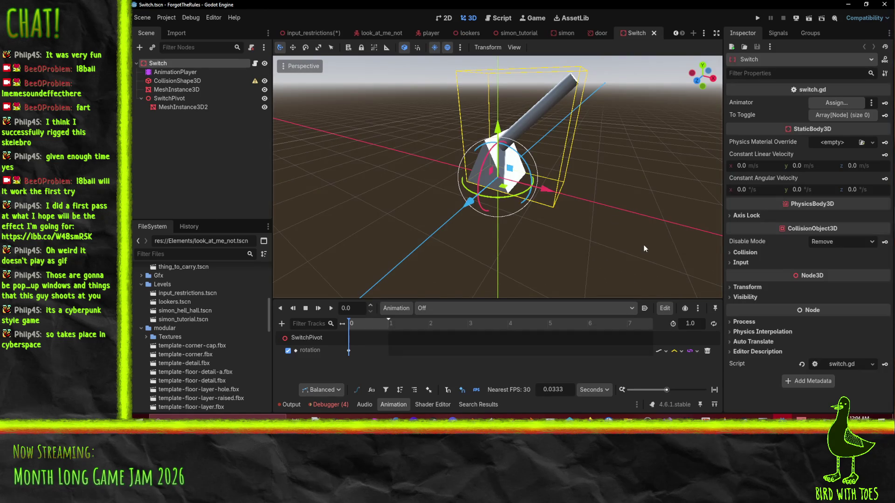
left_click(160, 65, "ctrl")
left_click_drag(758, 100, 834, 102)
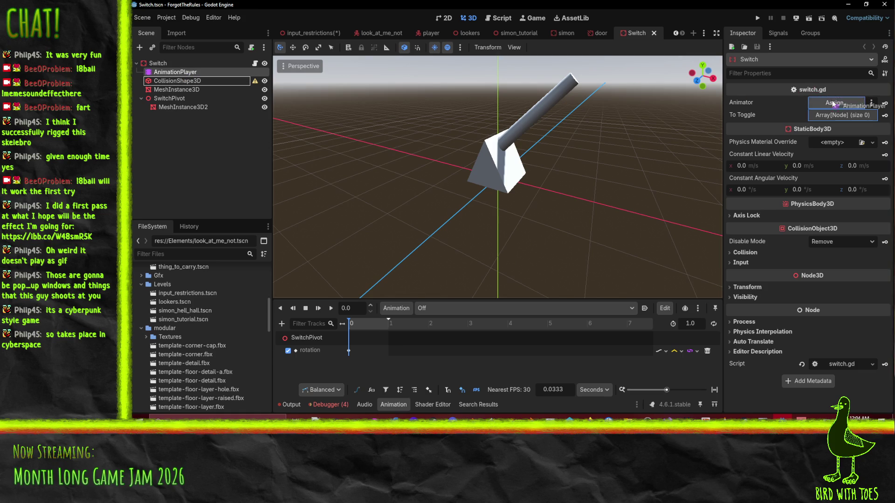
left_click(599, 33)
left_click(157, 63)
left_click(156, 63, "ctrl")
left_click_drag(186, 74, 832, 103)
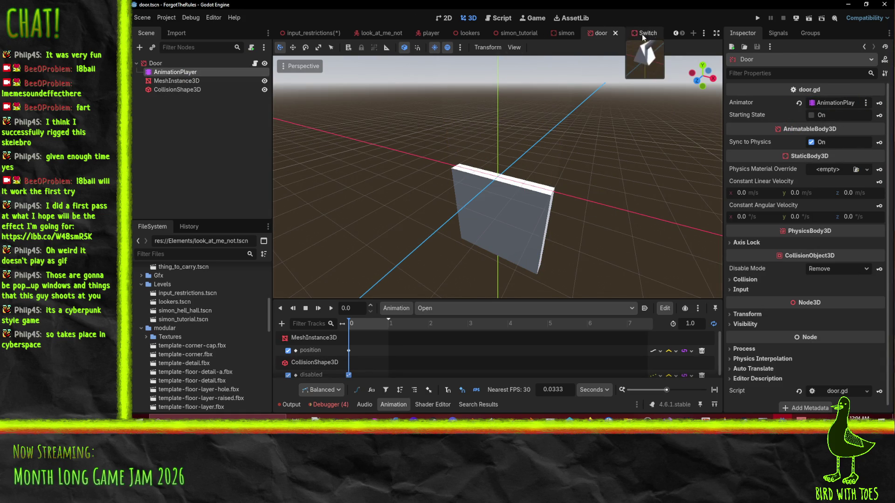
left_click(326, 33)
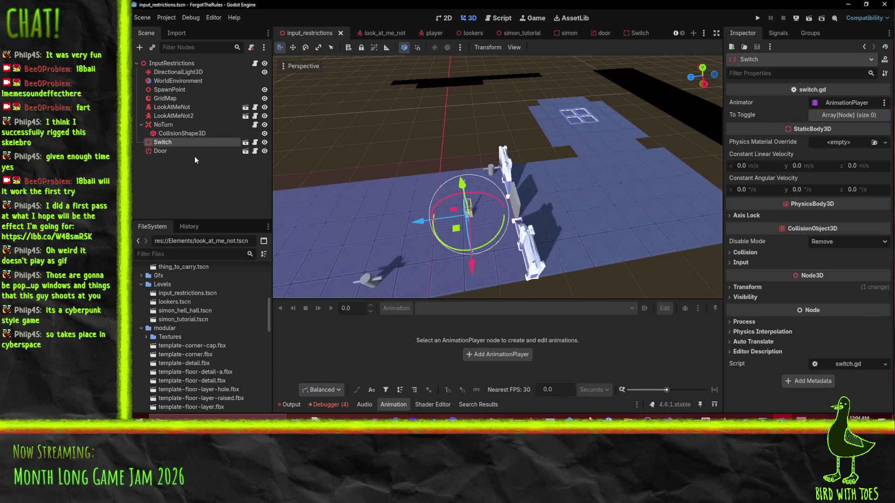
Step: Put the Door as the single entry in the Switch's To Toggle list and save input_restrictions
left_click(840, 120)
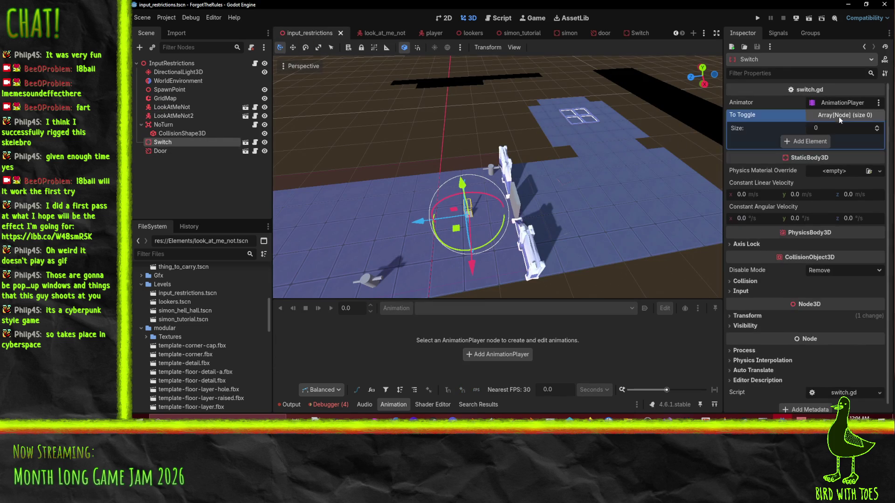
mouse_move(160, 151)
left_mouse_down()
mouse_move(839, 121)
mouse_move(833, 138)
left_mouse_up()
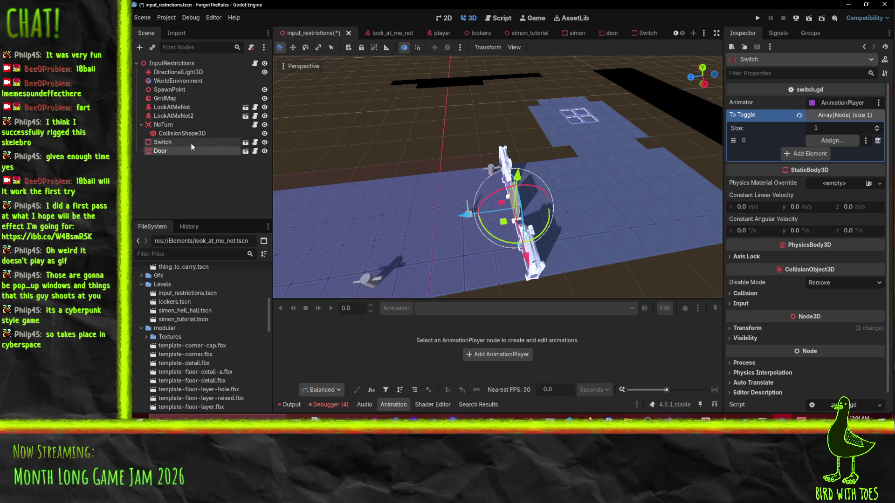
left_click_drag(160, 151, 831, 140)
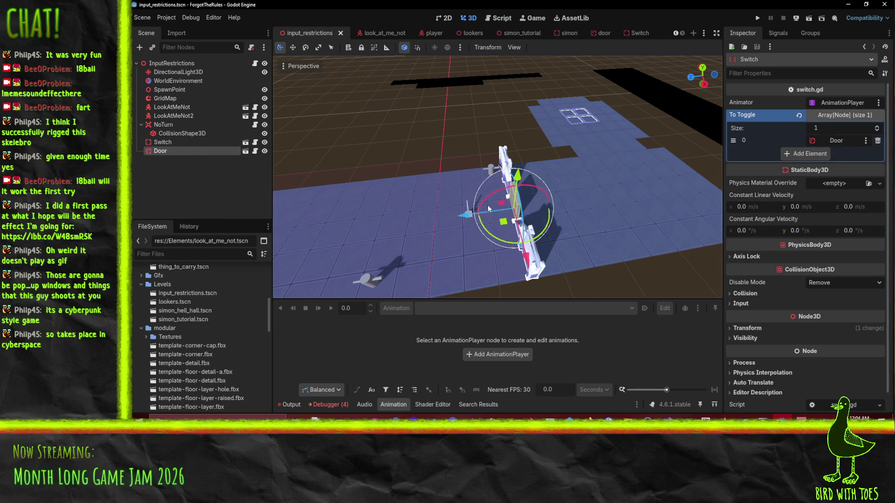
key("ctrl+s")
scroll(488, 205, "down", 3)
left_click_drag(482, 209, 450, 212)
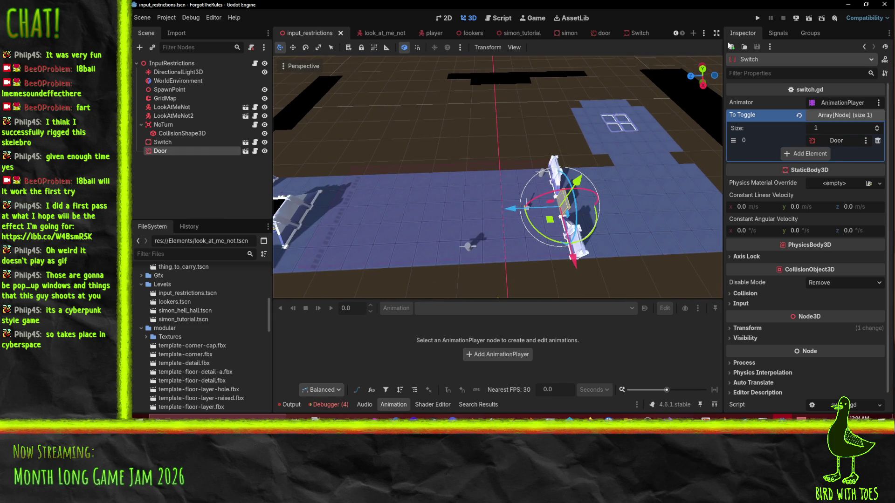
Step: Run the game, relaunch it with F5, start the level with Q, then stop the playtest
left_click(757, 18)
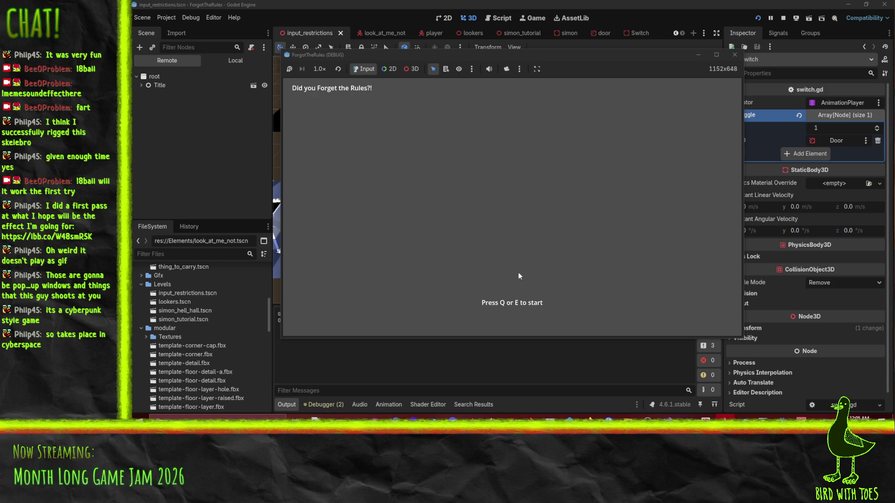
key("F8")
key("F5")
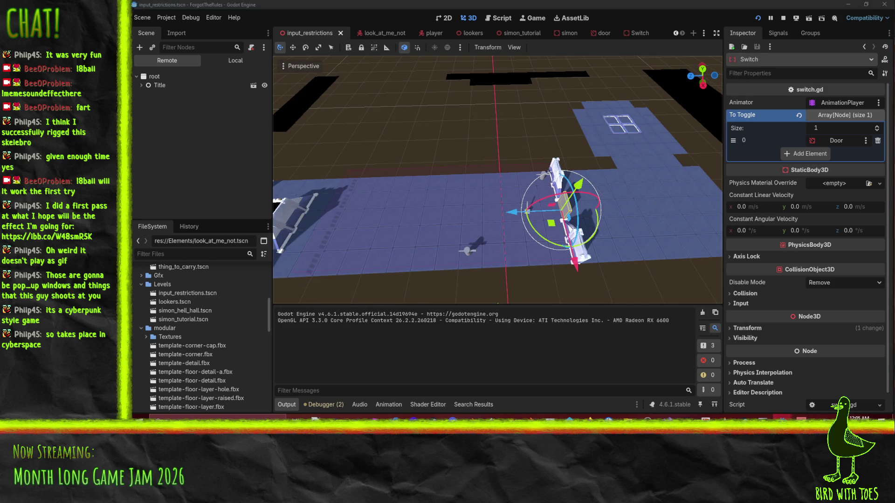
key("q")
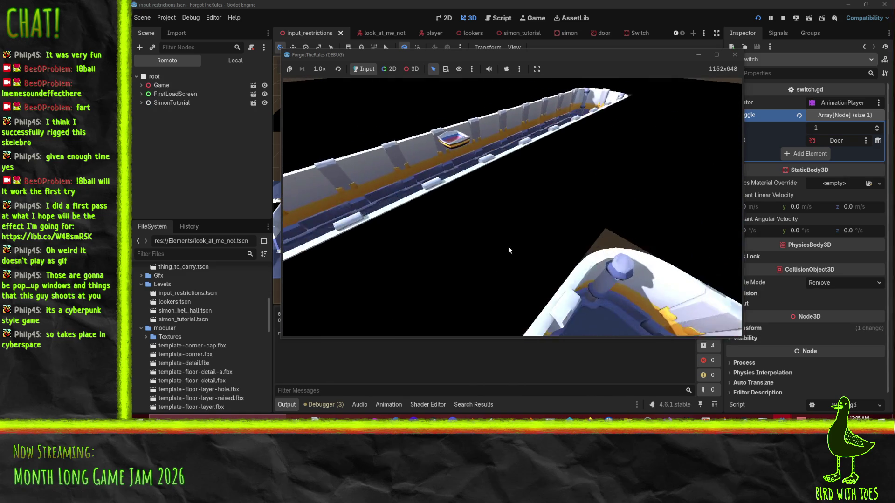
left_click(734, 54)
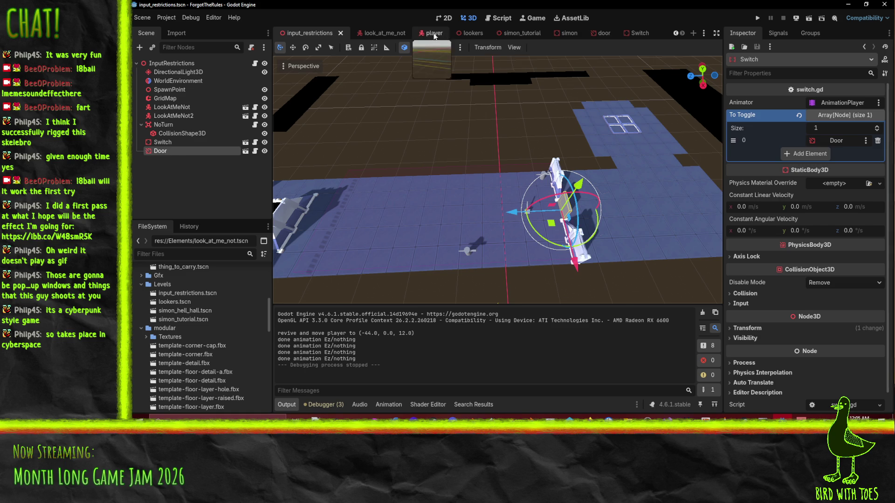
left_click(434, 33)
Step: Switch from the player scene to the gameplay scene and add an empty entry to its Levels list
left_click(446, 32)
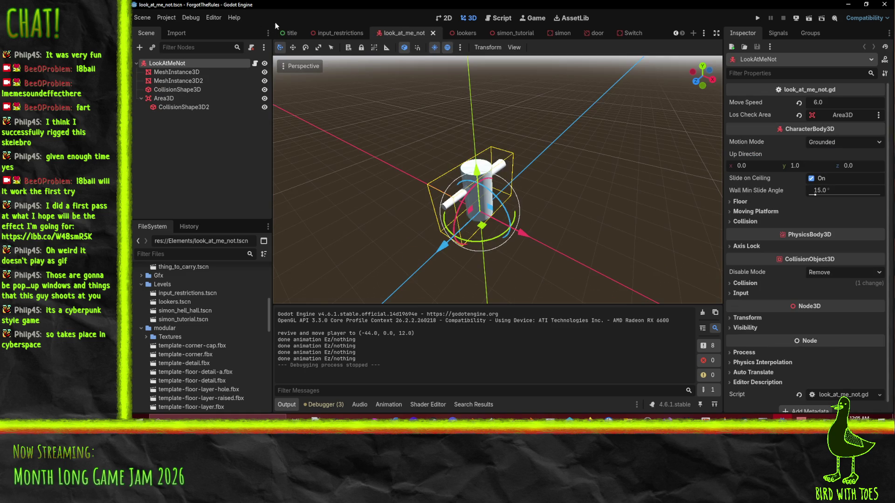
left_click(301, 33)
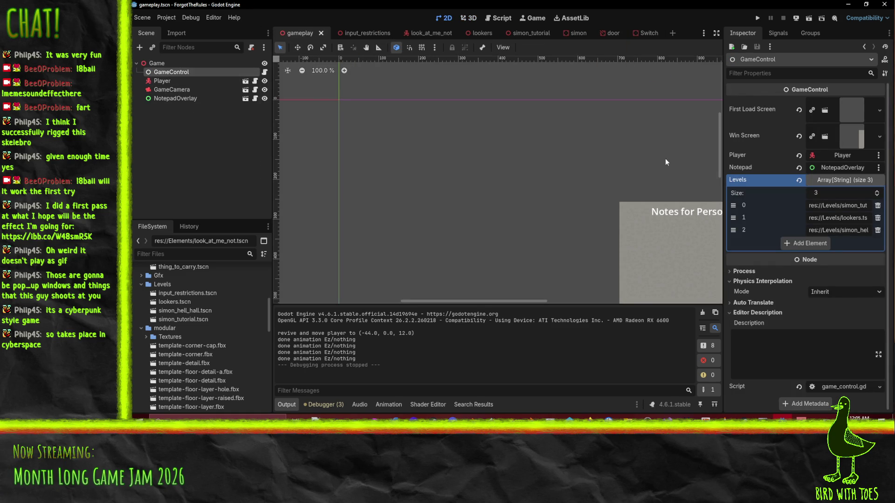
left_click(810, 243)
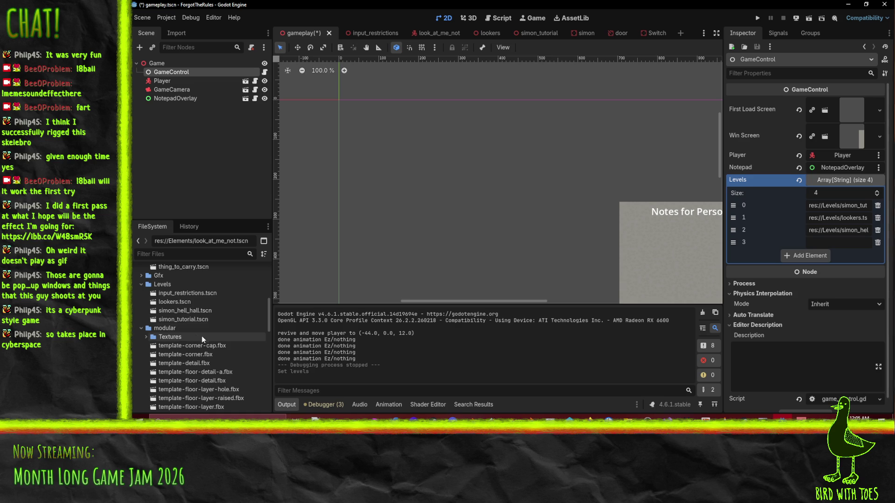
scroll(216, 332, "up", 3)
scroll(220, 338, "up", 5)
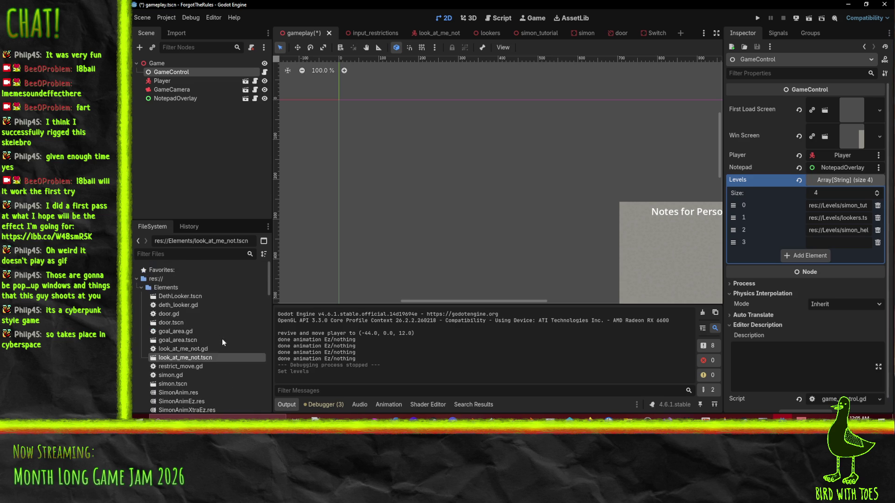
left_click(142, 287)
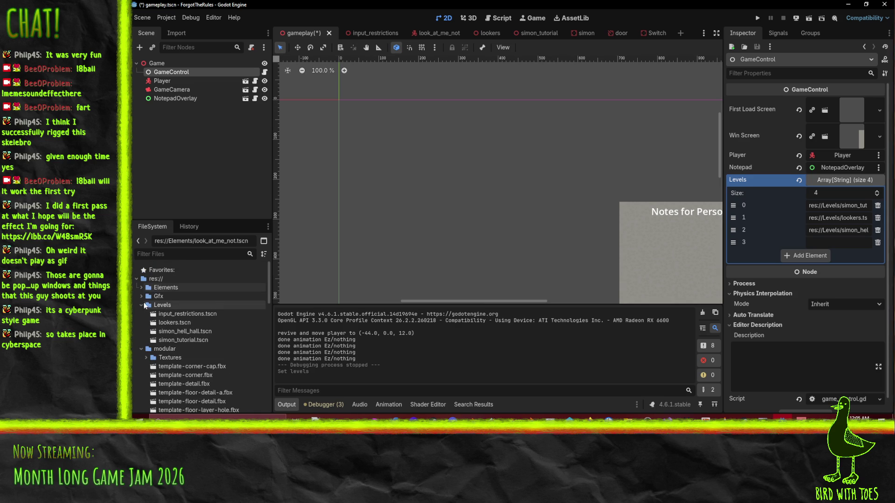
Step: Paste input_restrictions.tscn's path into the new entry, move it to index 0, then save and run
left_click(187, 314)
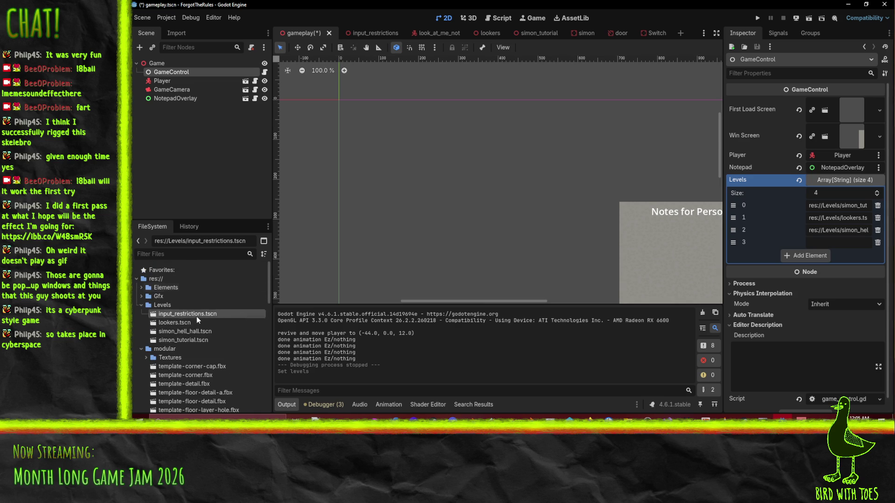
left_click(839, 242)
right_click(184, 314)
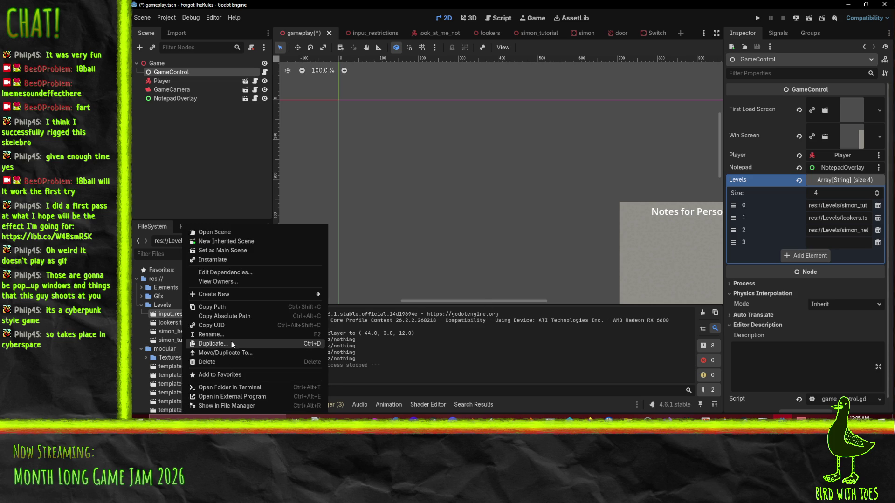
left_click(212, 306)
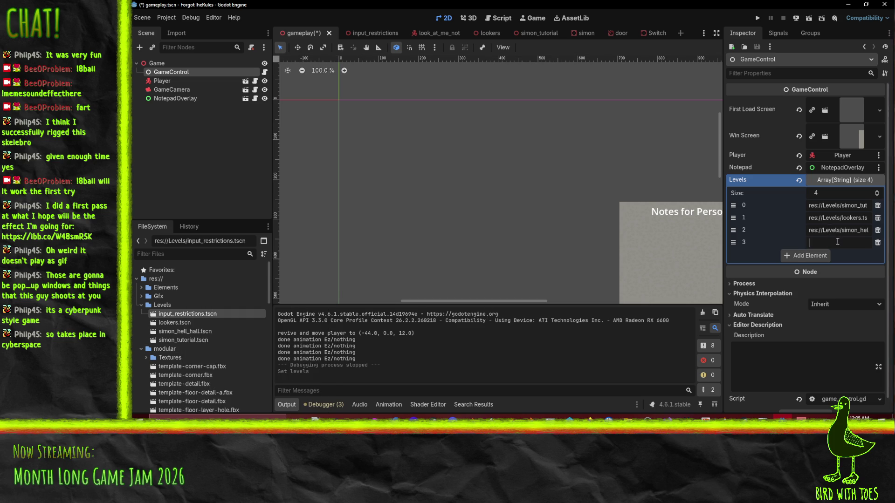
key("ctrl+v")
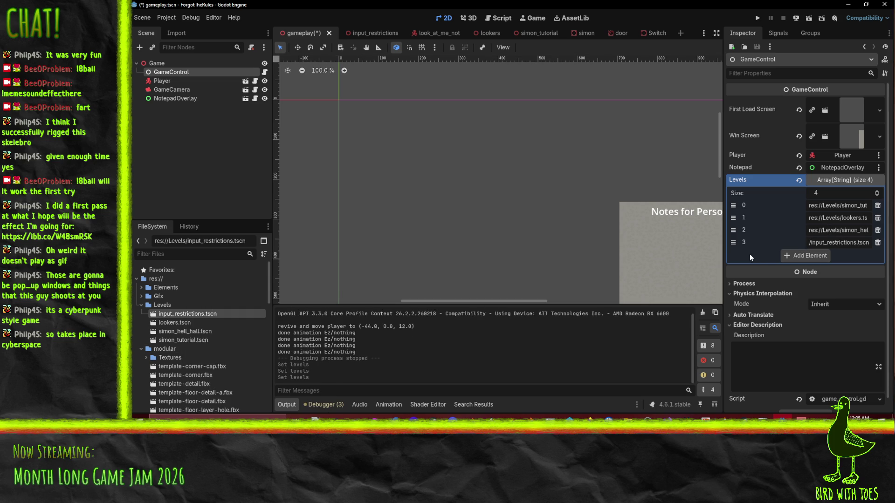
left_click_drag(733, 242, 733, 206)
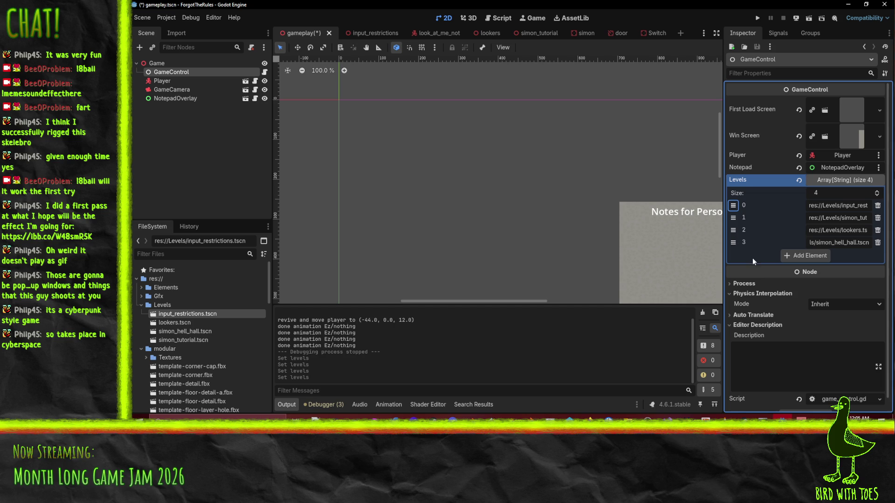
left_click(757, 18)
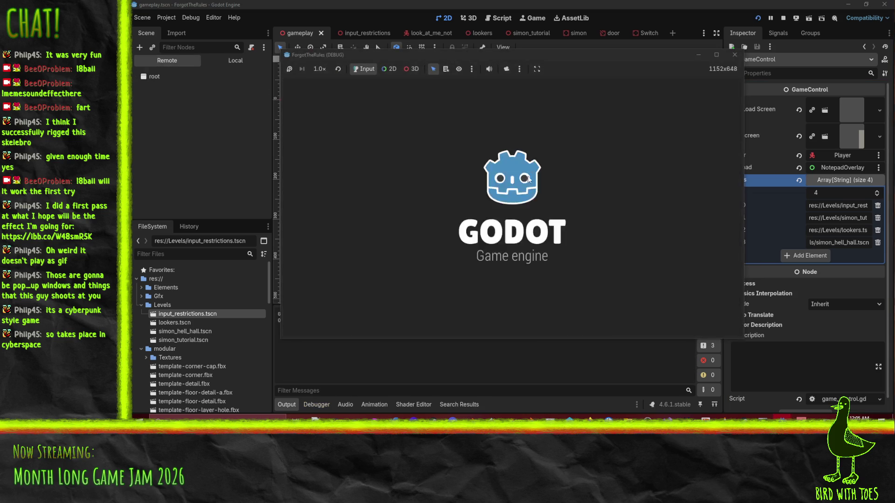
Step: Start the game from the splash screen, then stop the session after the Nil 'position' crash
key("ctrl+s")
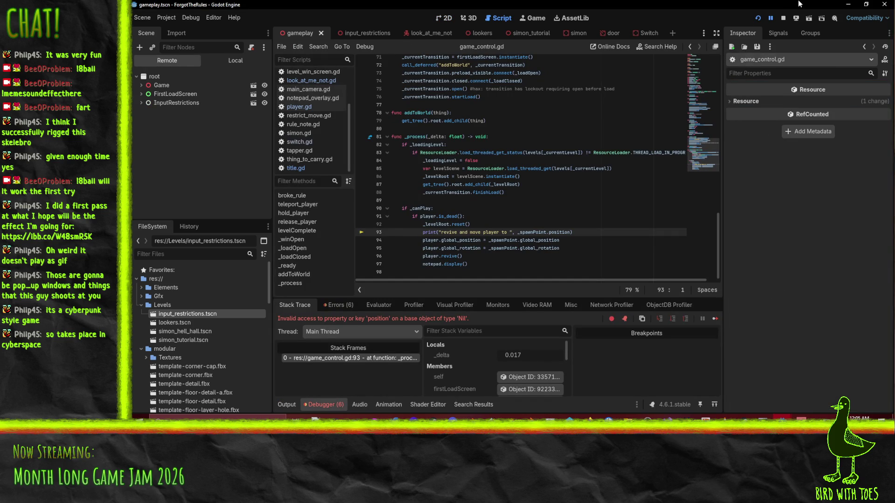
left_click(783, 18)
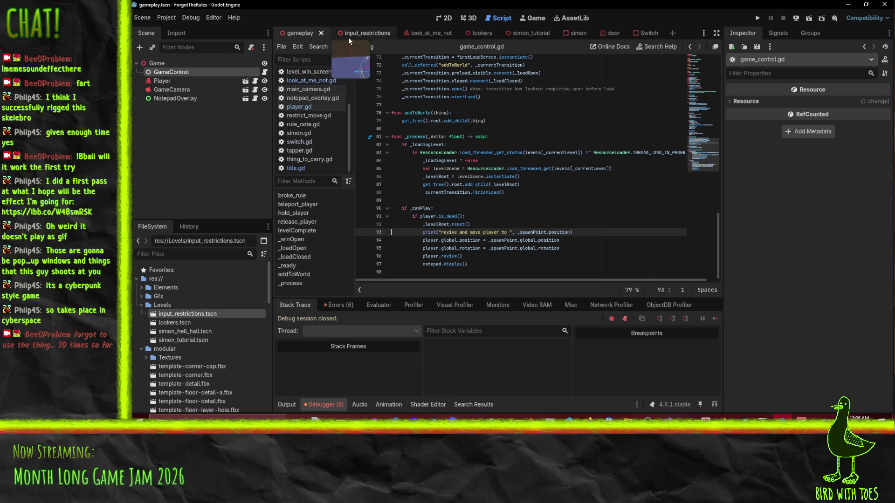
Step: In the input_restrictions scene, set the root's Spawn Point to the SpawnPoint node
left_click(473, 18)
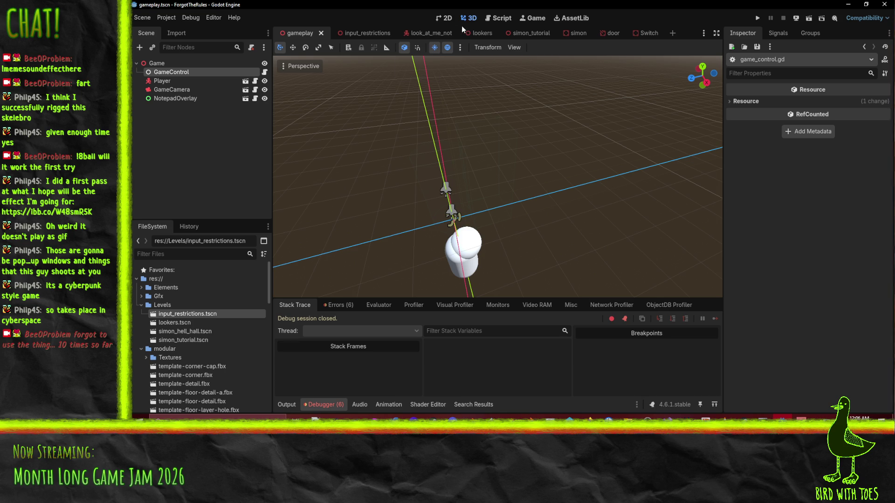
left_click(359, 33)
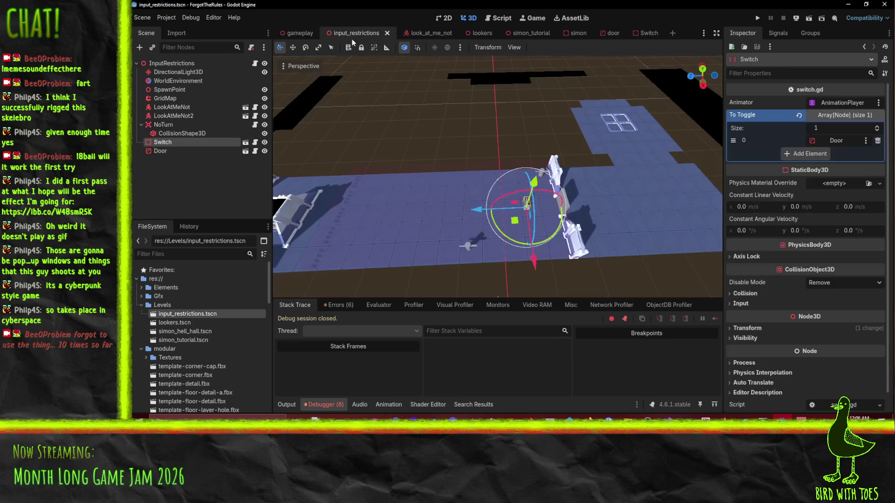
left_click(164, 63)
mouse_move(169, 89)
left_mouse_down()
mouse_move(806, 119)
mouse_move(843, 103)
left_mouse_up()
Step: Fill the root's four Resettables slots with LookAtMeNot, LookAtMeNot2 and Switch, and save the scene
left_click(843, 115)
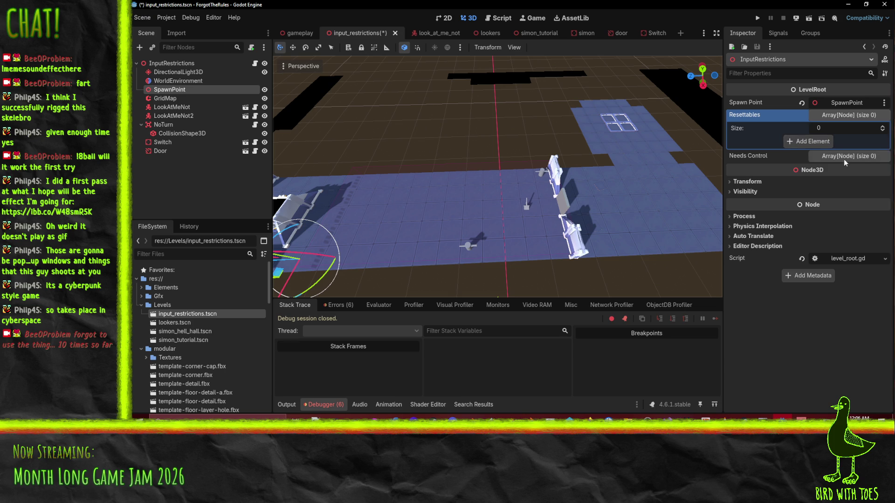
left_click(885, 128)
left_click(885, 128)
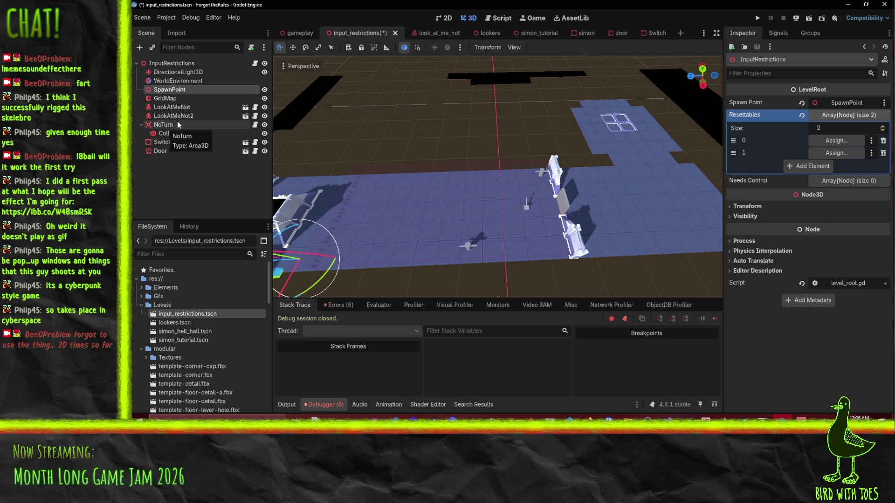
mouse_move(152, 108)
left_mouse_down()
mouse_move(834, 154)
mouse_move(838, 143)
left_mouse_up()
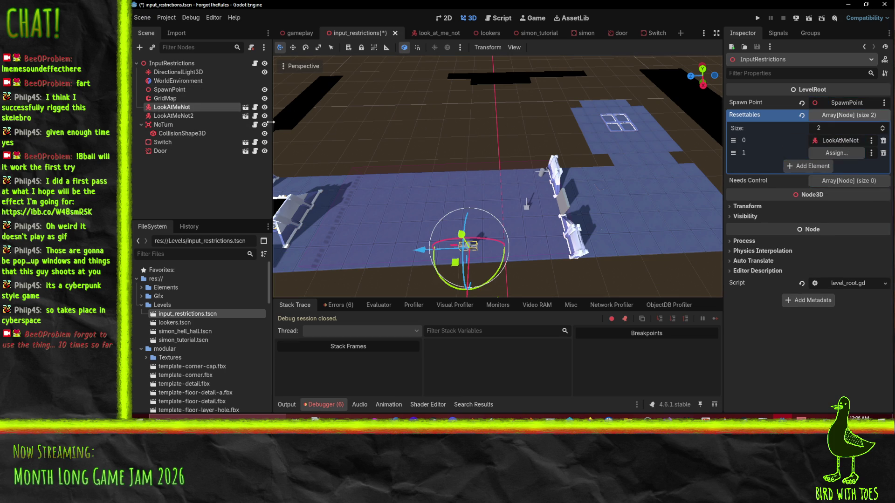
left_click_drag(173, 116, 815, 156)
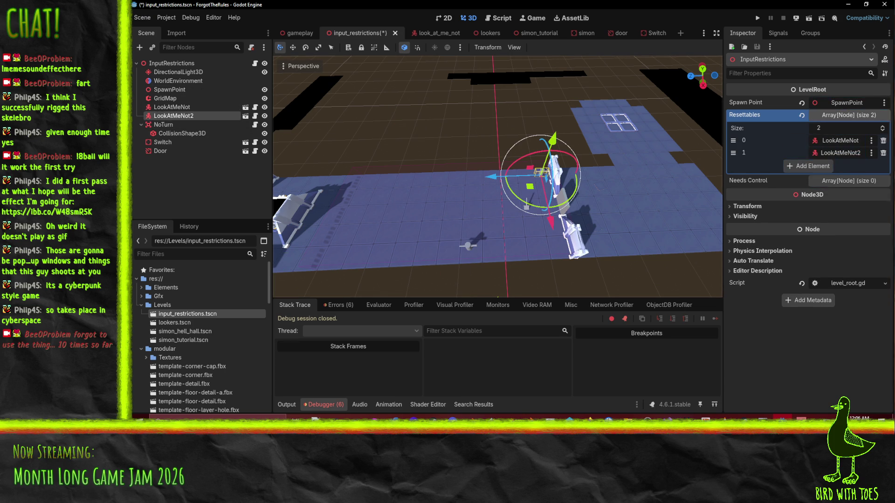
left_click(882, 128)
left_click(882, 128)
mouse_move(162, 142)
left_mouse_down()
mouse_move(569, 142)
mouse_move(834, 165)
mouse_move(163, 151)
mouse_move(813, 168)
mouse_move(830, 176)
left_mouse_up()
key("ctrl+s")
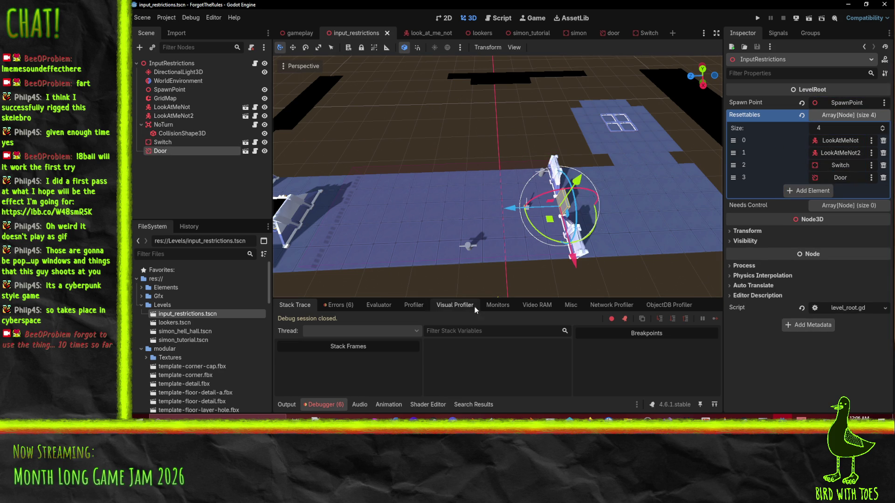
Step: Add an exported defaultOn bool to switch.gd below the toToggle declaration
left_click(511, 20)
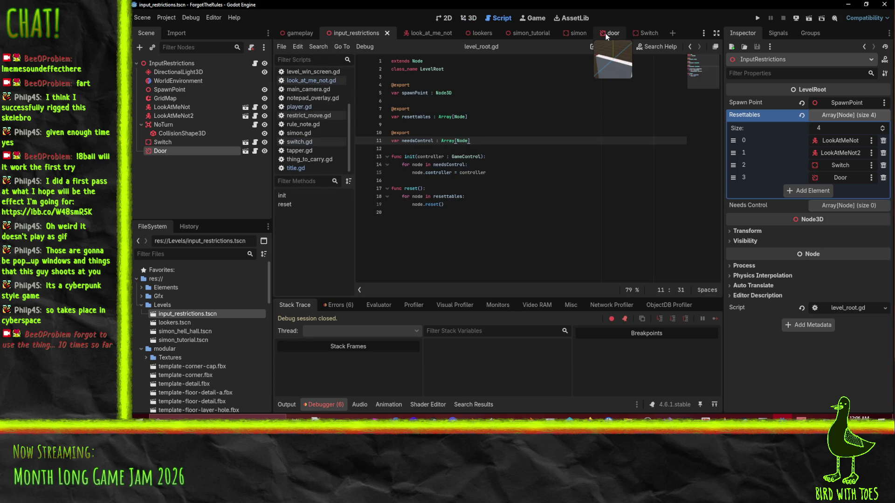
left_click(649, 33)
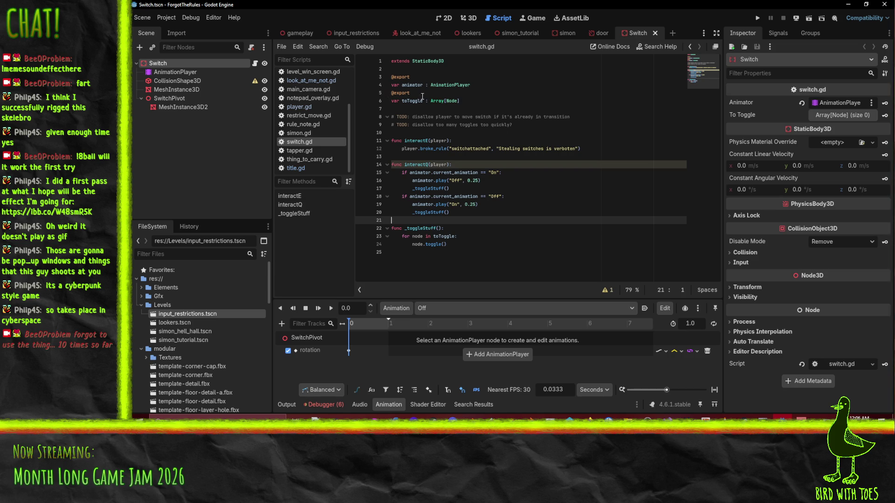
left_click(478, 101)
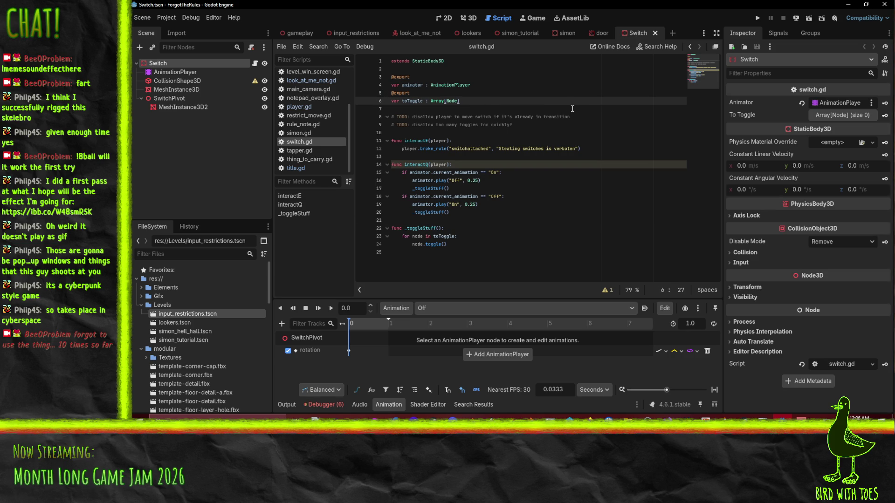
key("Return")
type("@")
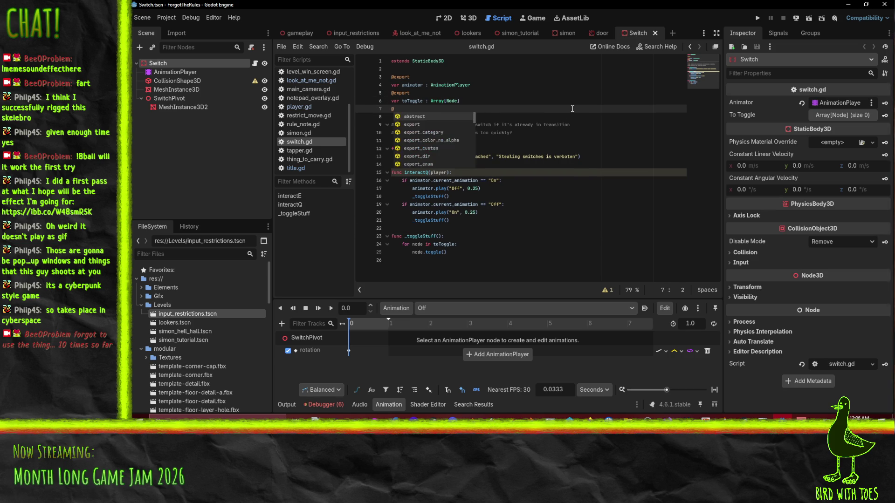
type("export")
key("Return")
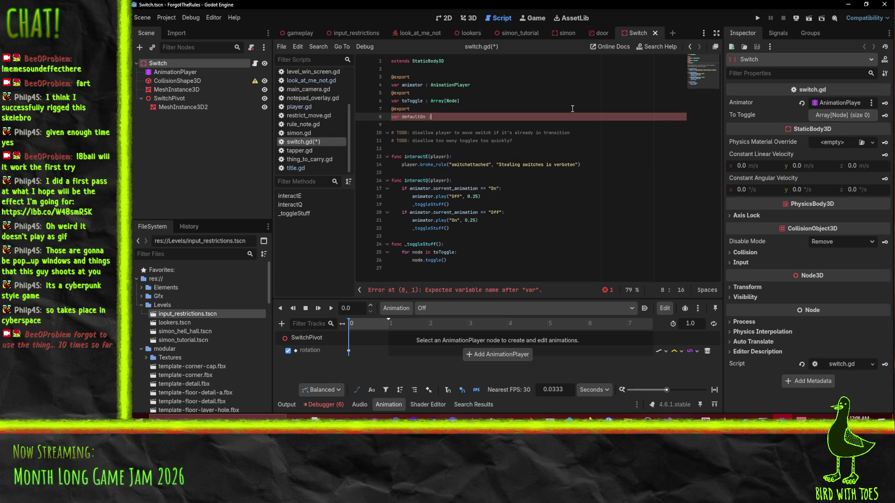
right_click(572, 109)
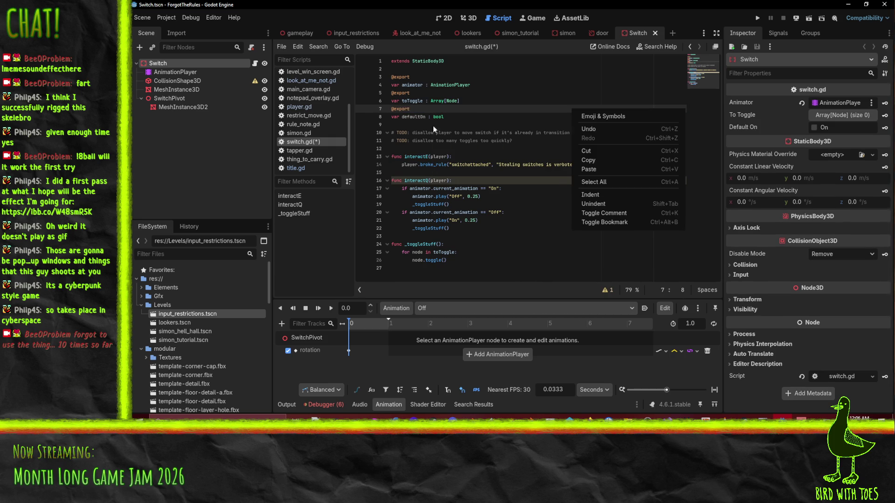
left_click(460, 142)
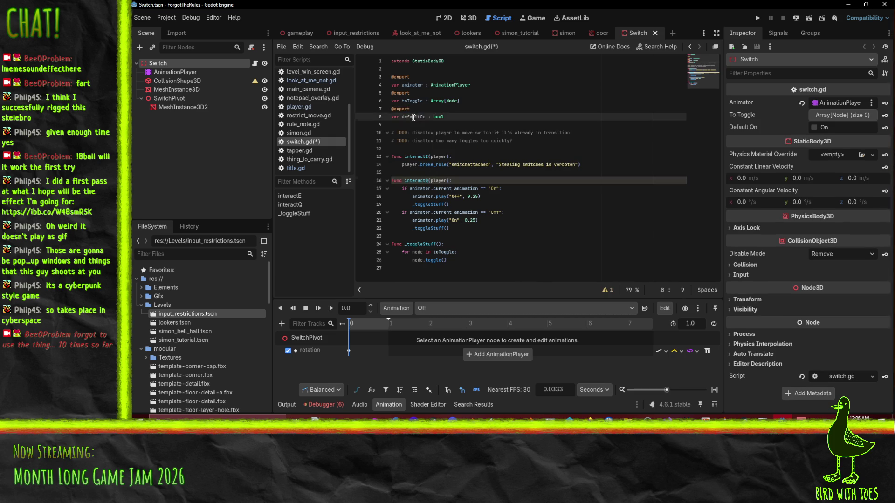
Step: Create a reset() function in switch.gd that checks defaultOn
left_click(512, 148)
key("Return")
key("Return")
key("Up")
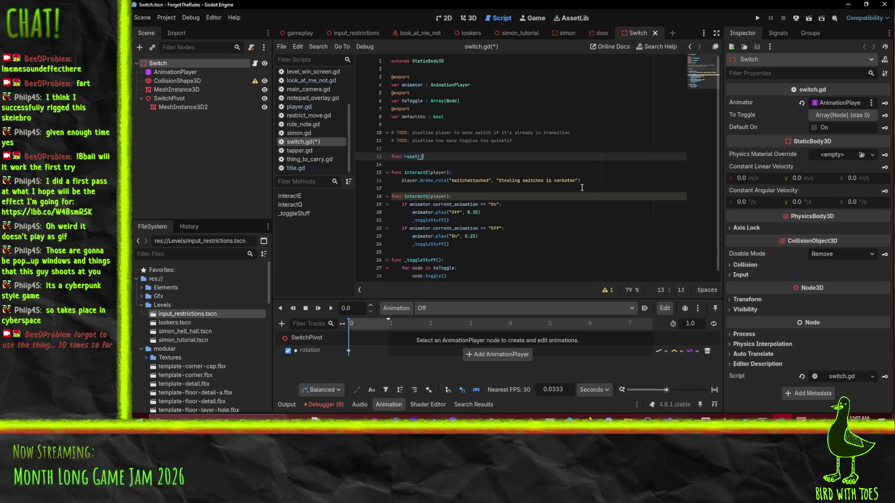
type(":")
key("Return")
type("defaultOn")
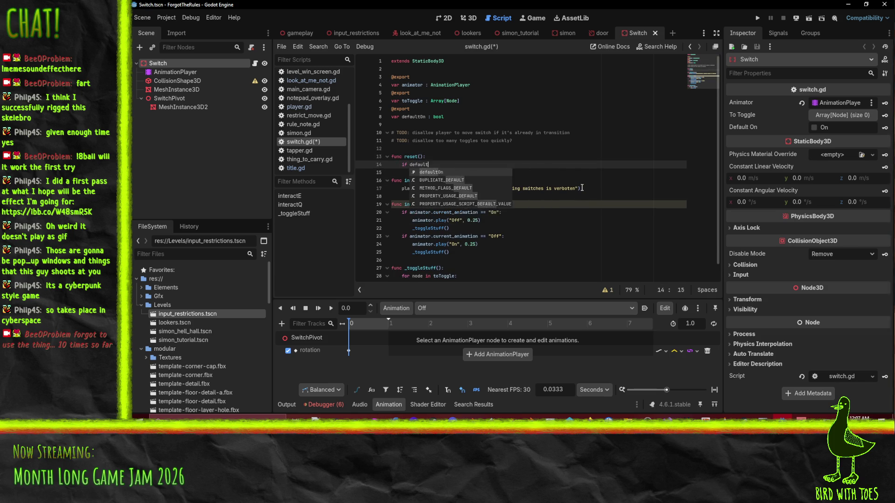
Step: Make reset() play the On animation when defaultOn is true and Off otherwise, then save switch.gd
left_click(481, 246)
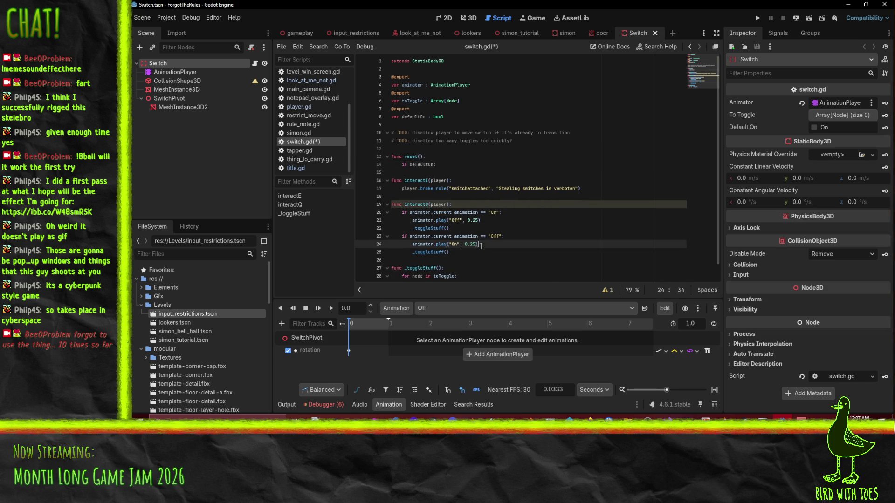
key("Up")
key("Up")
key("Up")
key("Up")
key("Up")
key("Up")
key("End")
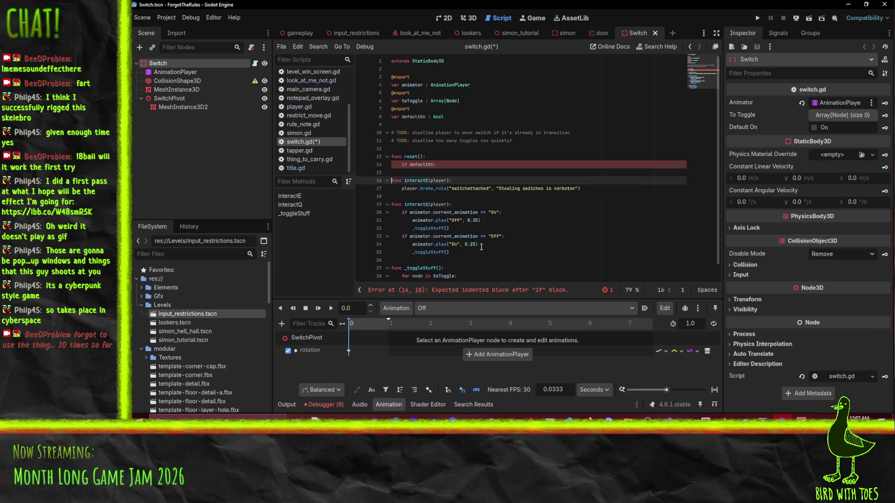
key("Return")
type("animator.play(\"On\", 0.25")
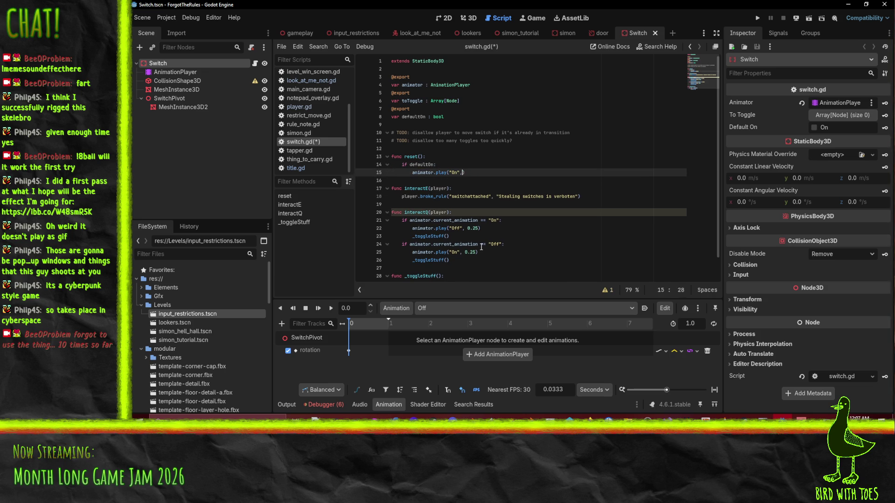
key("ctrl+z")
key("ctrl+z")
key("ctrl+z")
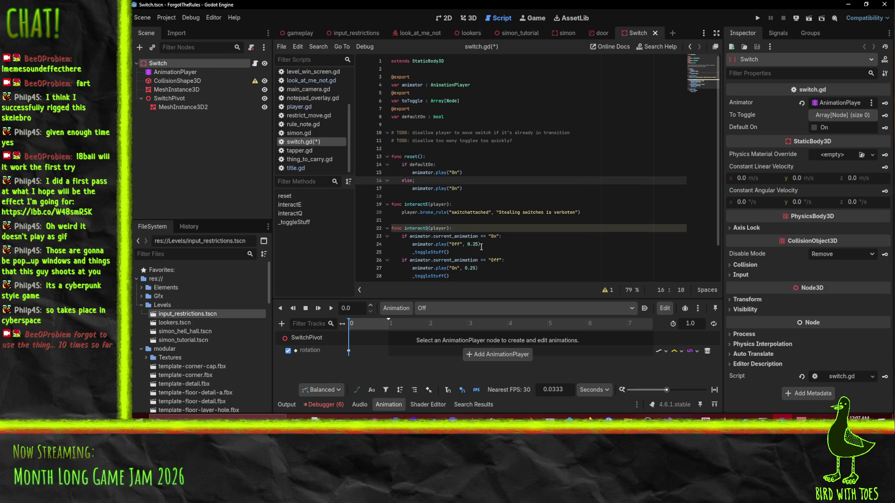
type(":")
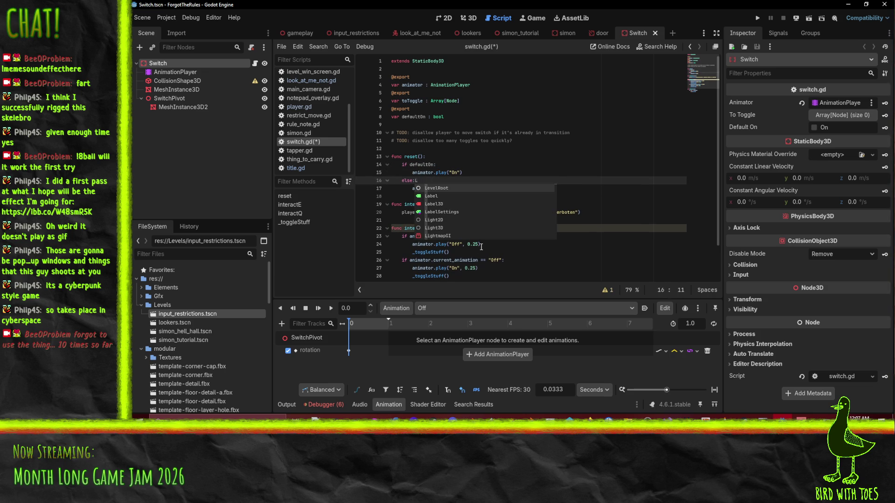
left_click(454, 193)
left_click(462, 194)
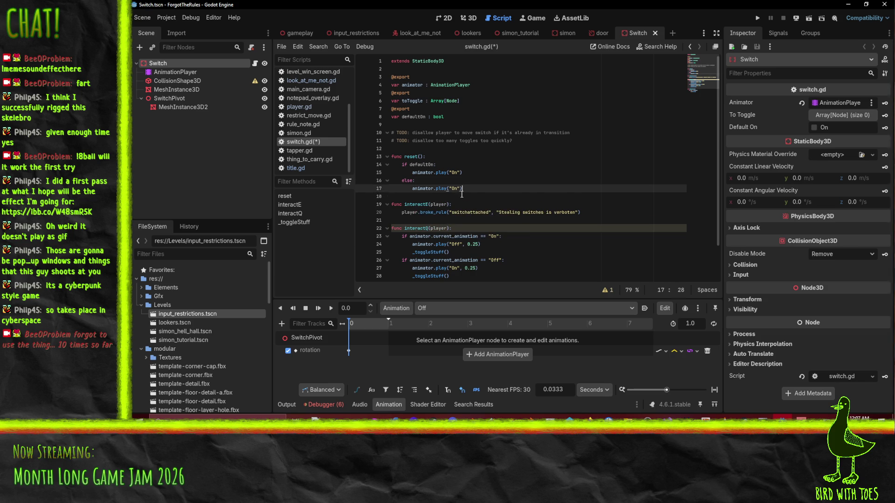
key("ctrl+s")
Step: Open door.gd from the script list
left_click(404, 148)
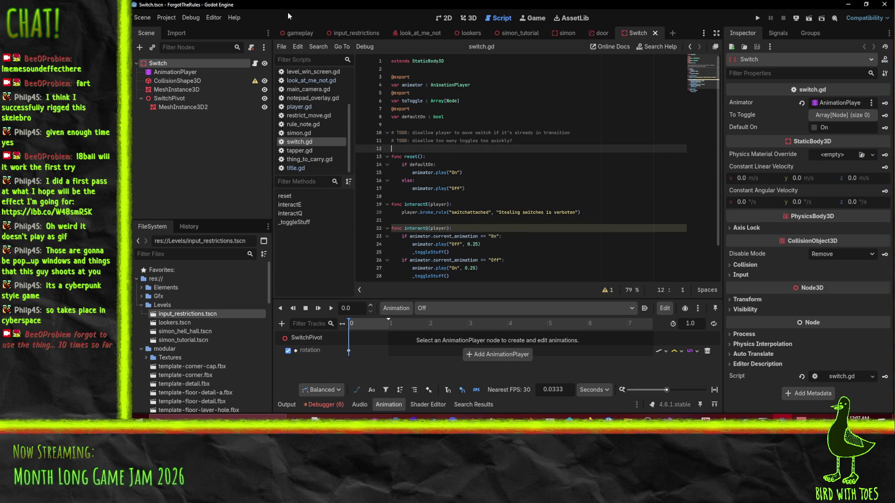
scroll(306, 109, "up", 2)
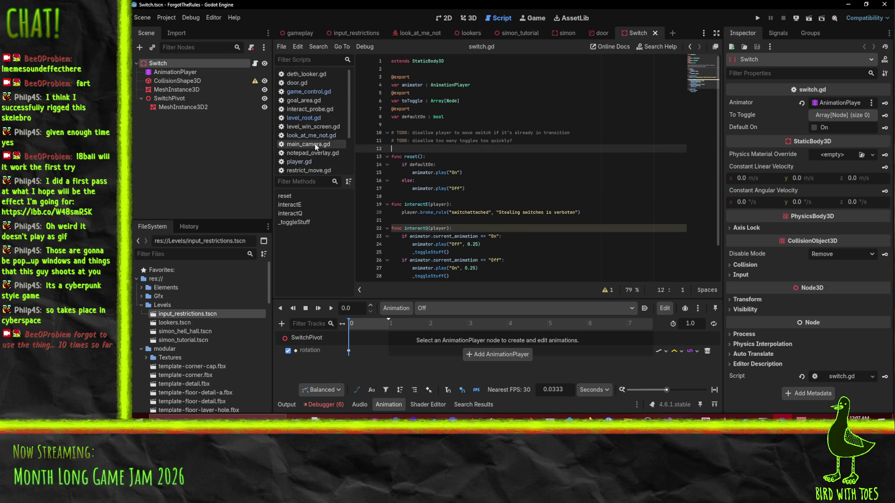
scroll(311, 108, "down", 2)
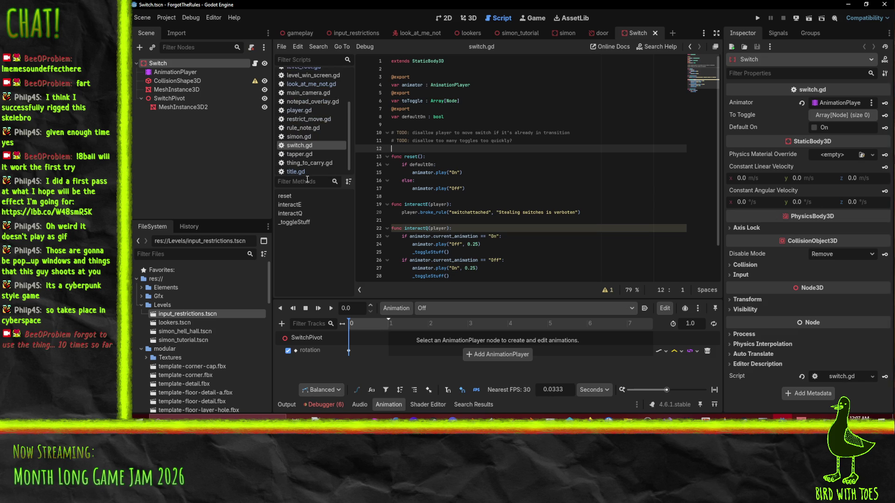
scroll(307, 107, "up", 2)
left_click(293, 84)
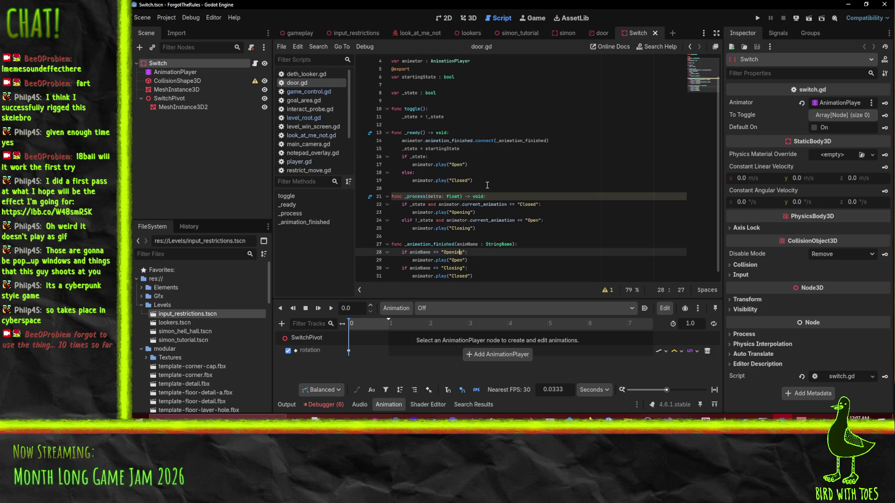
Step: Cut the startingState setup and Open/Closed if-else block out of door.gd's _ready()
scroll(487, 185, "up", 1)
double_click(410, 102)
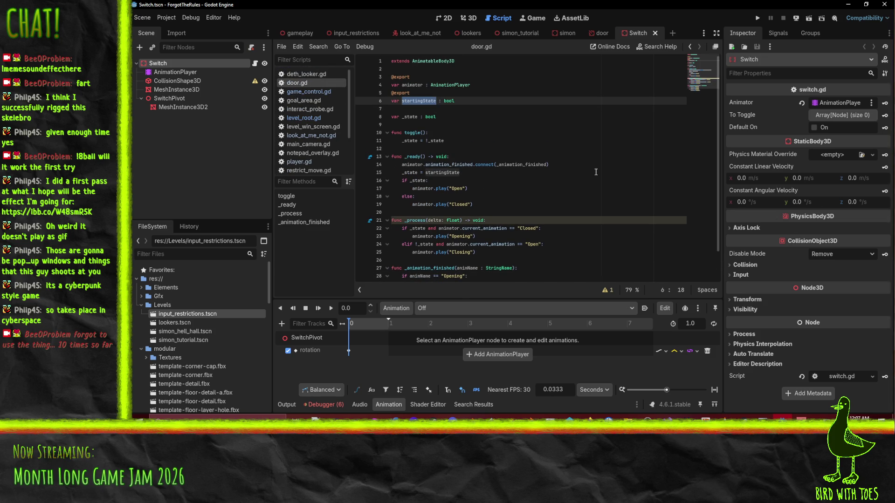
left_click(513, 174)
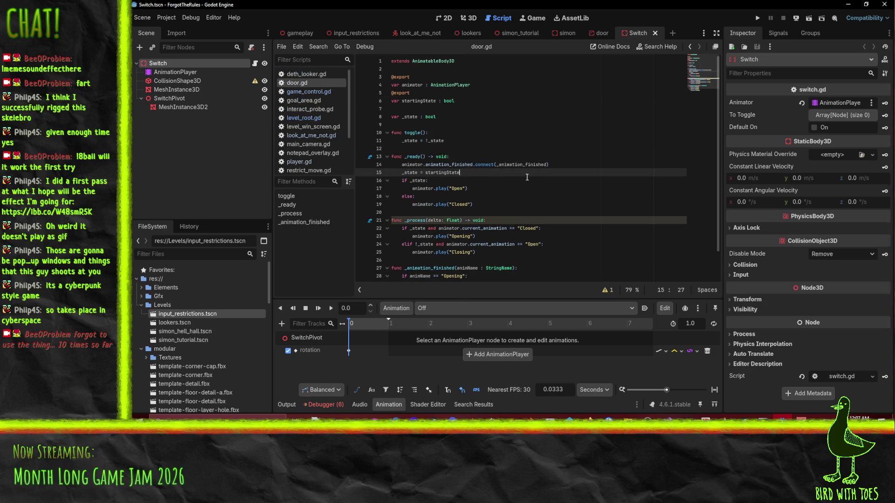
key("shift+Down")
key("shift+Down")
key("shift+Down")
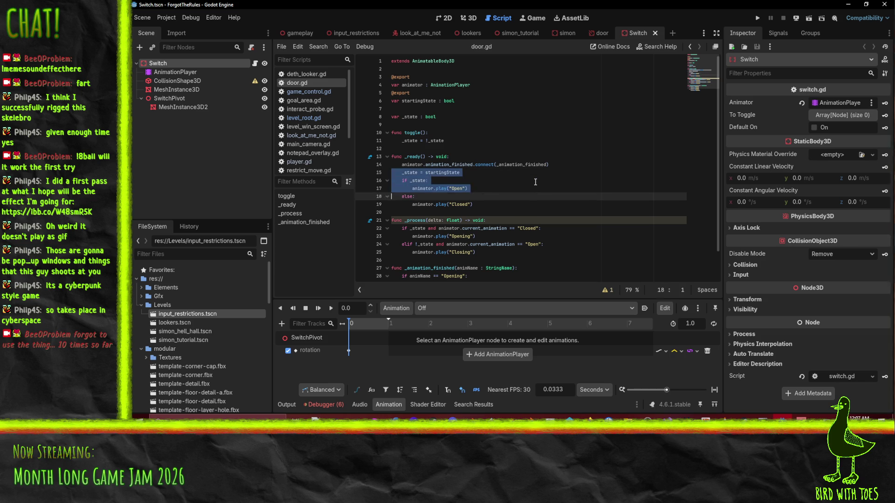
key("Delete")
Step: Create func reset() in door.gd, paste the startingState block into it, and save
key("Up")
key("Up")
key("Up")
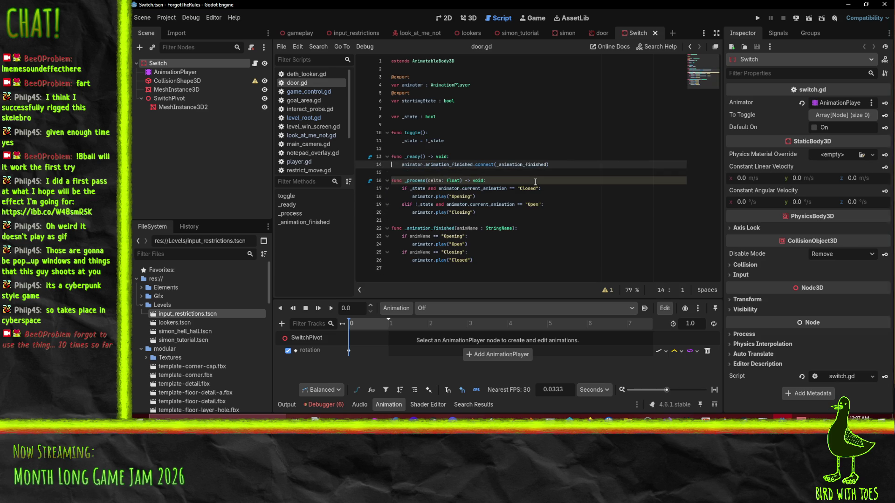
key("Return")
key("Return")
key("Up")
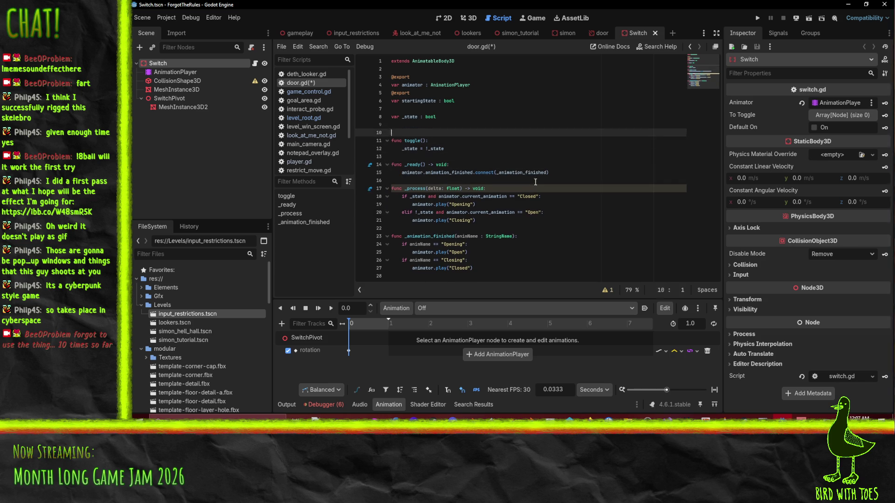
type("func reset():")
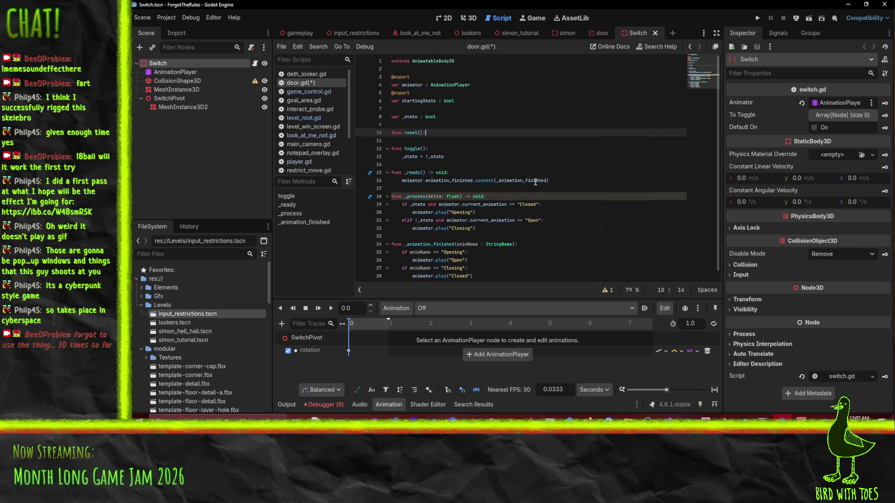
key("Return")
key("ctrl+v")
key("ctrl+s")
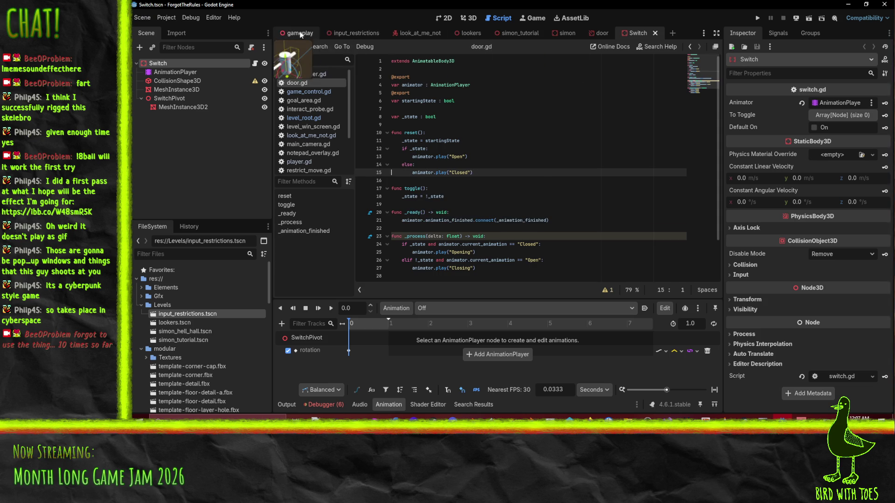
Step: Check the NoTurn area's settings, then trim the level root's Resettables back to four entries
left_click(353, 33)
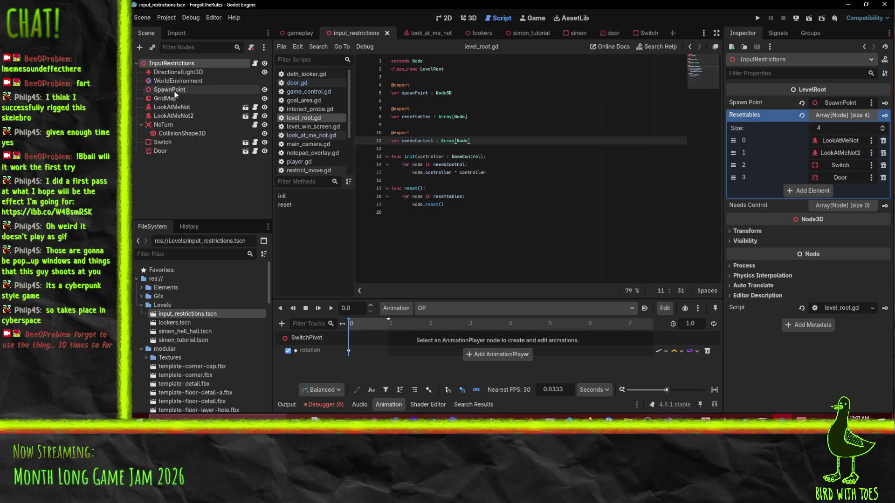
left_click(172, 125)
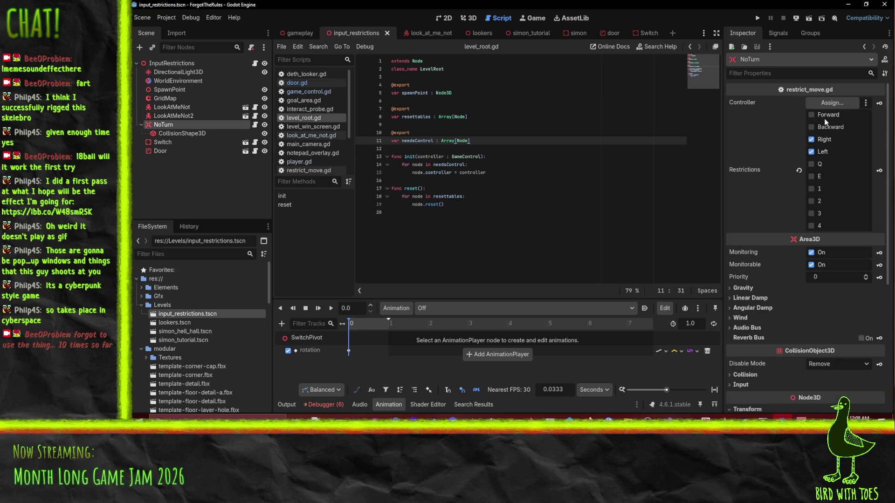
left_click(172, 63)
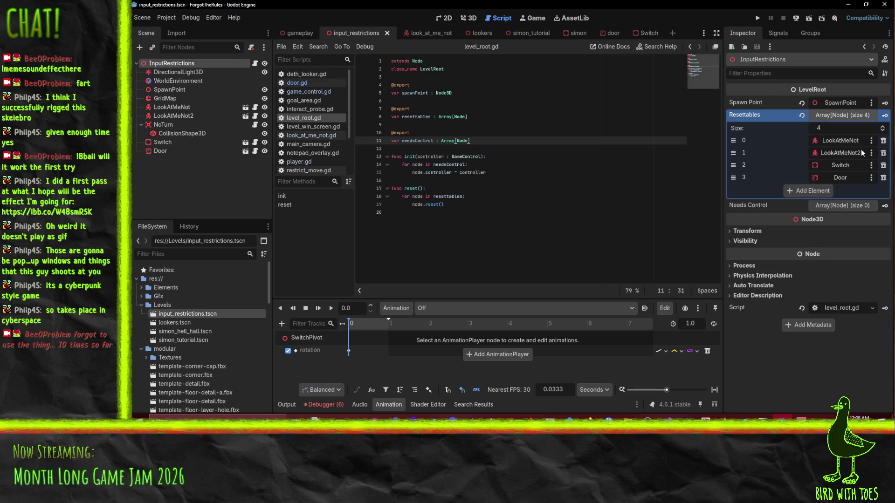
left_click(827, 191)
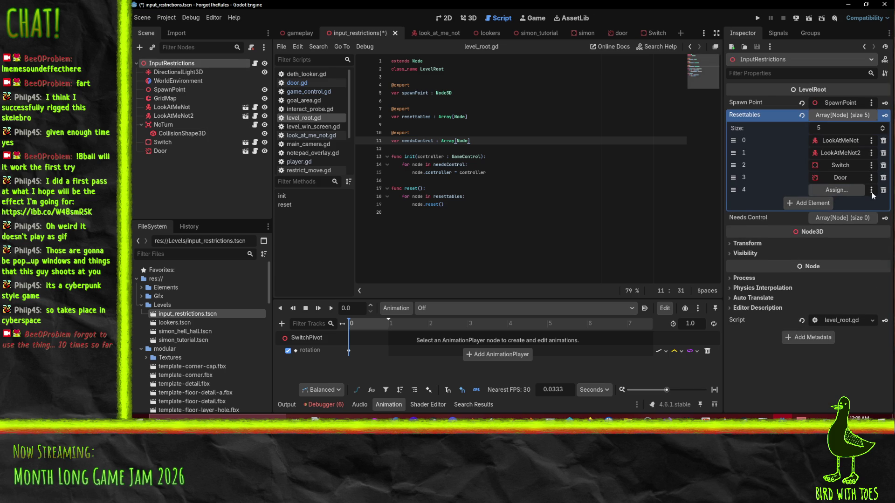
left_click(883, 190)
left_click(851, 206)
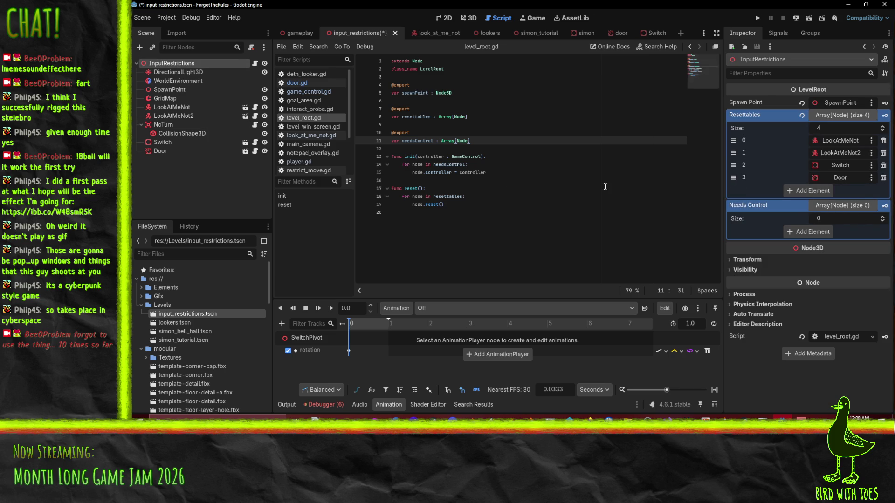
Step: Add NoTurn as the single Needs Control entry and run the game with F5
left_click(812, 232)
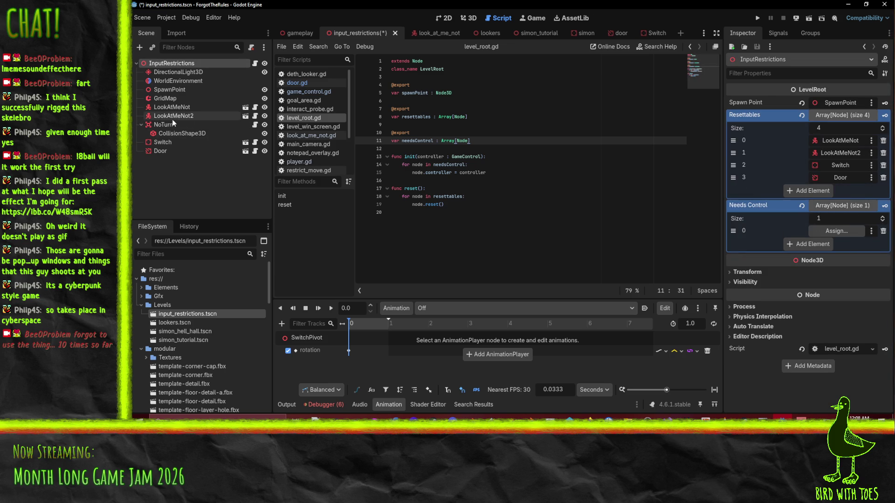
left_click_drag(173, 123, 836, 231)
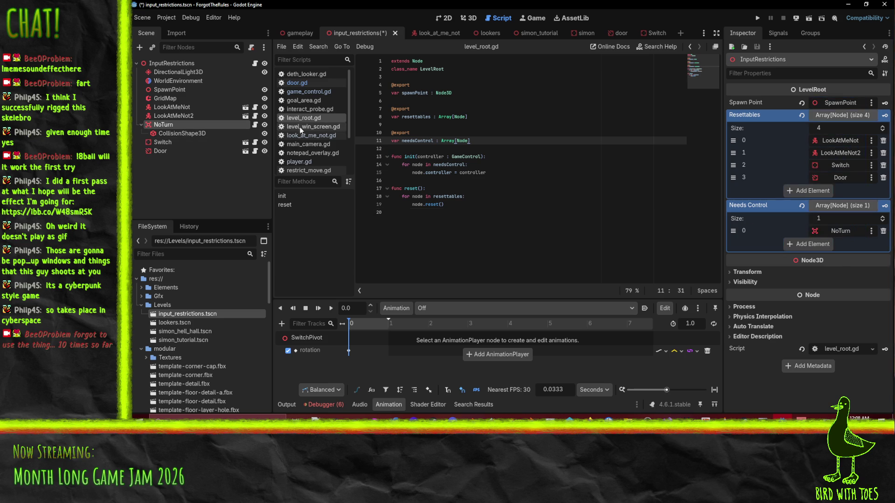
key("F5")
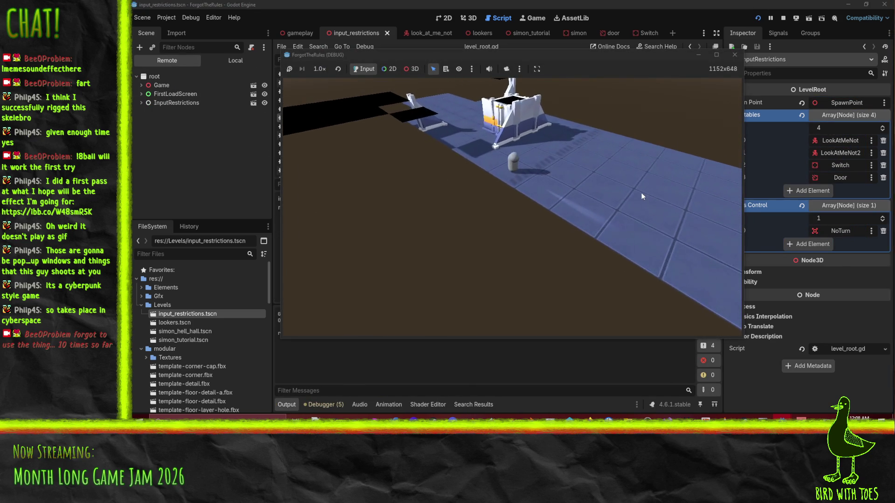
Step: Walk the player back and forth with W and S past the lookers, then stop the playtest
key("s")
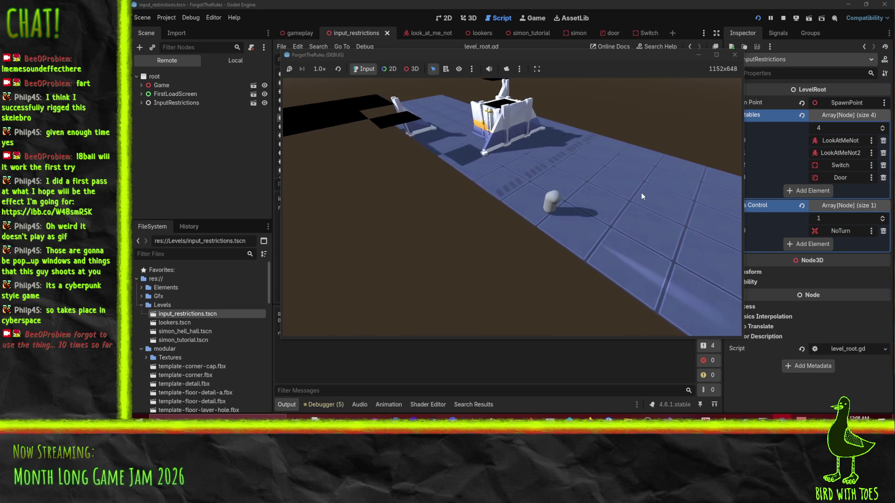
key("s")
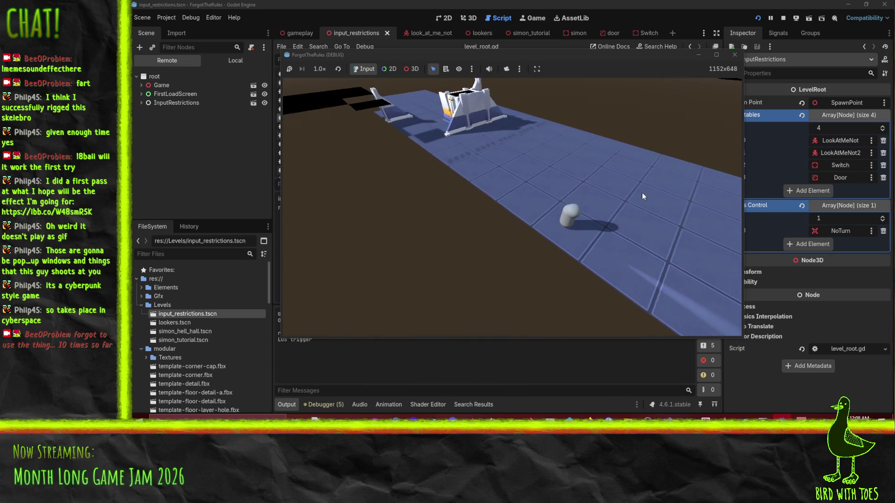
key("w")
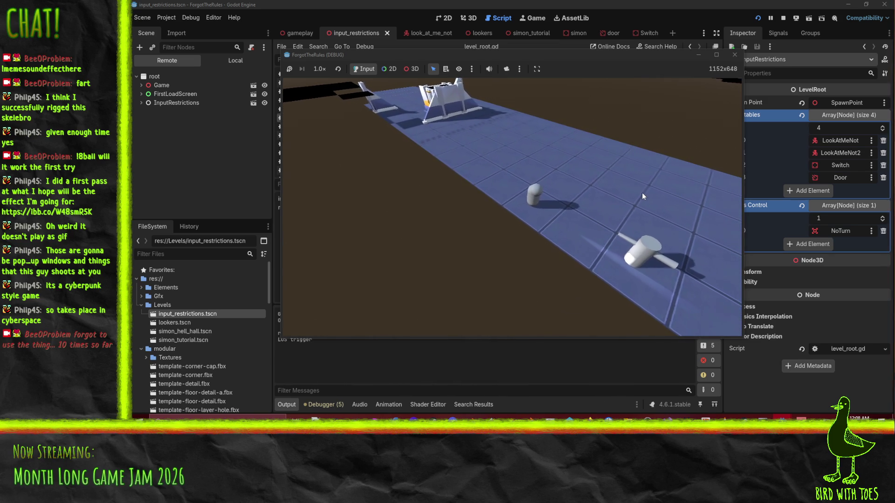
key("w")
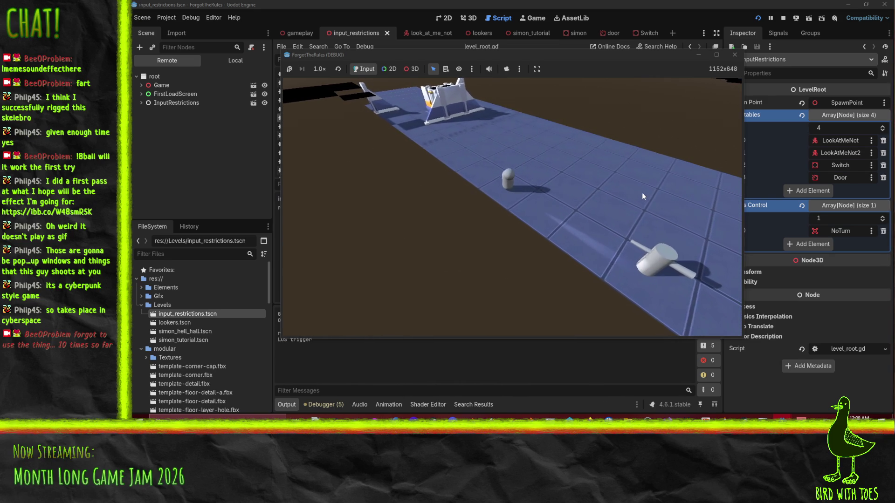
key("w")
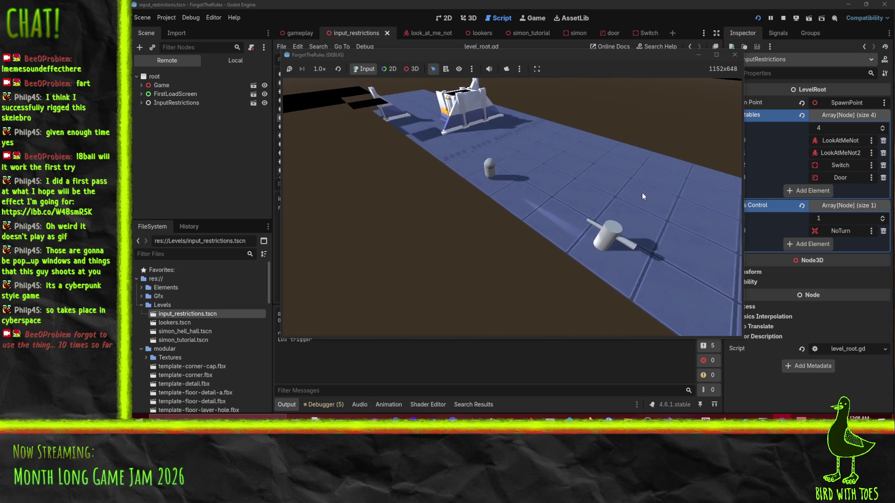
key("w")
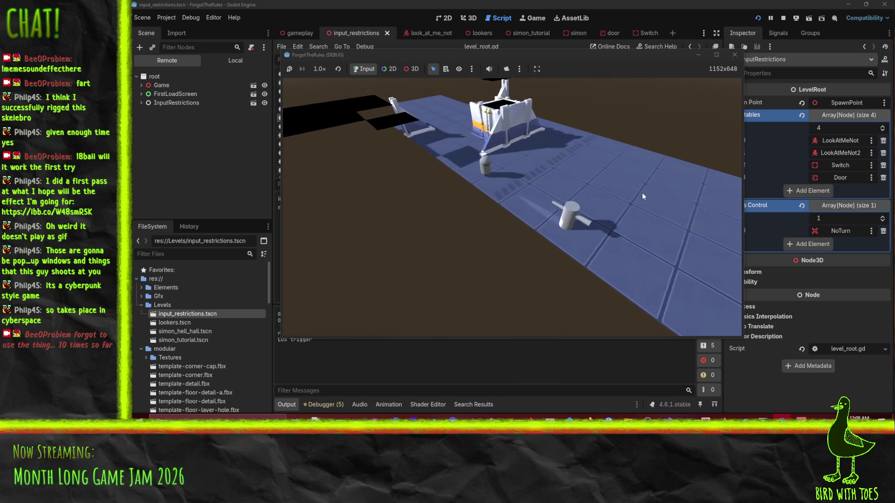
key("w")
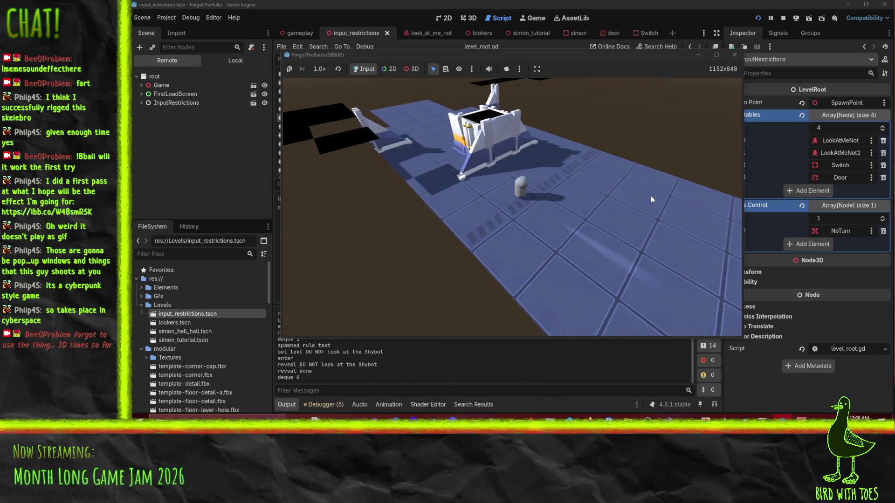
key("s")
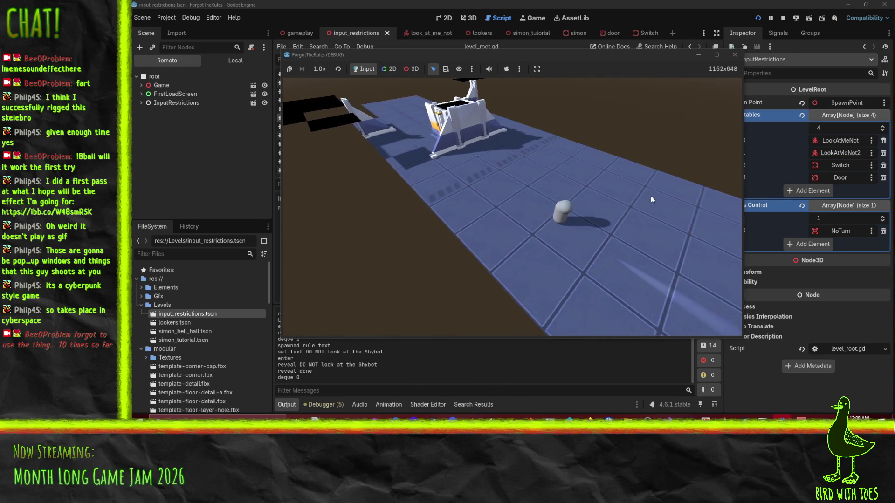
key("s")
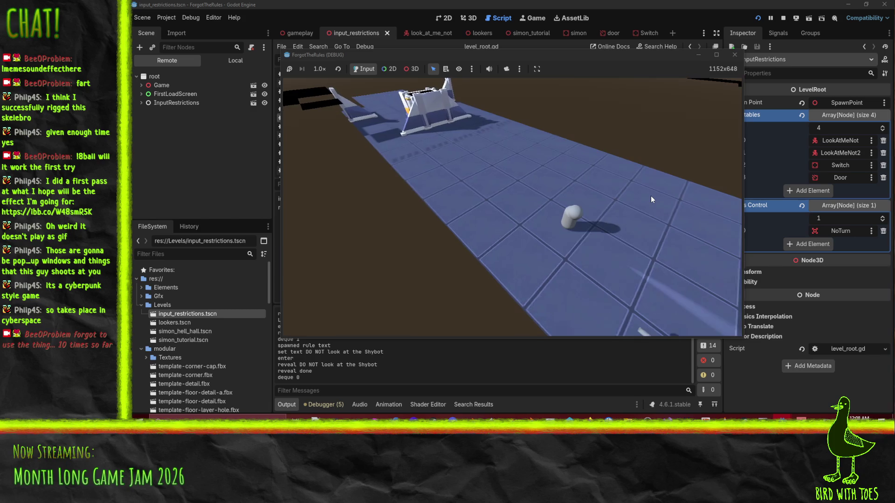
key("s")
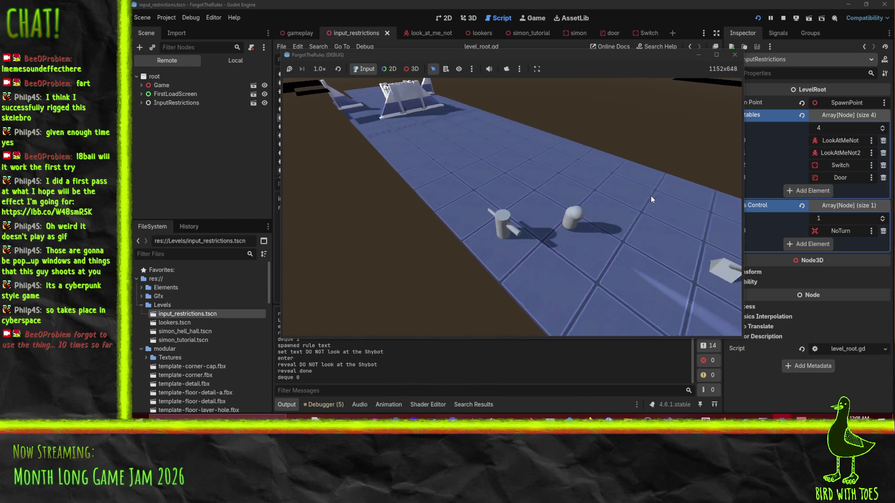
key("s")
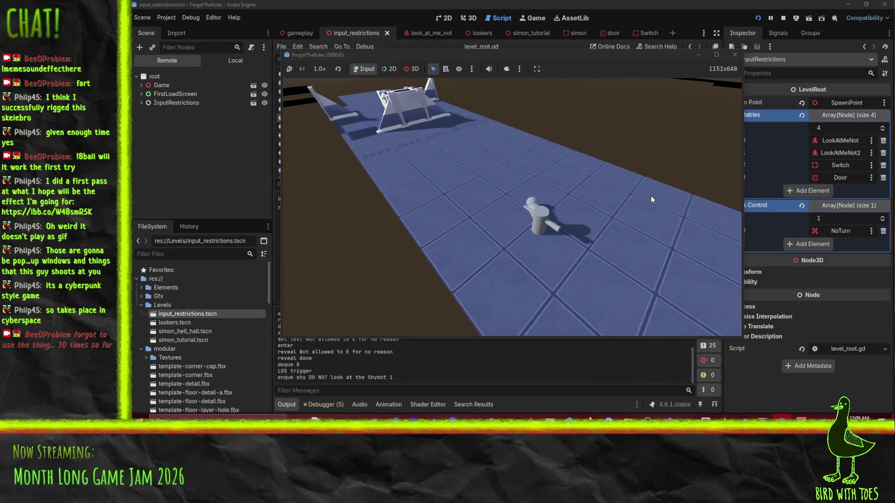
left_click(783, 18)
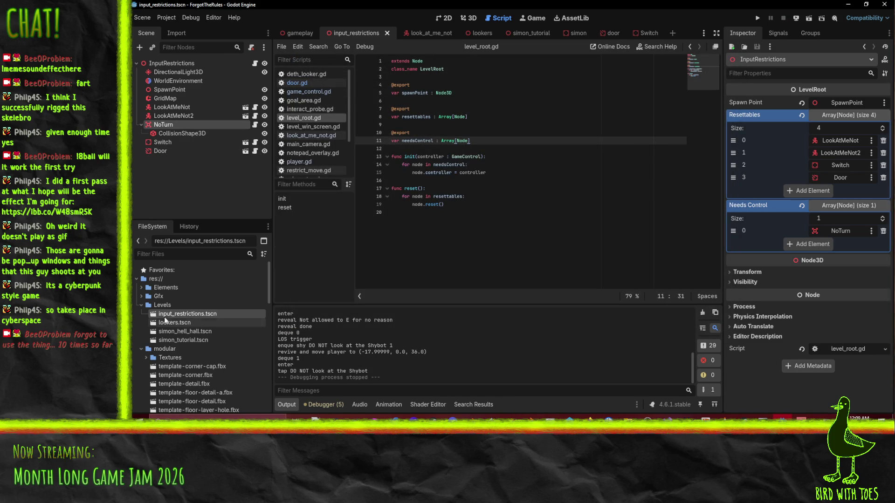
Step: Open thing_to_carry.tscn from the Elements folder in FileSystem
left_click(140, 304)
left_click(140, 287)
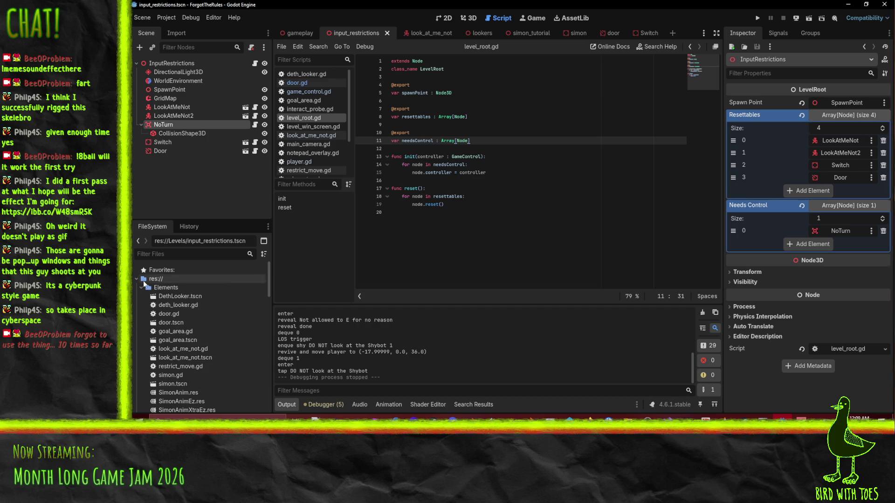
scroll(179, 294, "down", 3)
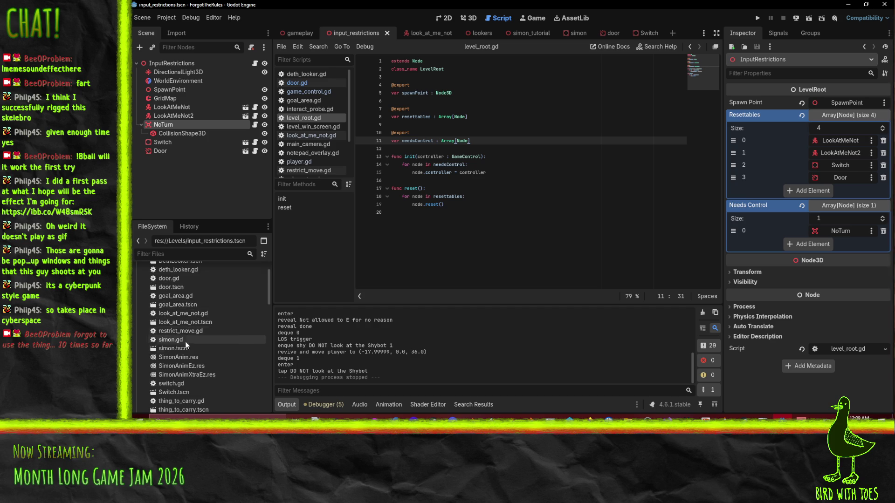
scroll(183, 361, "down", 2)
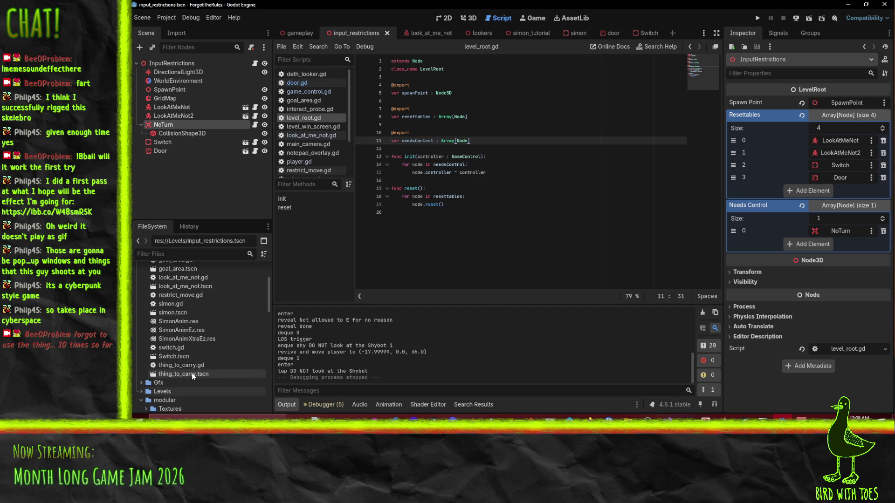
double_click(191, 374)
Step: Inspect the ThingToCarry root's collision layer and mask and its CollisionShape3D properties
left_click(179, 62)
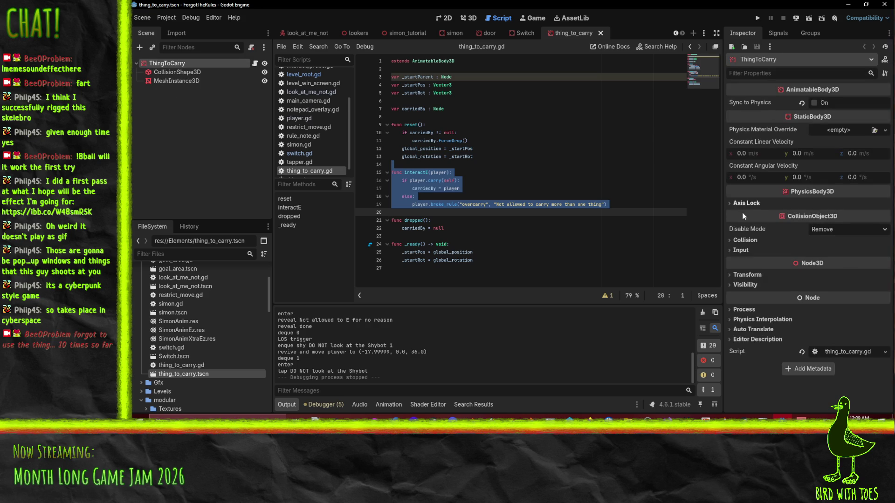
left_click(745, 240)
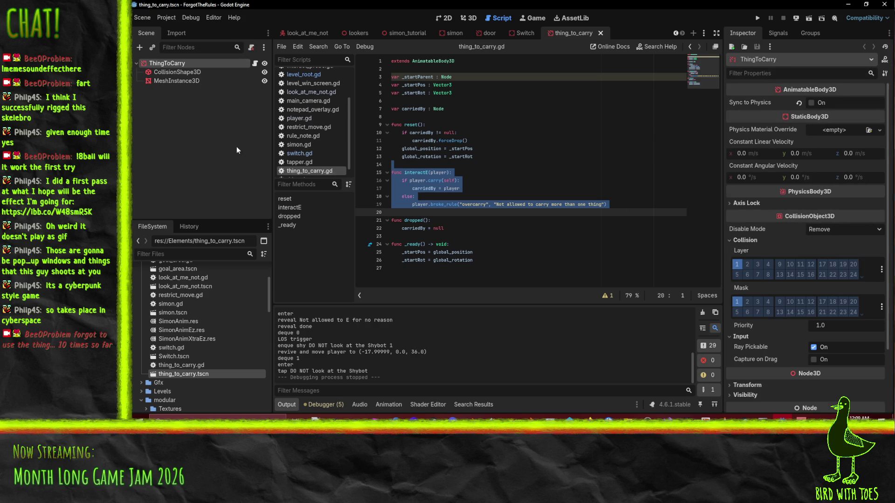
left_click(188, 74)
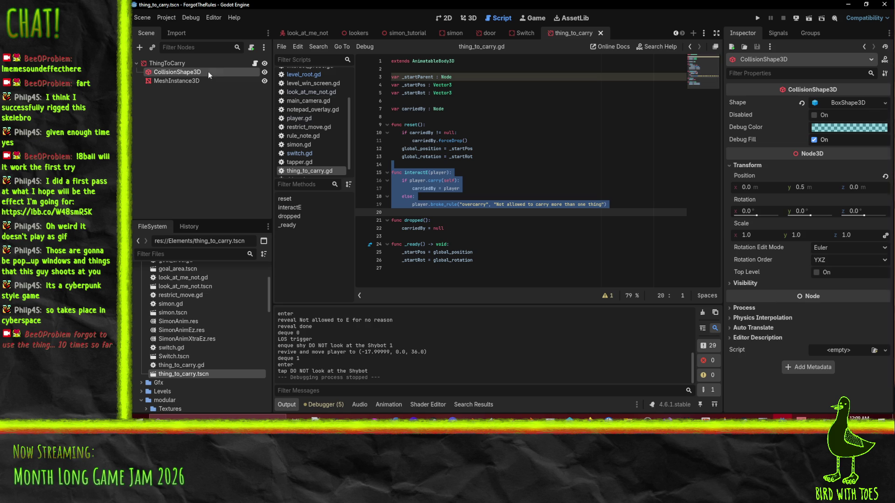
left_click(195, 64)
Step: Review thing_to_carry.gd, then open interact_probe.gd at its overlapping-bodies loop
left_click(523, 32)
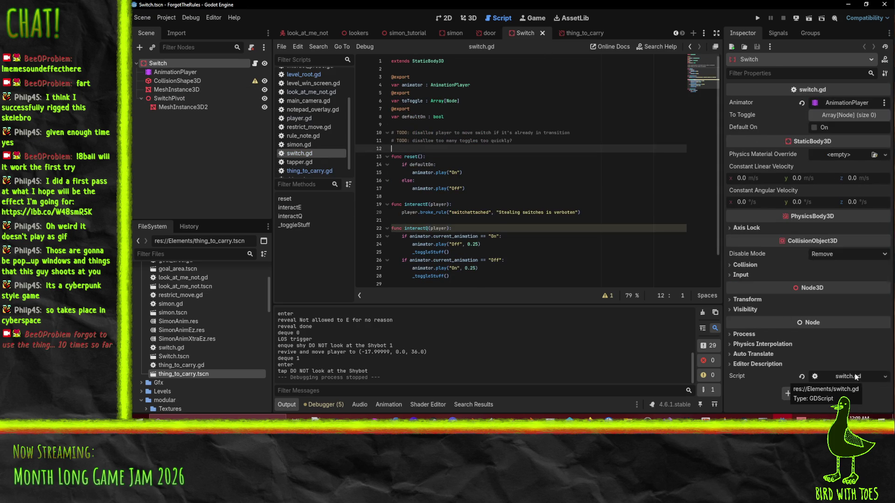
left_click(576, 33)
scroll(782, 393, "down", 3)
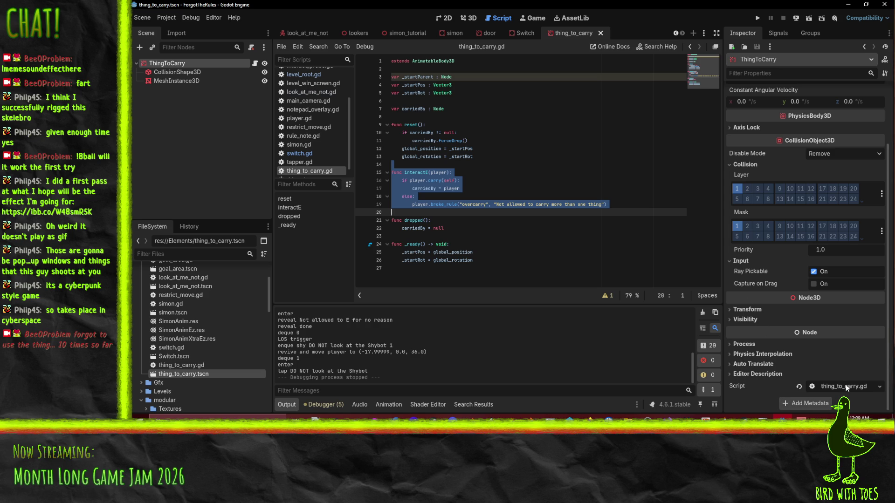
left_click(416, 165)
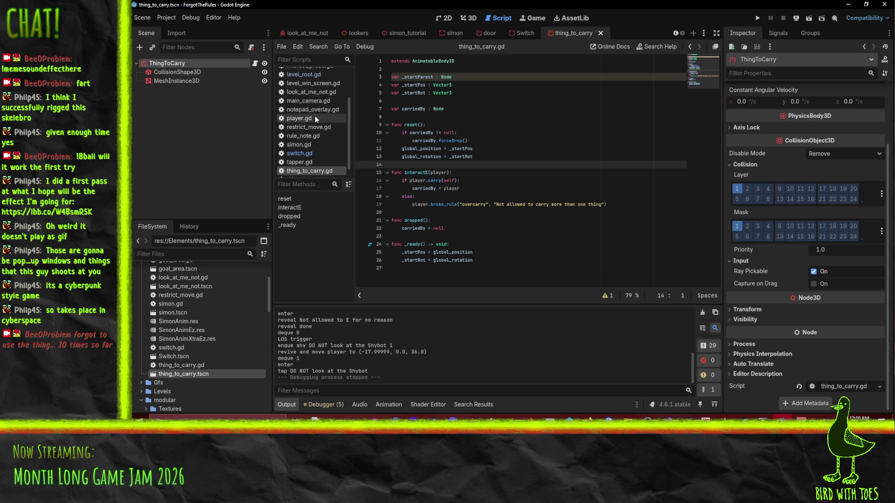
scroll(314, 116, "down", 1)
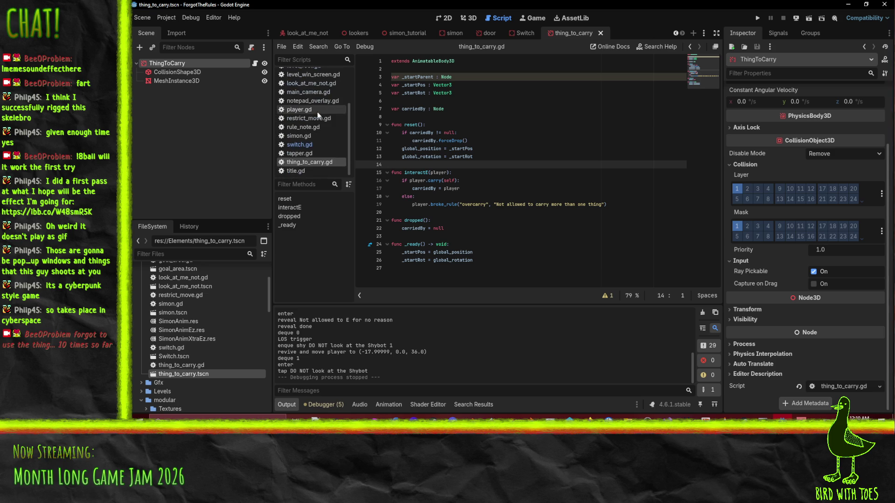
scroll(312, 140, "up", 5)
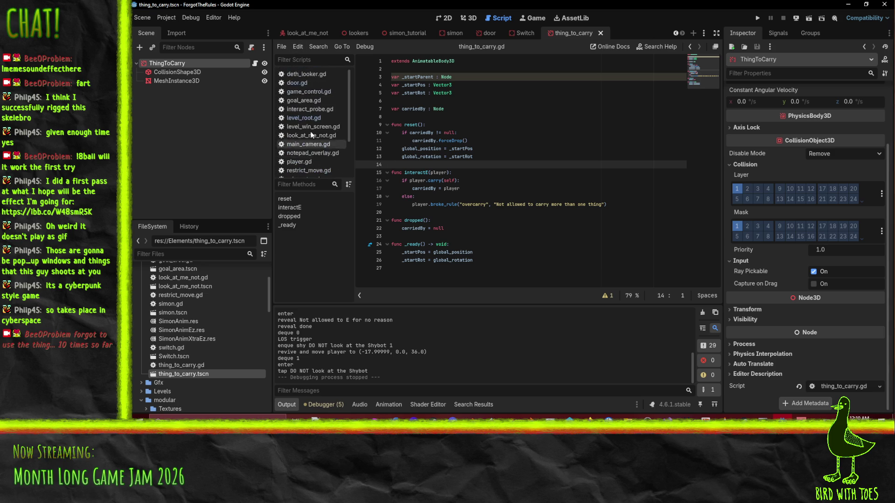
left_click(306, 109)
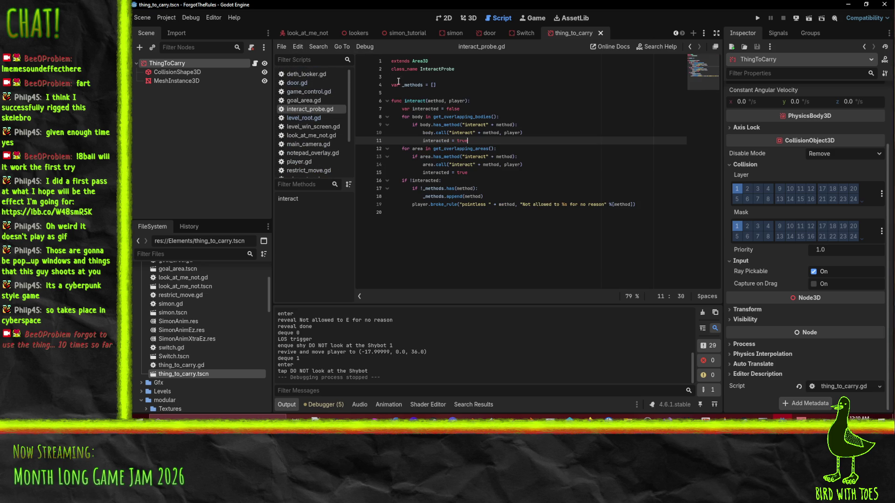
left_click(403, 116)
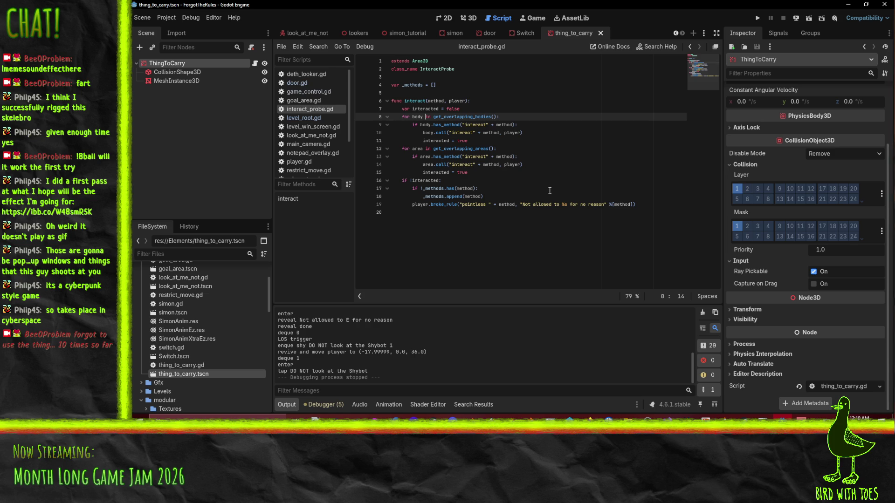
Step: Open the Switch scene and read through the restrict_move.gd script
left_click(522, 35)
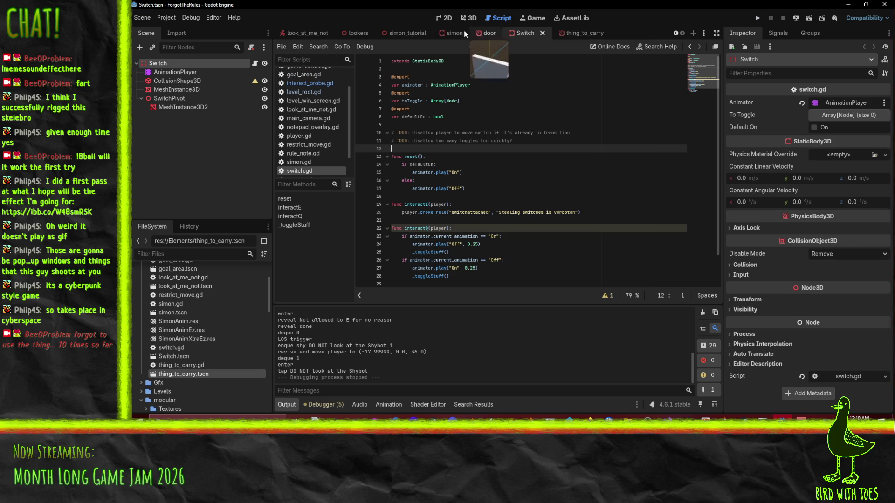
left_click(317, 146)
scroll(542, 166, "up", 5)
scroll(542, 166, "up", 10)
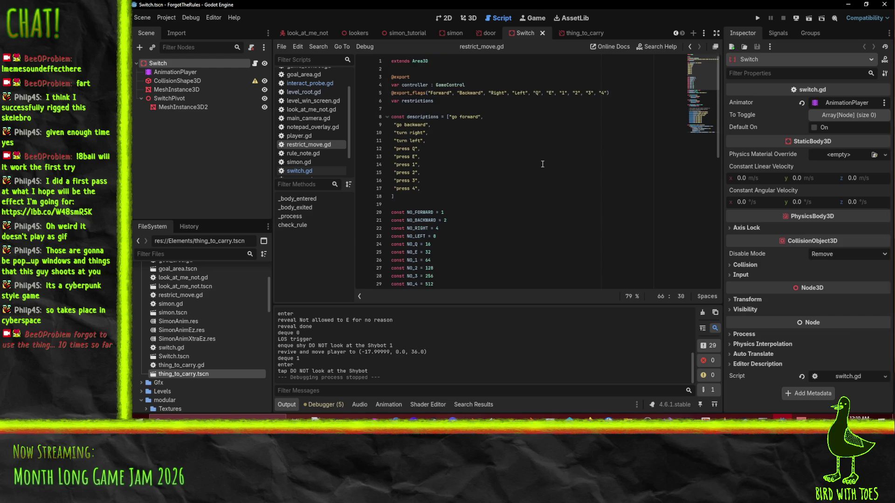
scroll(541, 164, "down", 8)
scroll(424, 113, "down", 1)
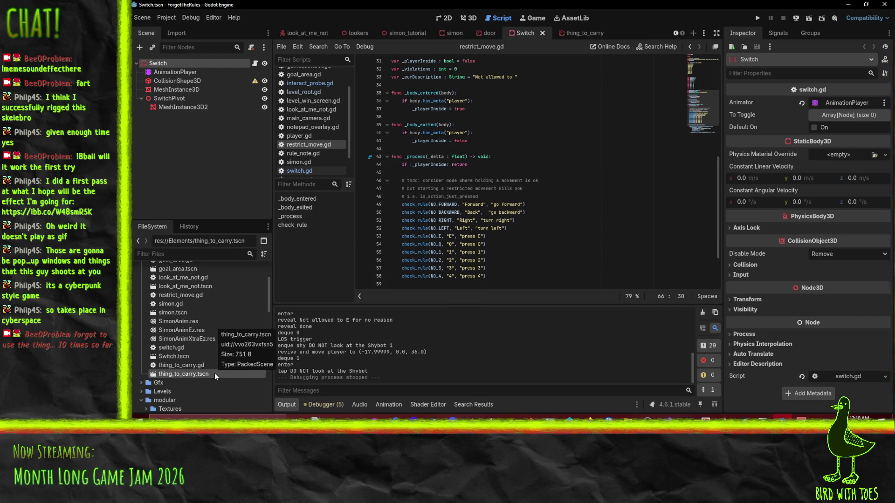
scroll(214, 373, "up", 2)
scroll(214, 373, "up", 4)
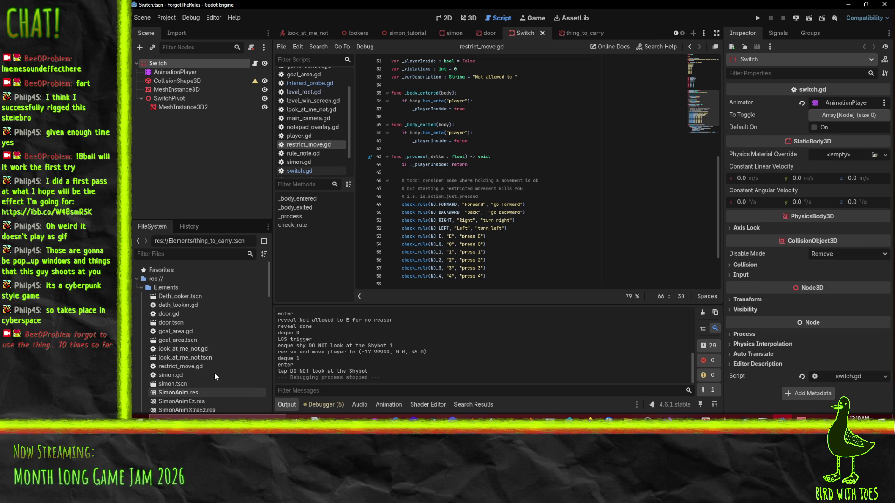
scroll(214, 372, "down", 4)
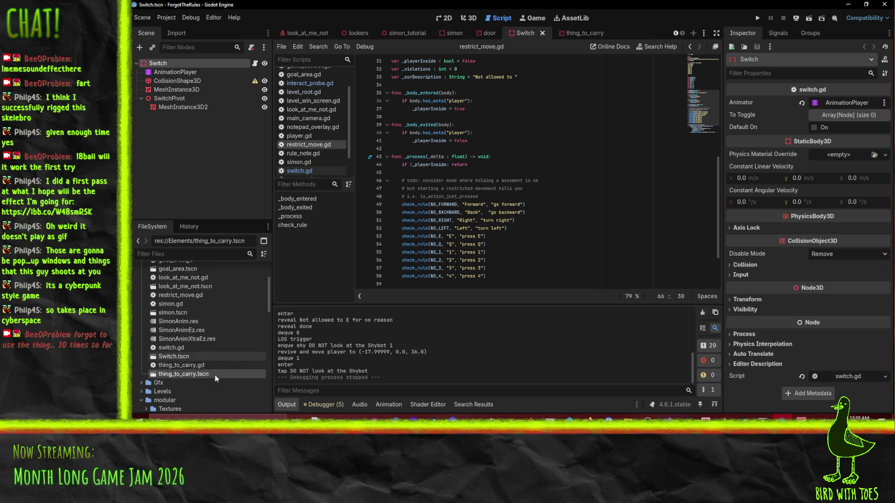
Step: Select thing_to_carry.tscn, then restrict_move.gd, in the FileSystem panel
left_click(214, 375)
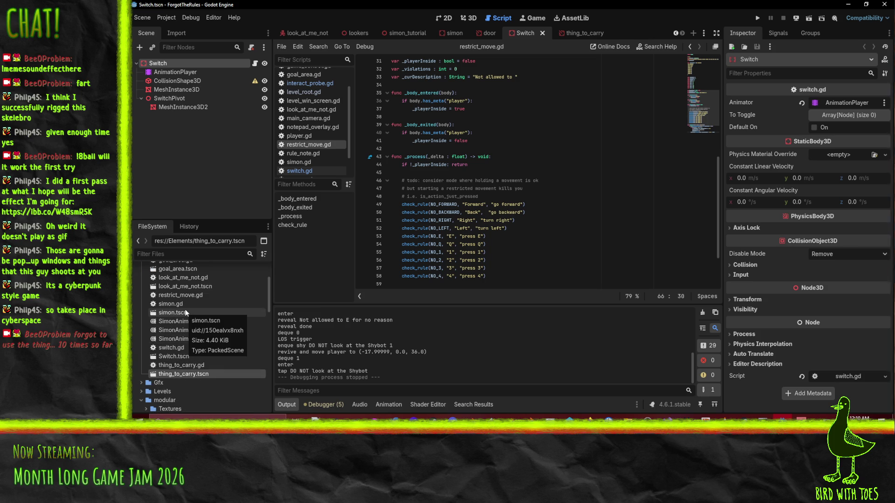
scroll(183, 349, "up", 1)
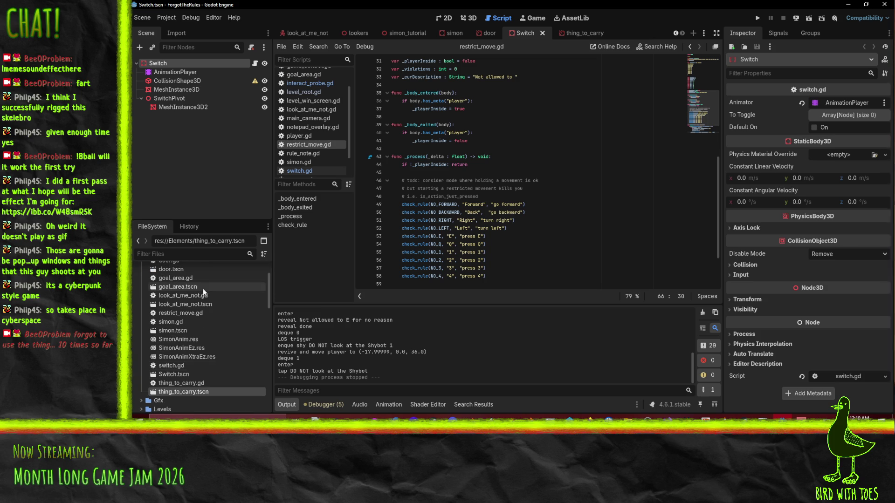
left_click(199, 312)
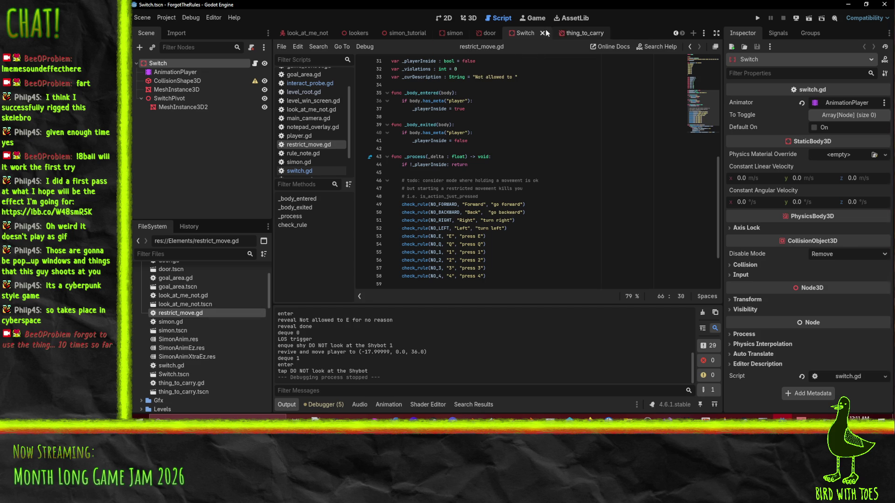
Step: Browse the lookers and look_at_me_not scene tabs, then close look_at_me_not
mouse_move(483, 35)
left_click(353, 33)
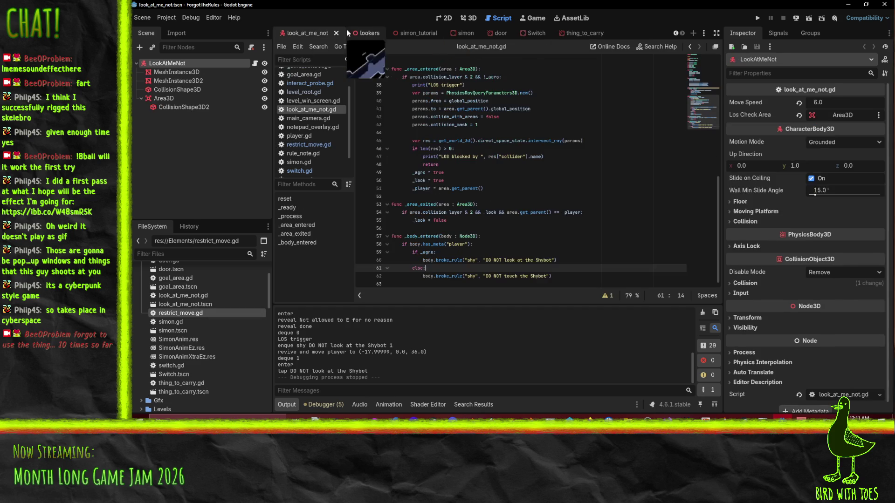
left_click(417, 32)
left_click(305, 33)
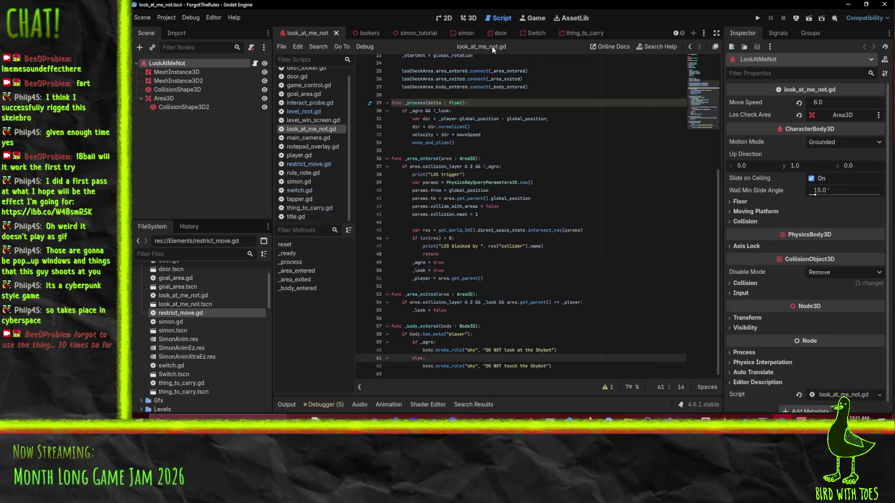
left_click(336, 32)
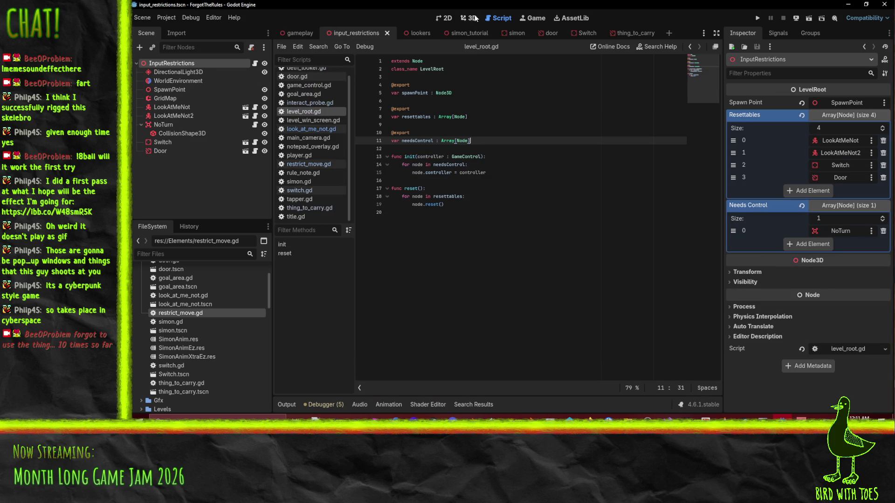
Step: In 3D view, check NoTurn's restrictions and collision layer/mask, then save input_restrictions
key("ctrl+F2")
scroll(408, 218, "down", 5)
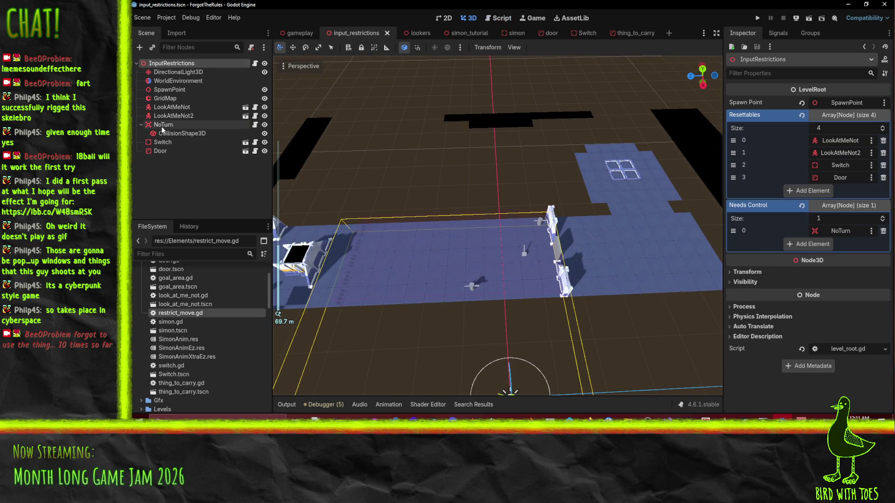
left_click(167, 125)
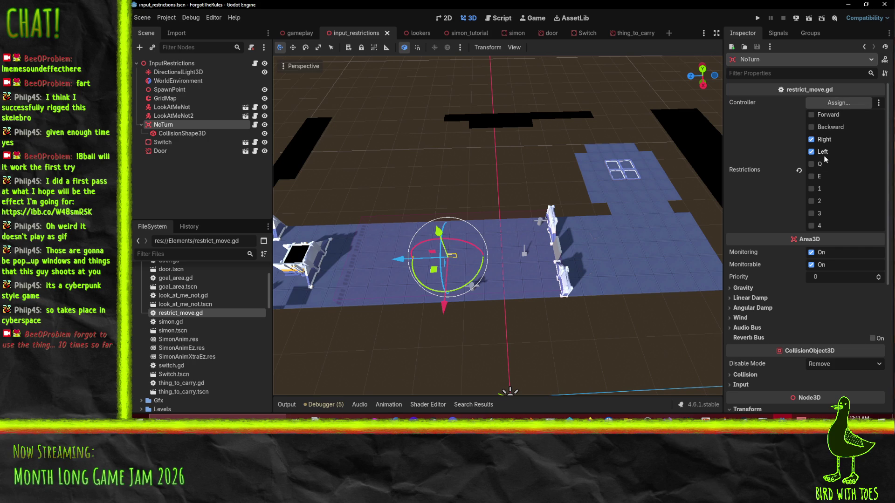
left_click_drag(529, 236, 759, 296)
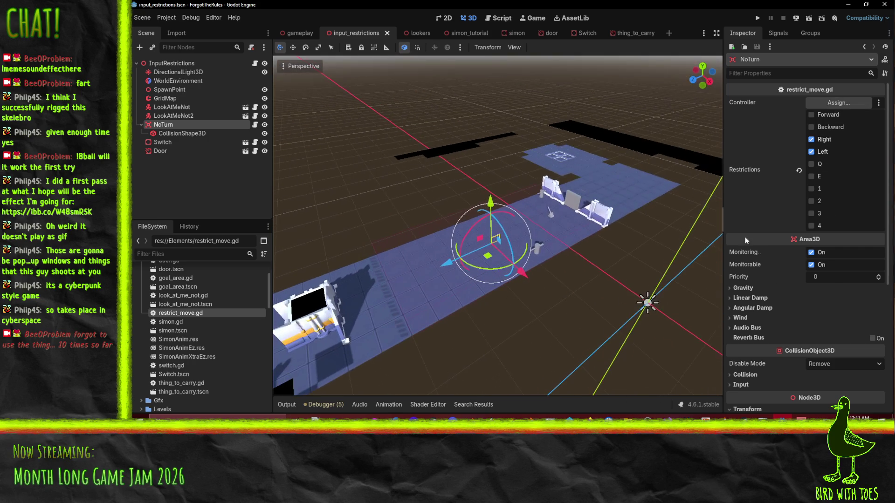
scroll(748, 289, "down", 3)
left_click(751, 293)
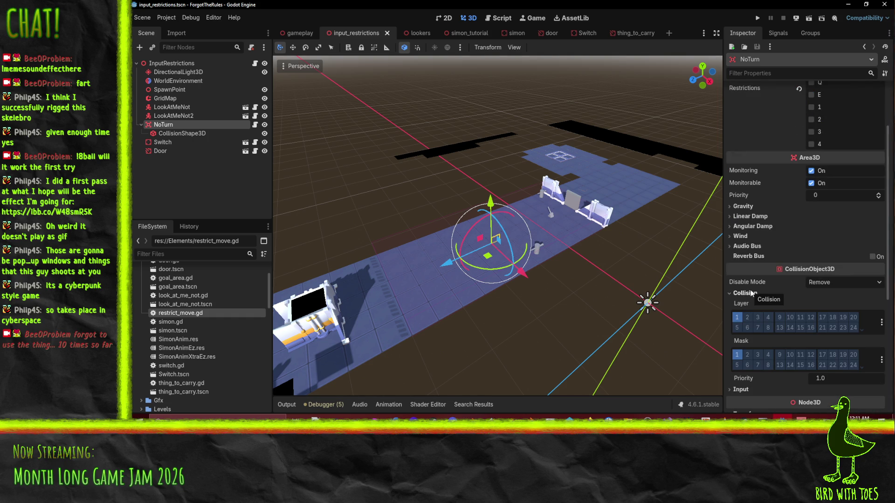
key("ctrl+s")
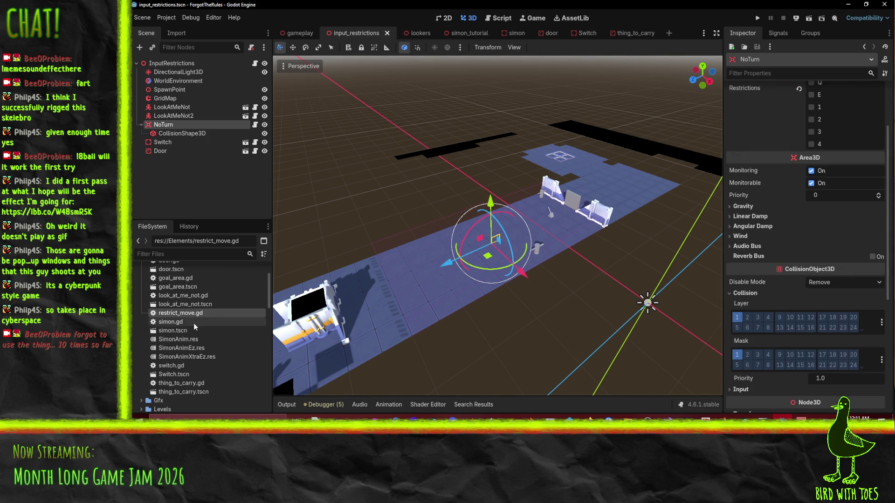
Step: Collapse Elements and modular, open simon_hell_hall.tscn from Levels, then close it
scroll(194, 323, "down", 10)
scroll(197, 311, "up", 10)
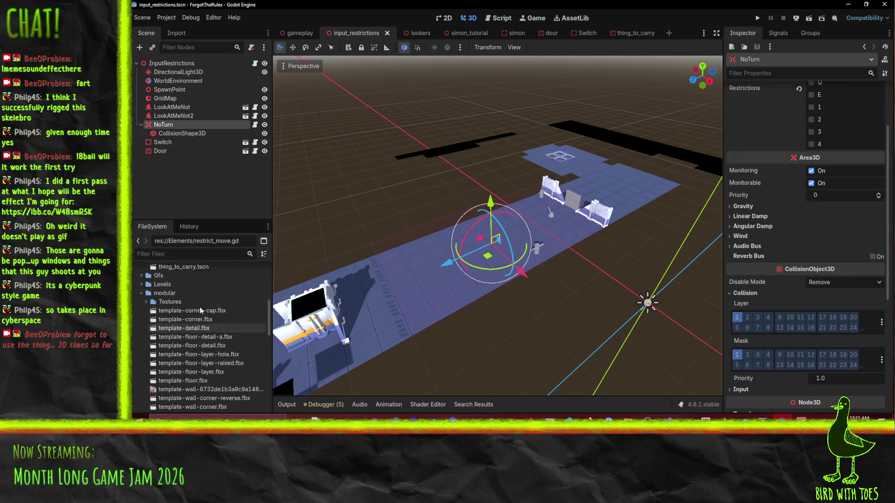
scroll(200, 307, "up", 5)
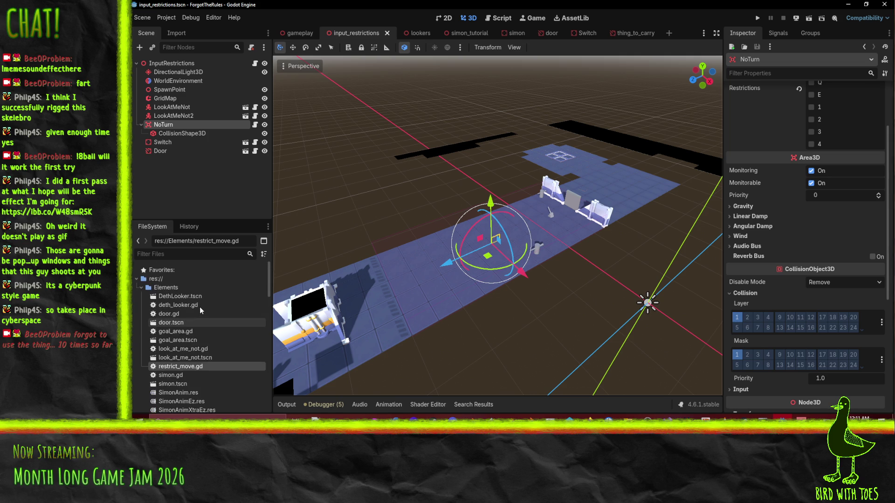
left_click(141, 287)
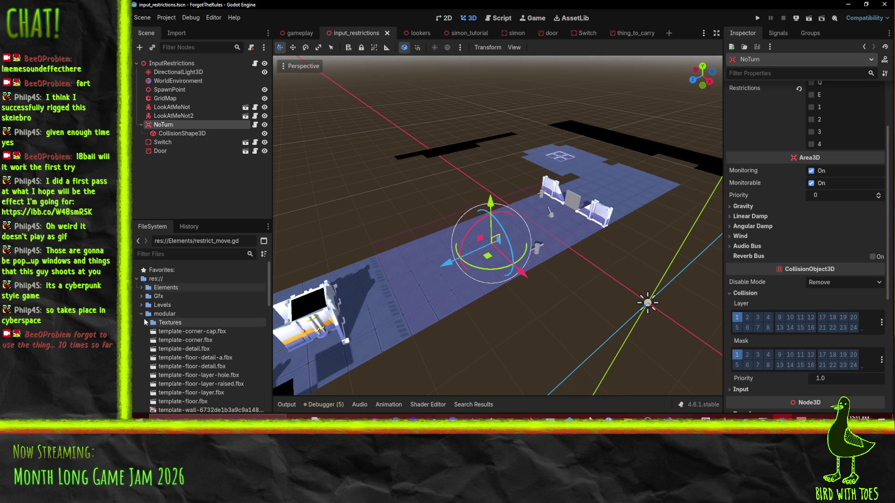
left_click(141, 314)
left_click(145, 305)
left_click(143, 305)
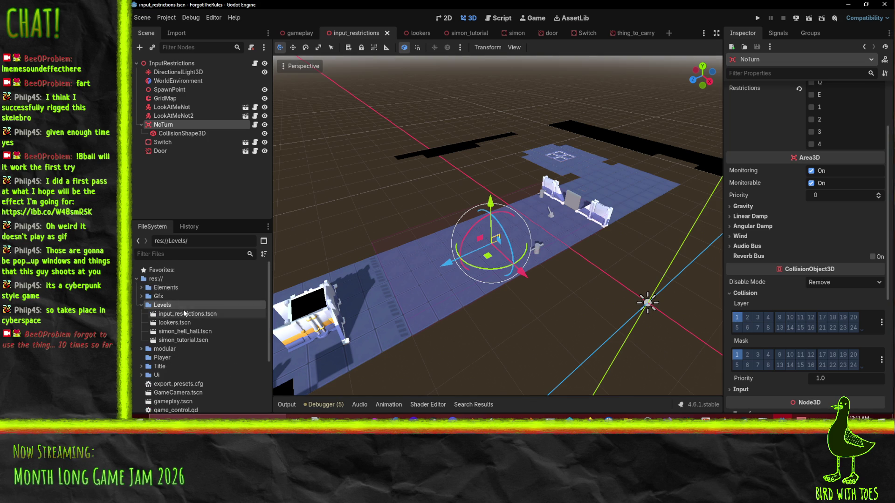
double_click(197, 334)
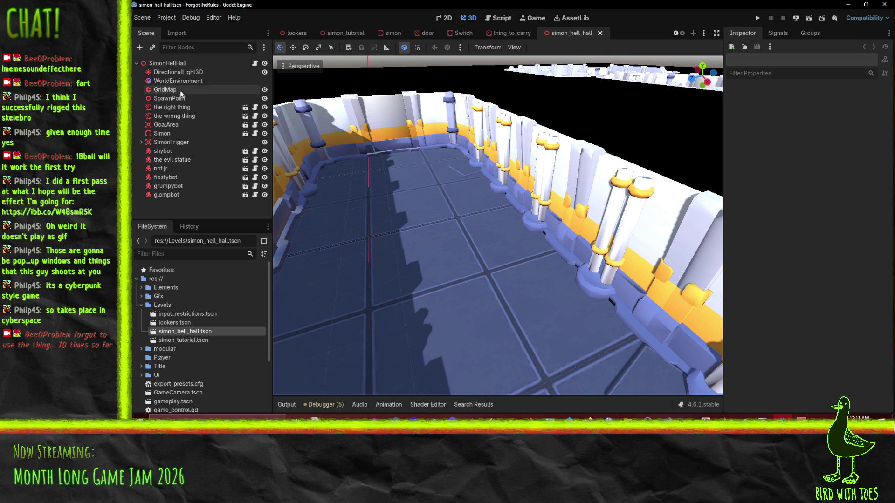
left_click(600, 33)
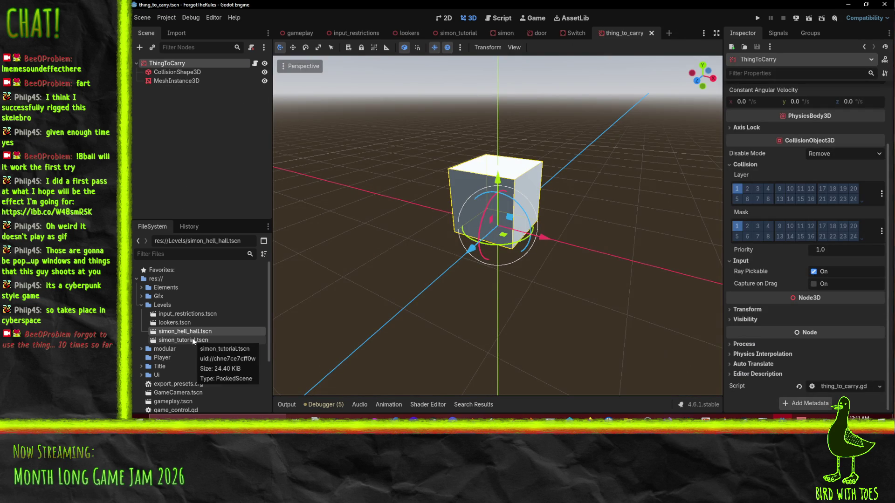
Step: Close the thing_to_carry scene tab
left_click(187, 323)
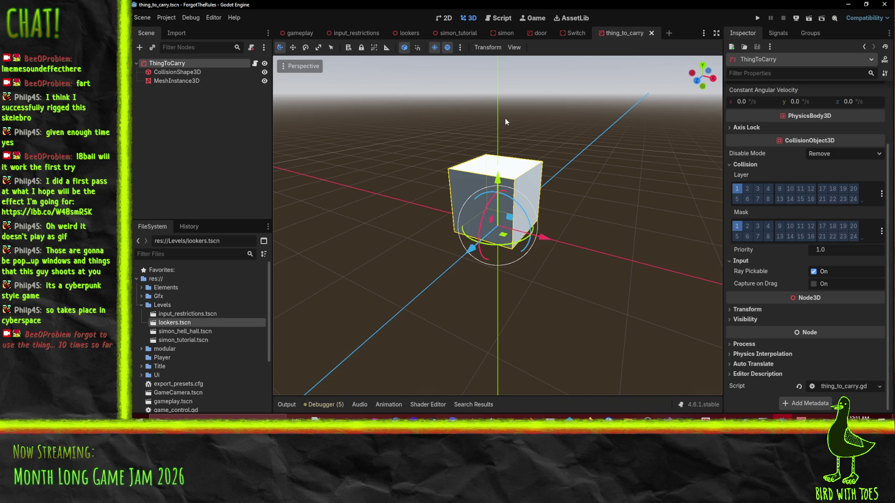
scroll(522, 201, "down", 3)
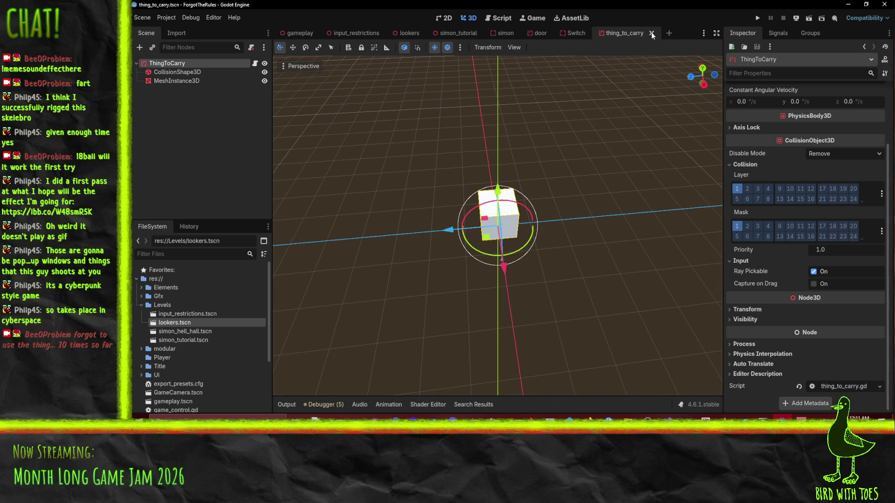
left_click(651, 33)
Step: Review the Switch's SwitchPivot animation track and collision layer/mask, then run the project
left_click(176, 71)
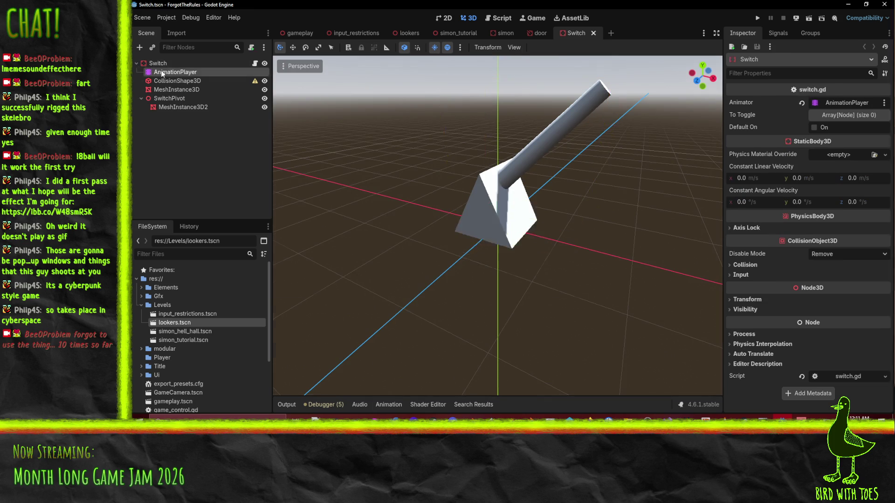
left_click(159, 63)
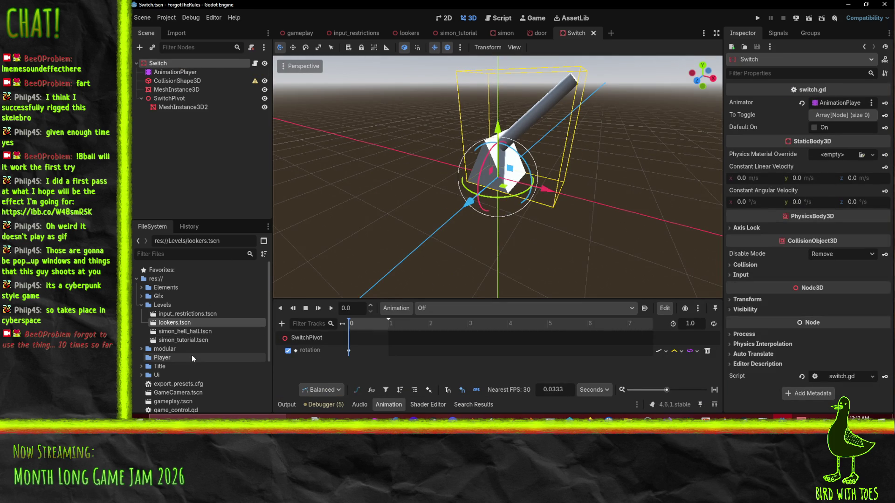
scroll(567, 152, "down", 2)
left_click_drag(568, 152, 575, 191)
left_click(745, 265)
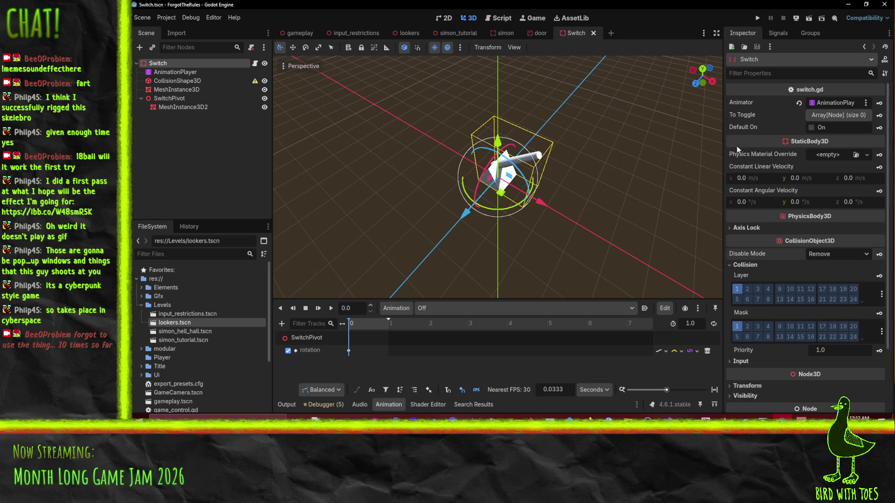
left_click(757, 18)
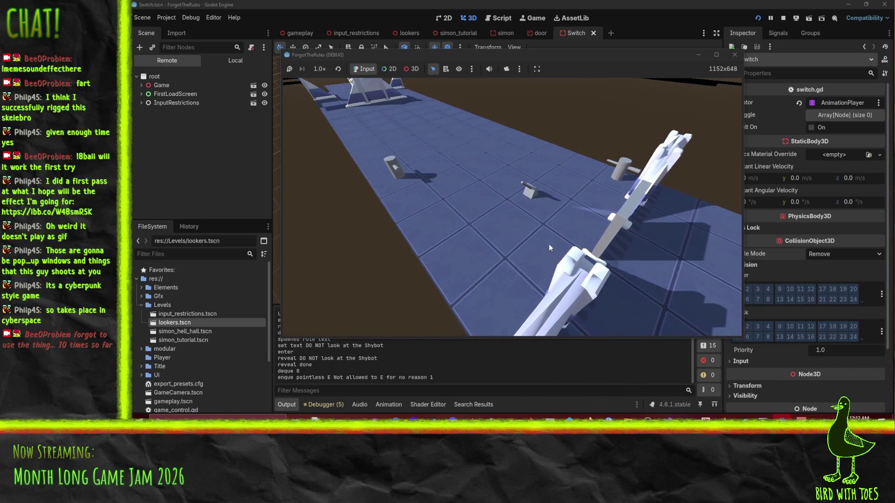
Step: Stop the running playtest
left_click(783, 18)
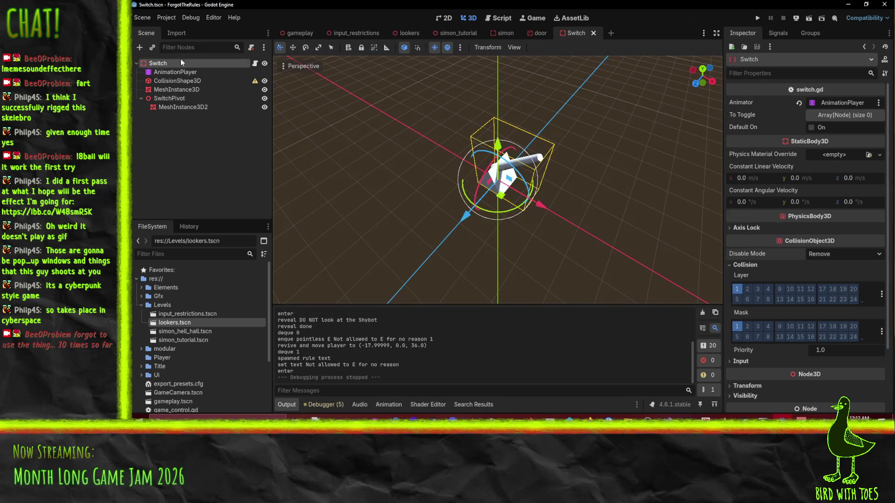
Step: Give the Switch's CollisionShape3D a new BoxShape3D and resize it to about 1.0 × 1.5 × 1.0
left_click(186, 81)
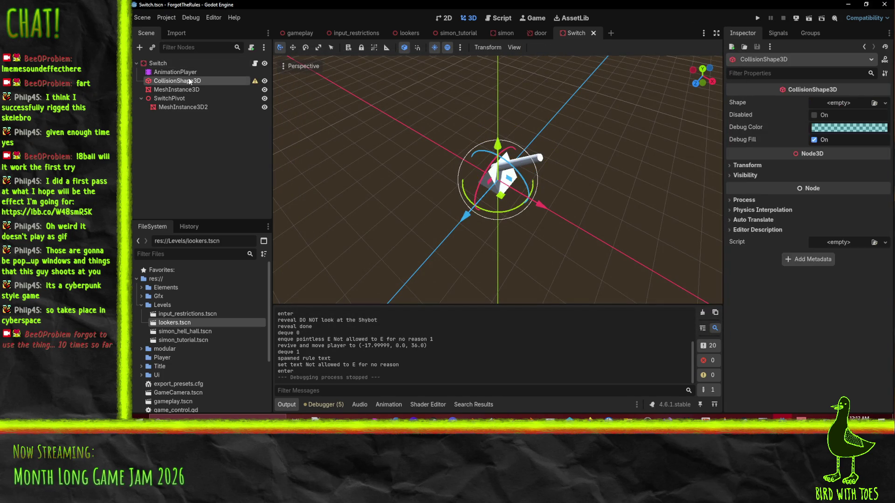
left_click(838, 103)
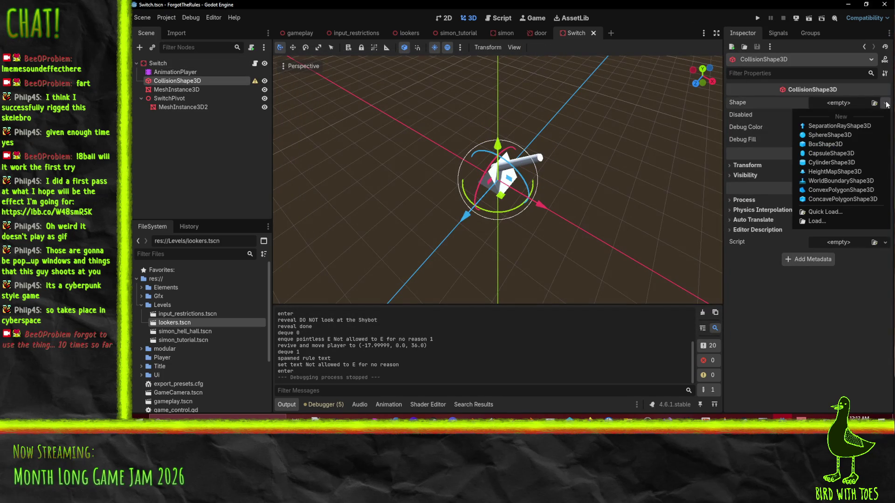
left_click(833, 136)
mouse_move(578, 152)
left_mouse_down()
mouse_move(522, 151)
mouse_move(498, 185)
mouse_move(501, 142)
left_mouse_up()
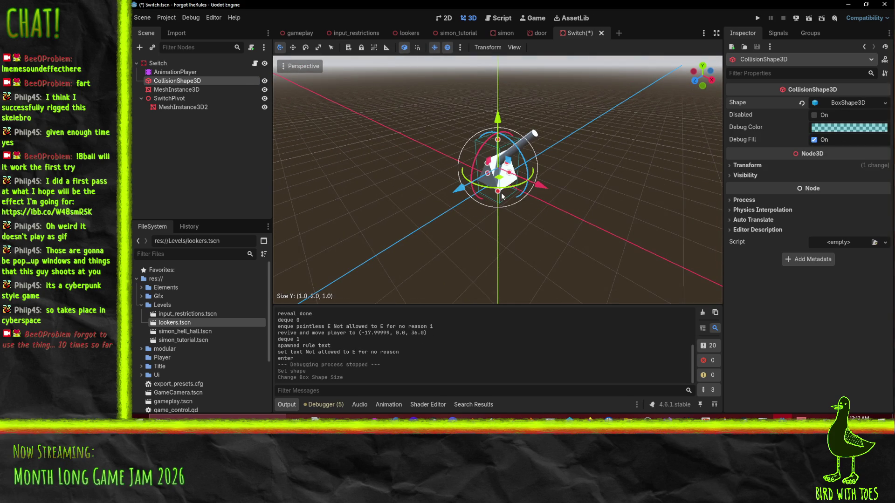
left_click_drag(498, 188, 498, 180)
Step: Save the Switch scene, launch the game, and press E to start from the title screen
key("ctrl+s")
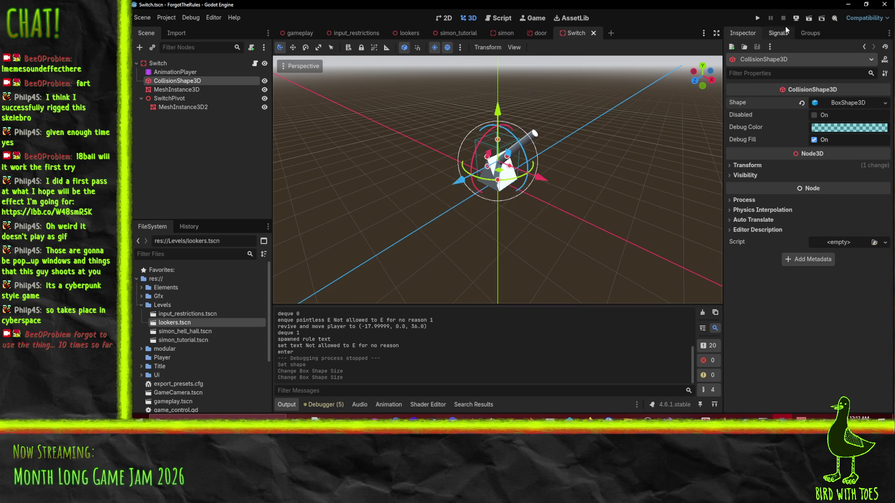
left_click(758, 18)
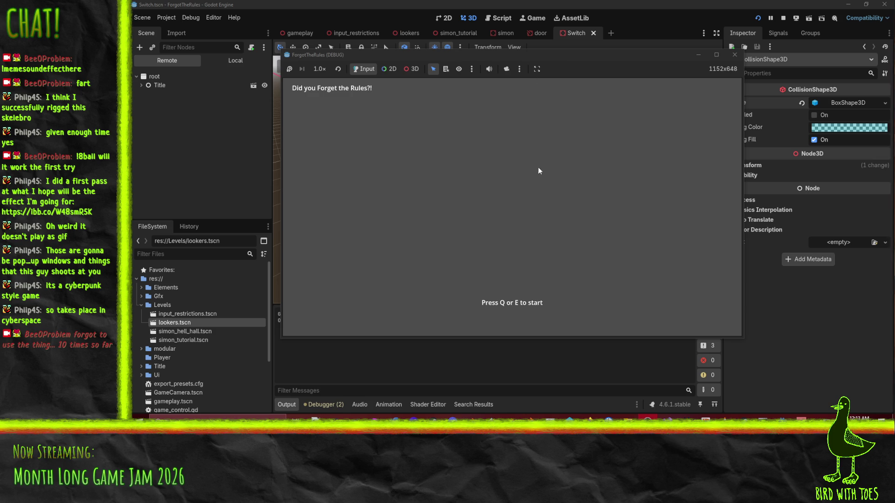
key("e")
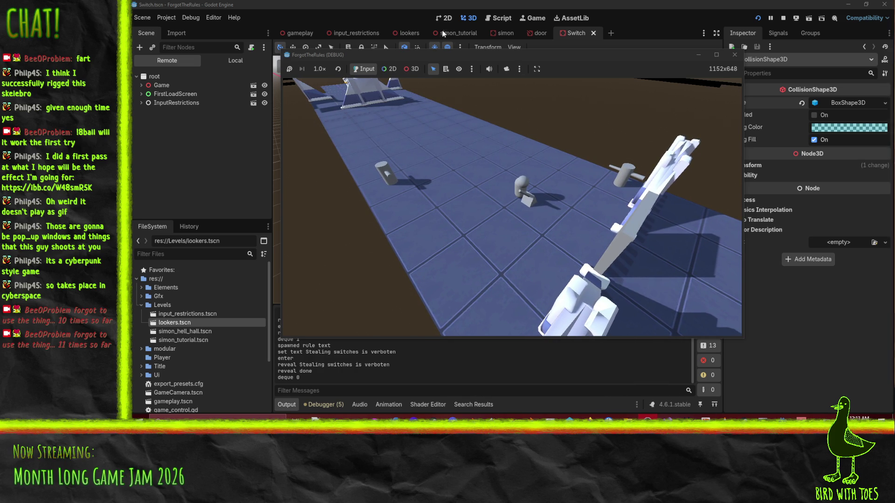
Step: Break on switch.gd line 23 by using the switch in a fresh run, then stop debugging
key("F8")
key("ctrl+F3")
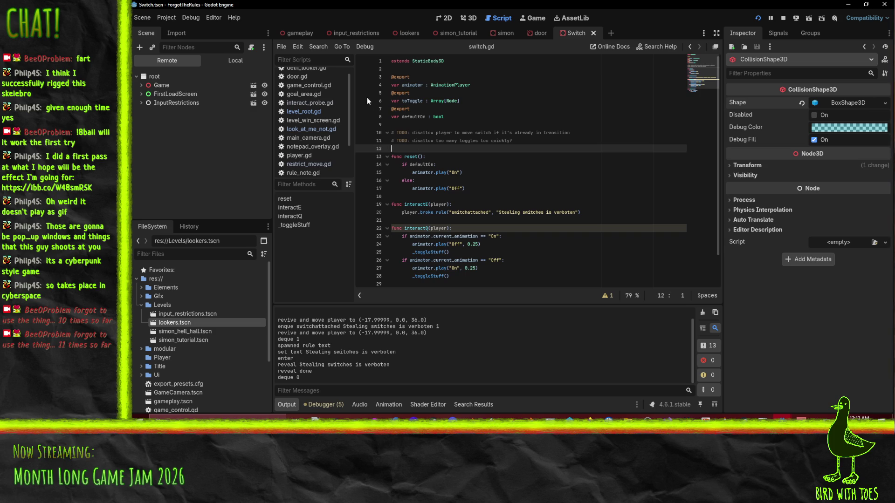
scroll(431, 197, "down", 2)
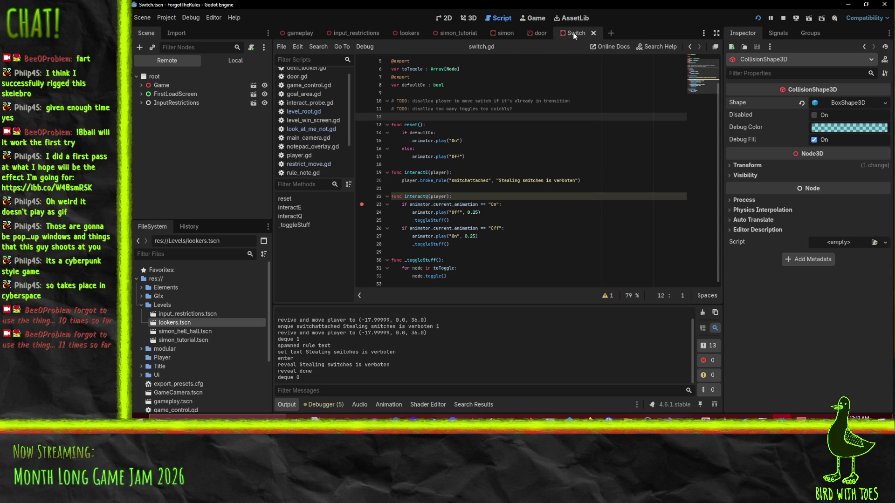
left_click(467, 18)
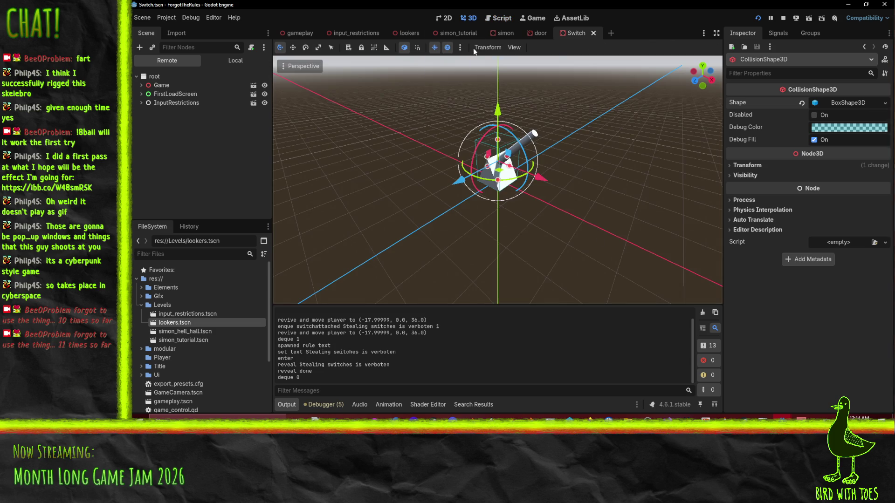
key("F5")
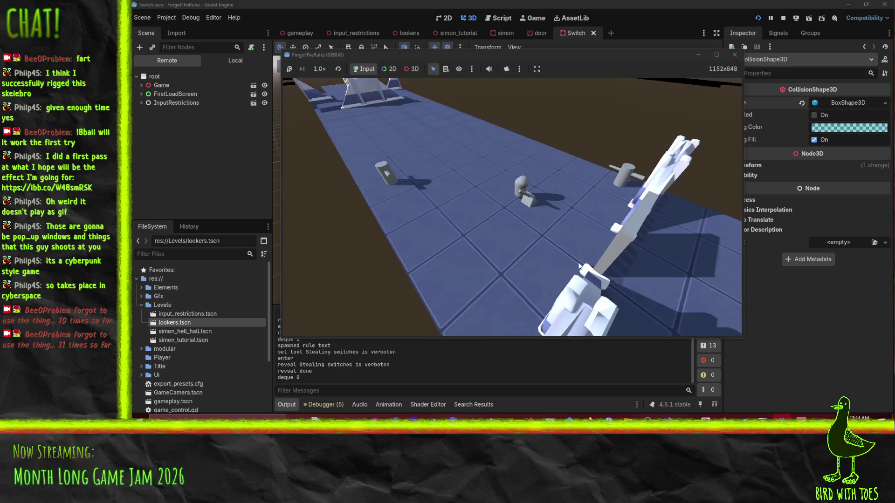
key("q")
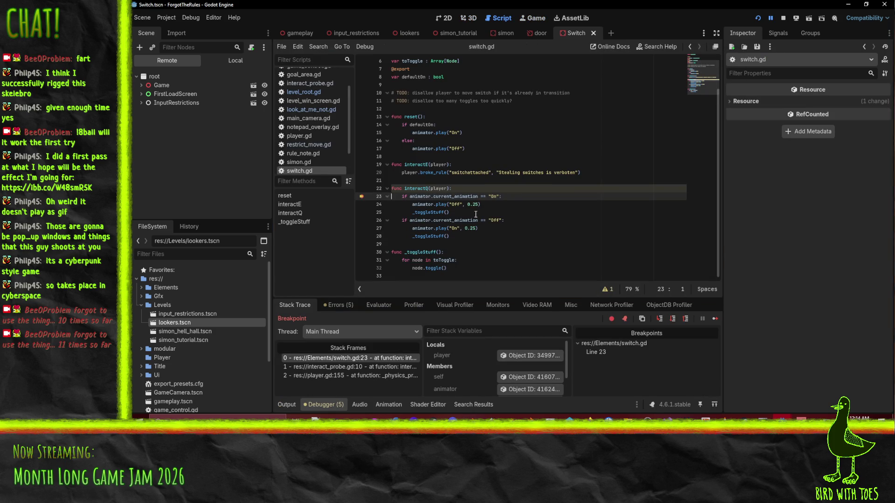
mouse_move(462, 196)
left_click(782, 17)
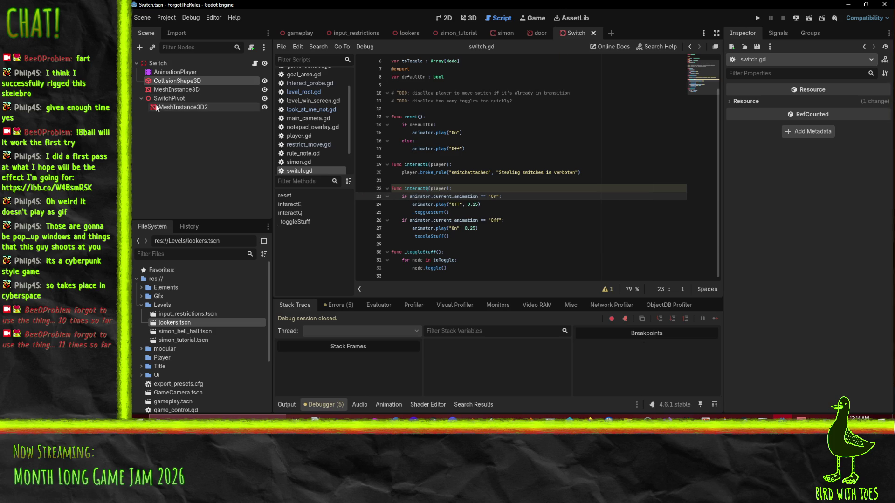
Step: Set the Switch AnimationPlayer to its On animation, save, and relaunch the game
left_click(175, 72)
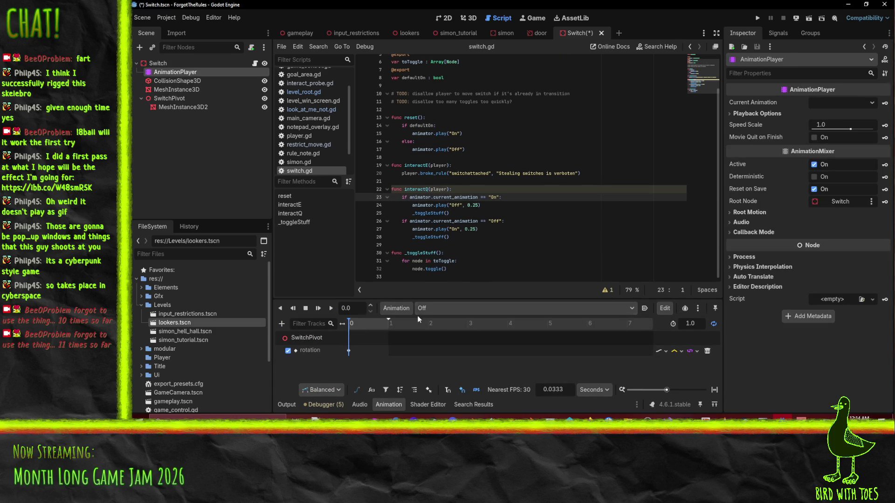
left_click(420, 310)
left_click(438, 332)
key("ctrl+s")
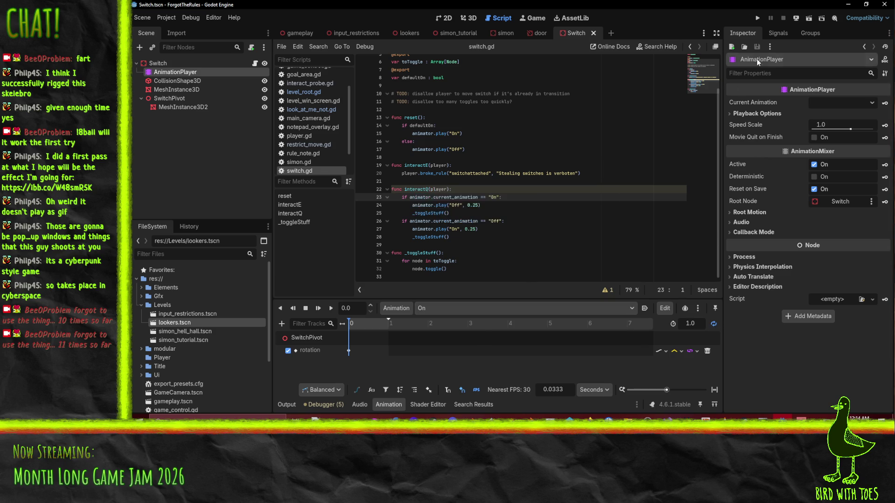
left_click(758, 19)
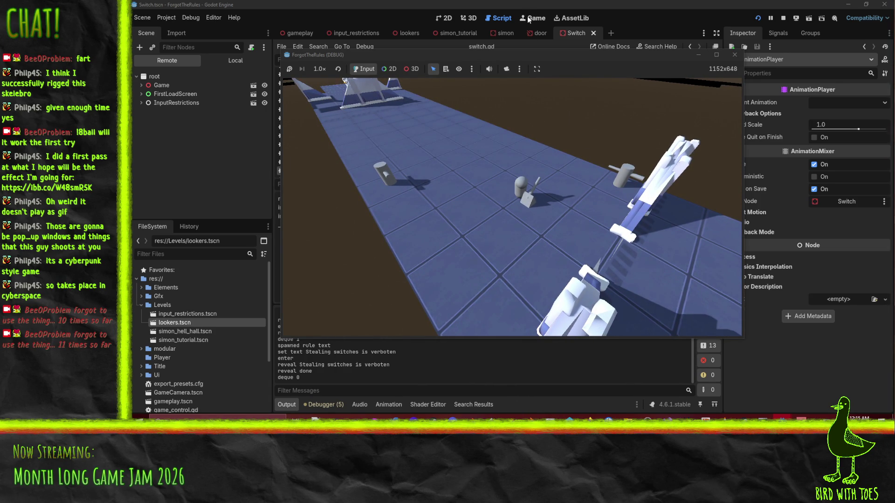
Step: Bring the debug game window forward and press Q to hit the line 23 breakpoint
left_click(495, 19)
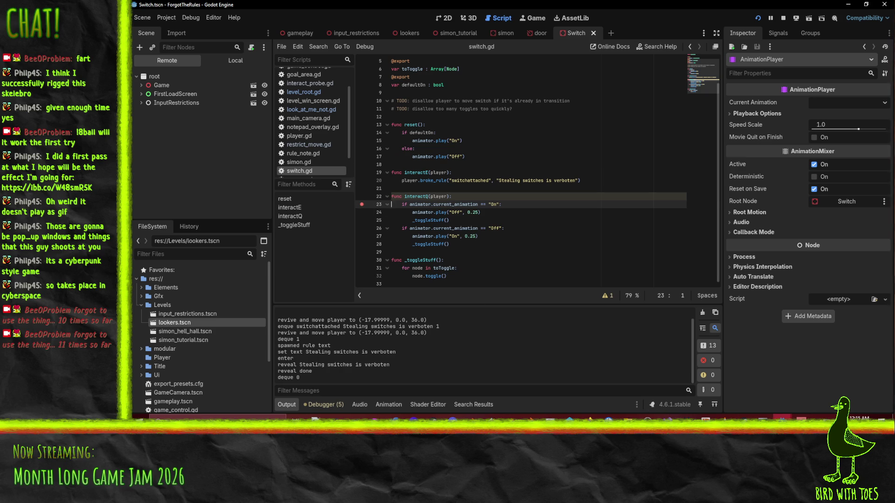
left_click(782, 418)
left_click(830, 382)
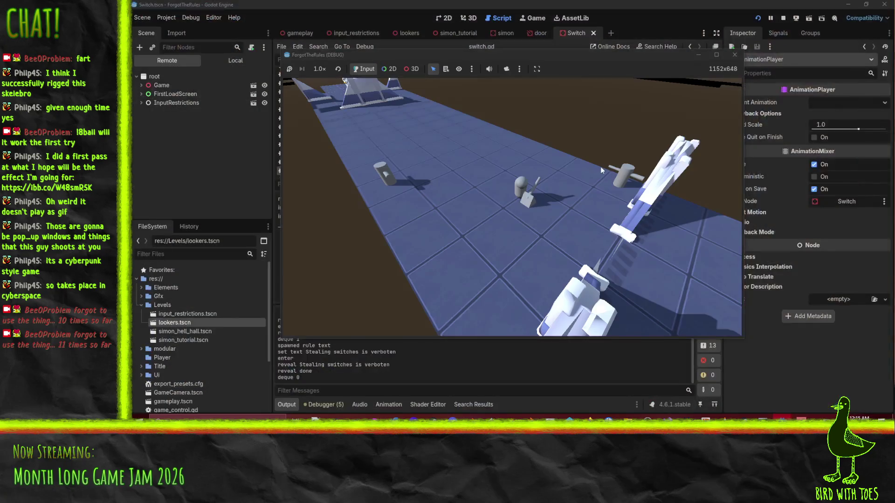
key("q")
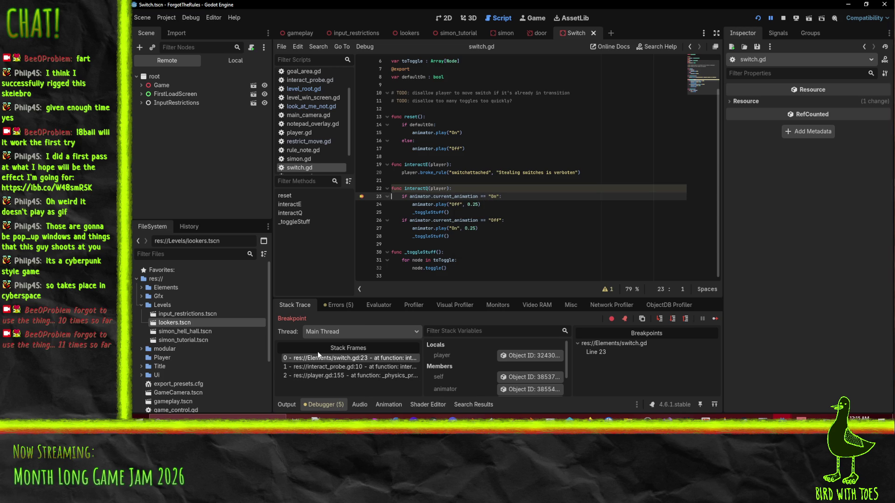
Step: Inspect the remote animator, add a line 25 breakpoint, continue, drop line 23, and open door.gd
scroll(473, 365, "down", 2)
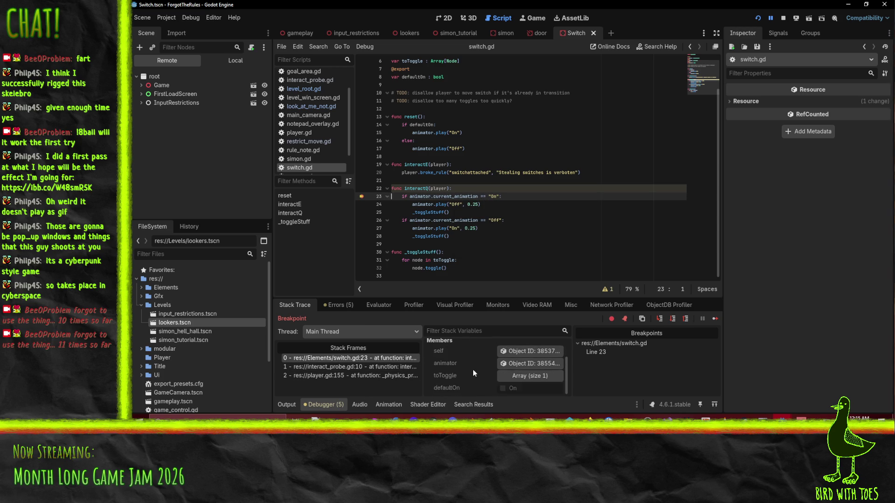
left_click(513, 363)
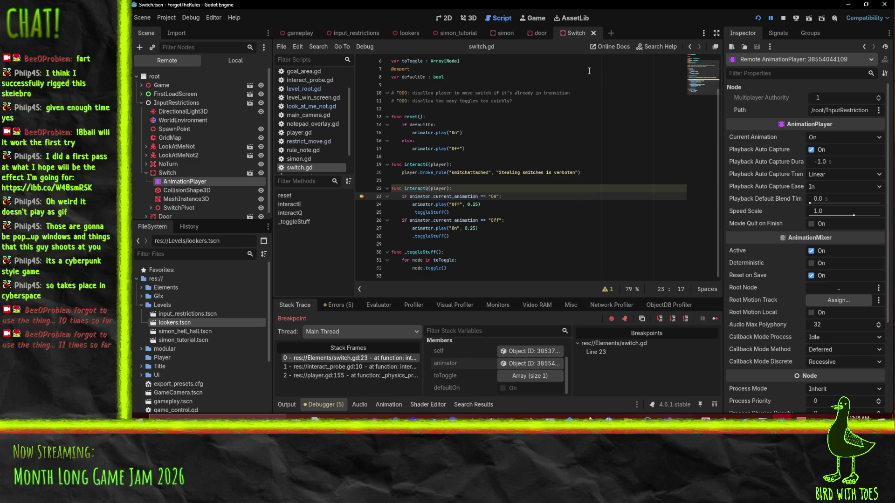
left_click(361, 212)
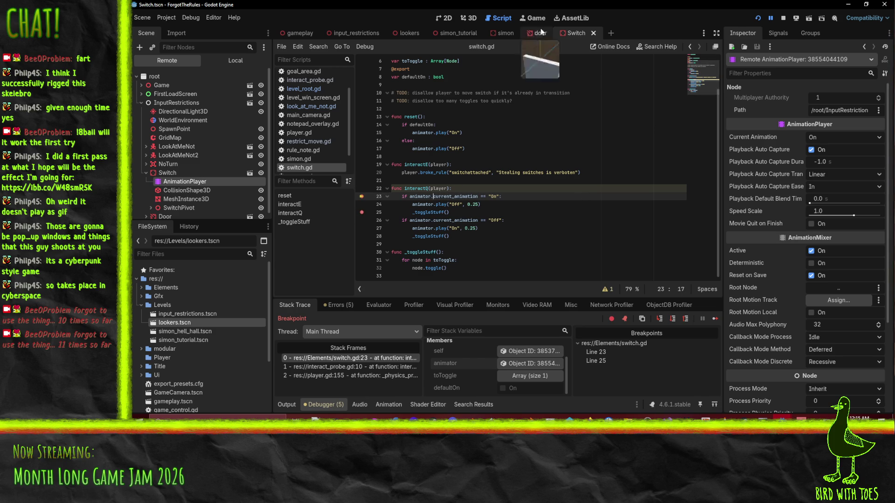
left_click(770, 19)
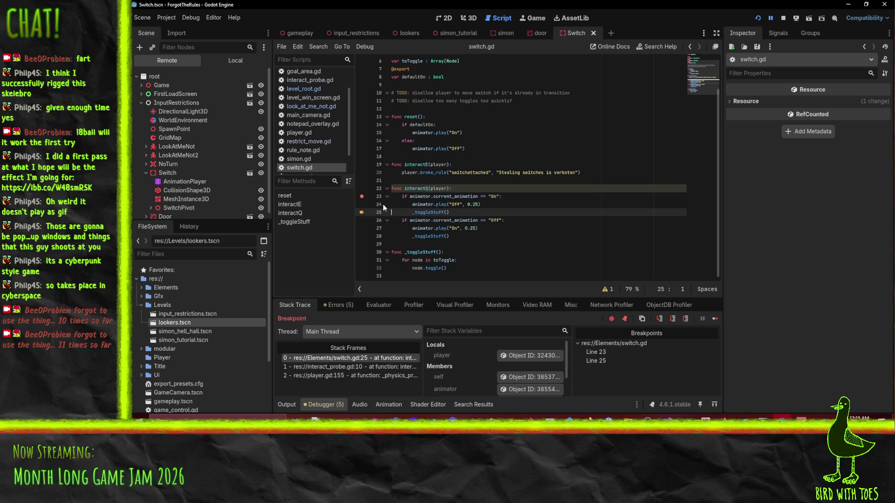
left_click(363, 197)
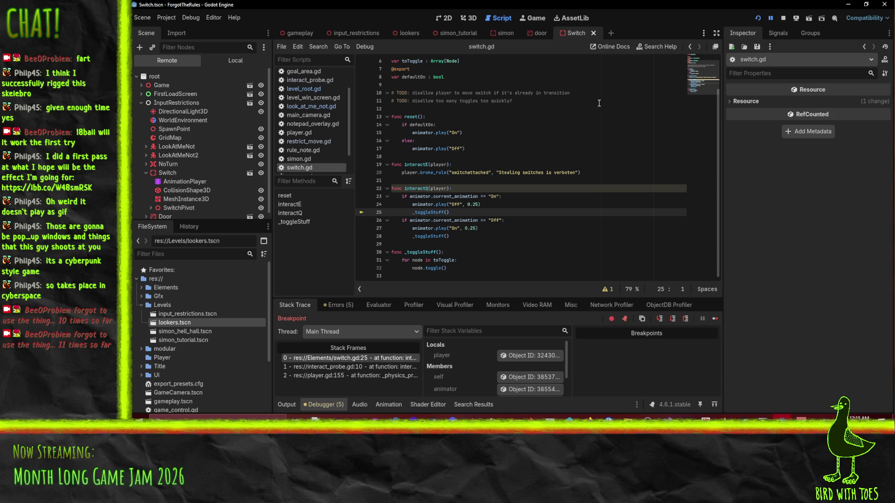
left_click(541, 33)
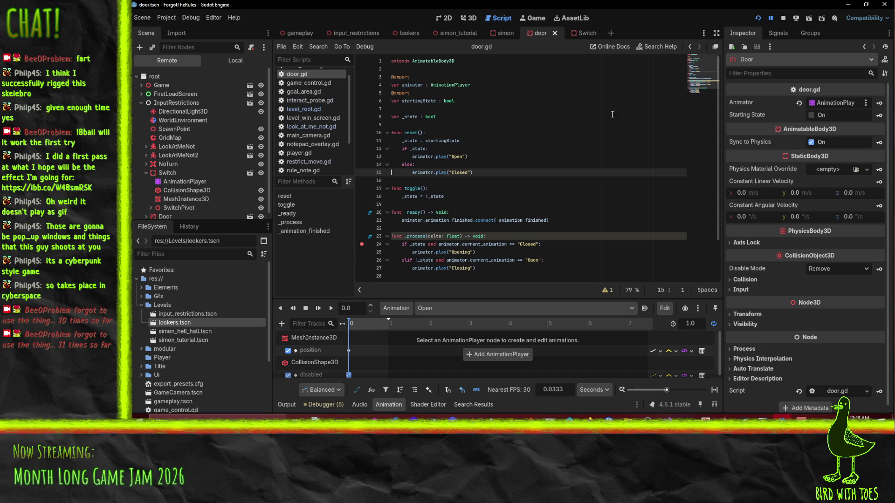
Step: Resume to the door.gd breakpoint and inspect the door's remote animator object
left_click(771, 18)
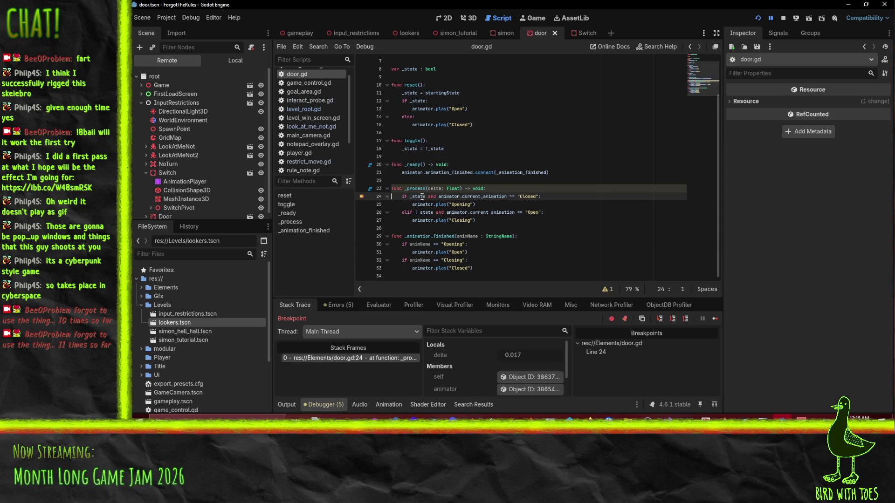
mouse_move(422, 197)
mouse_move(489, 195)
scroll(448, 363, "down", 2)
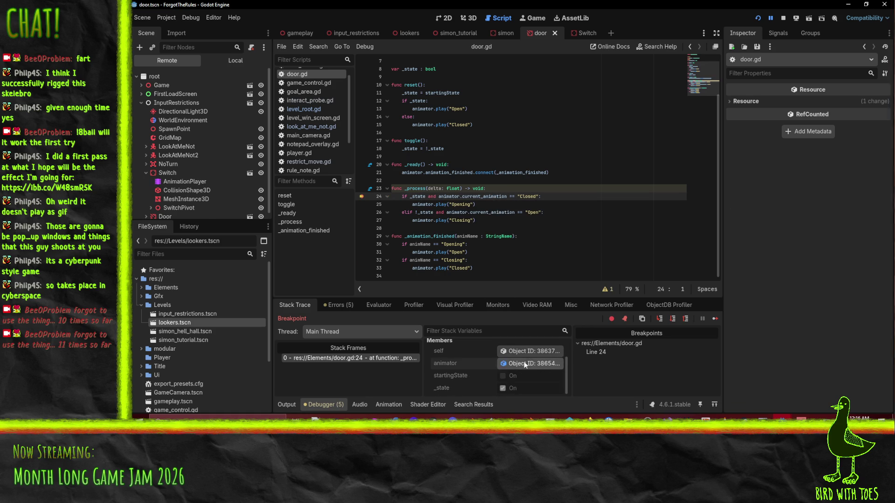
left_click(518, 364)
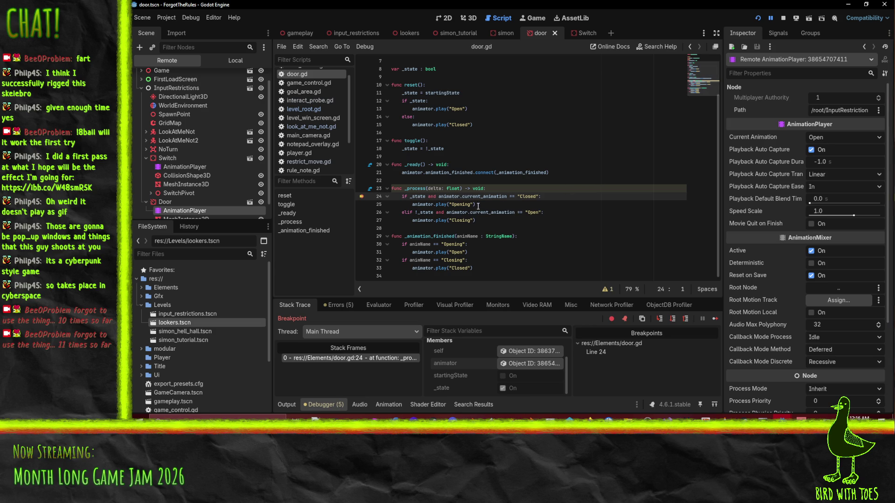
mouse_move(423, 214)
scroll(524, 223, "up", 1)
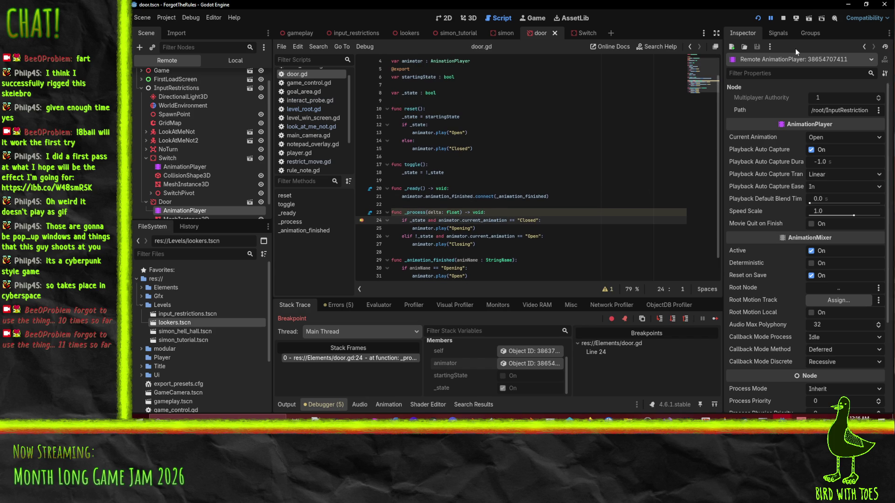
Step: Add a breakpoint on line 18, move the line 24 breakpoint to line 25, and resume
left_click(362, 173)
left_click(772, 18)
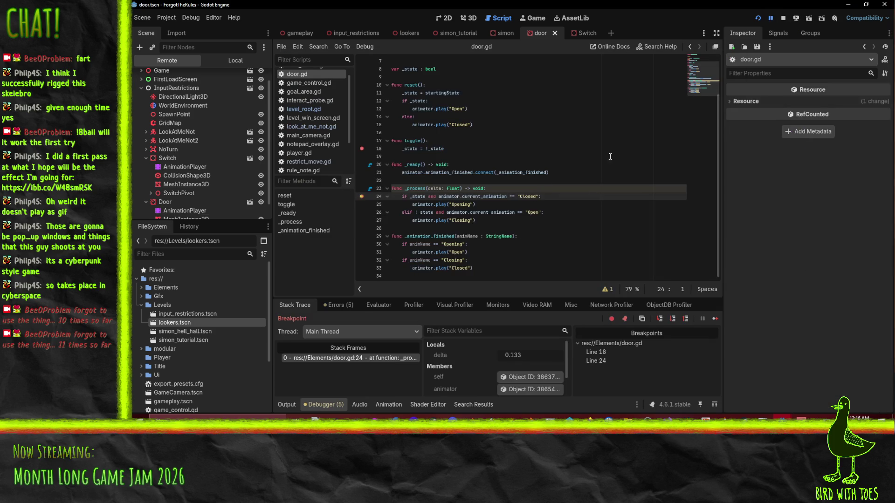
left_click(363, 197)
left_click(362, 205)
left_click(761, 20)
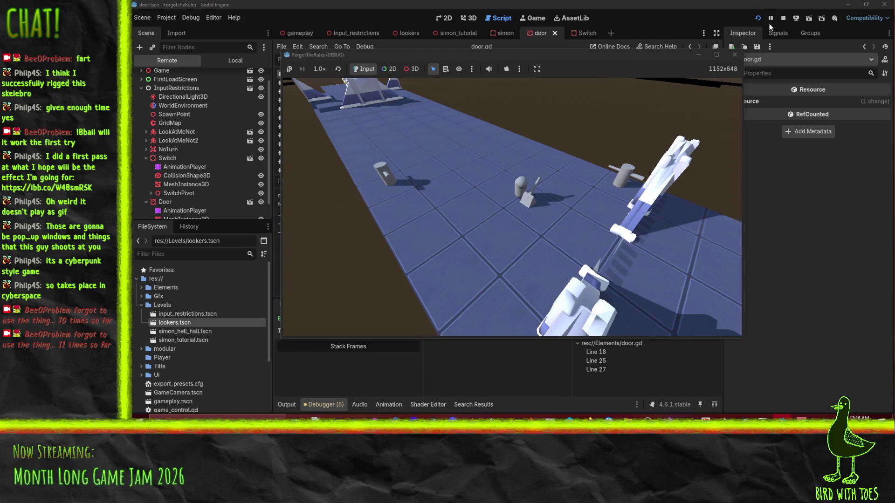
Step: Trigger the door toggle in game, step through, inspect _state, and resume past each pause
left_click(562, 188)
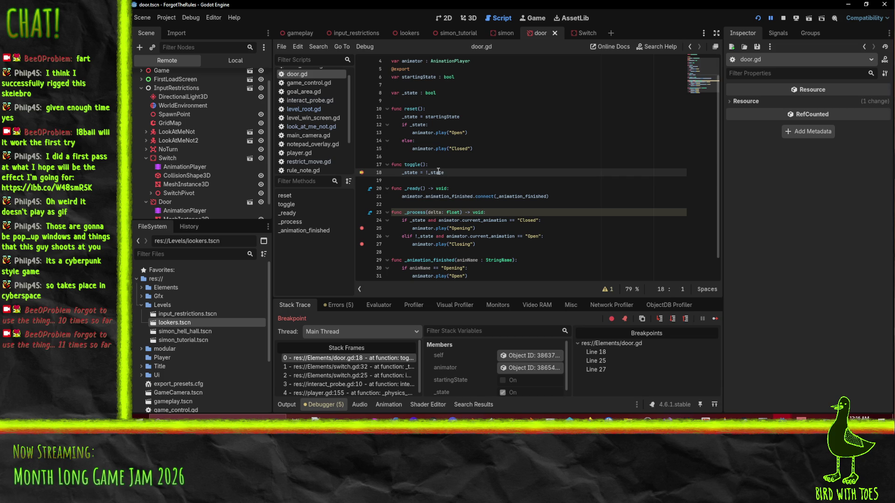
scroll(481, 376, "down", 1)
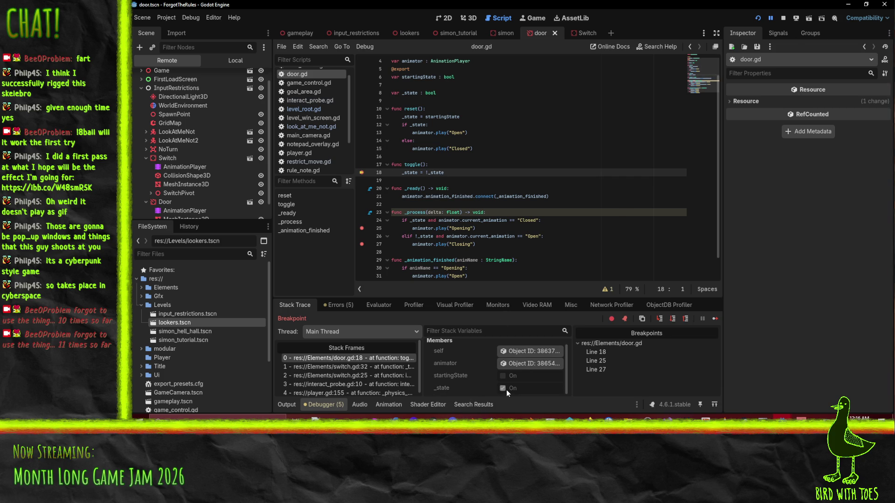
left_click(659, 320)
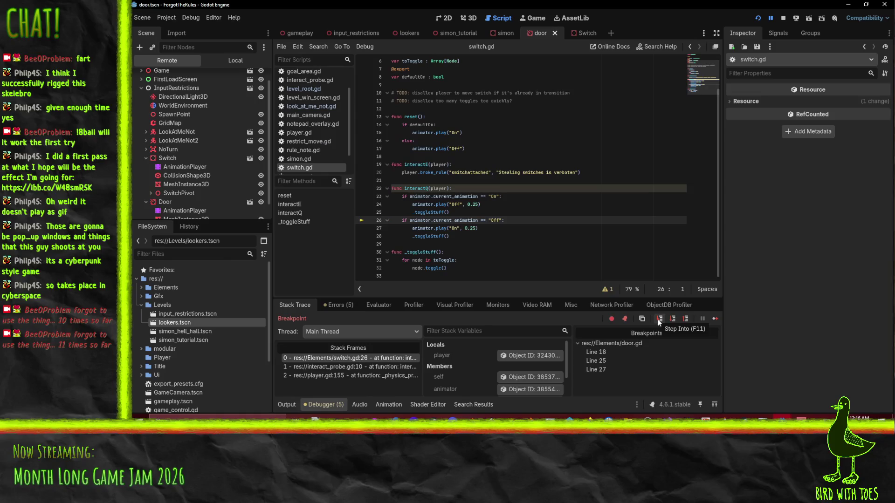
left_click(770, 20)
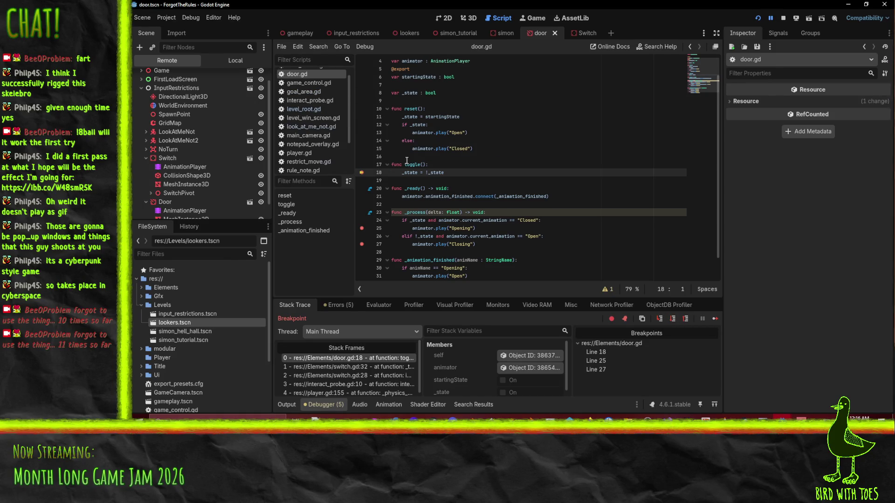
mouse_move(412, 174)
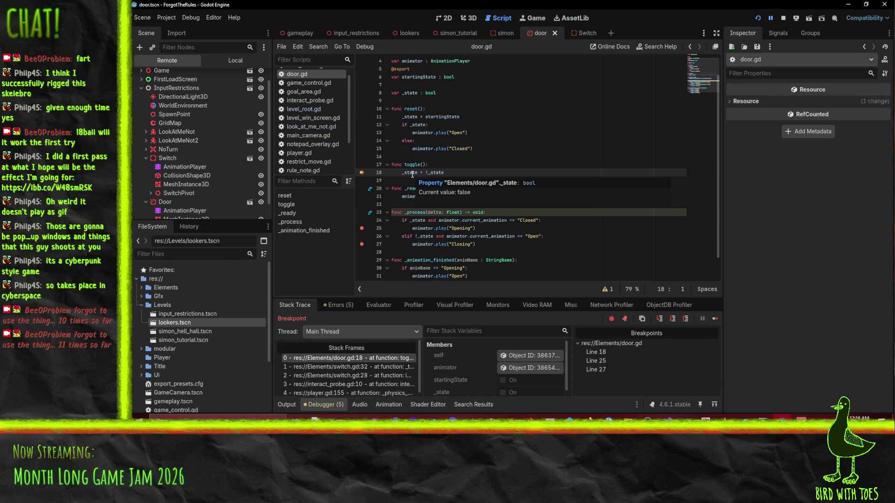
left_click(770, 18)
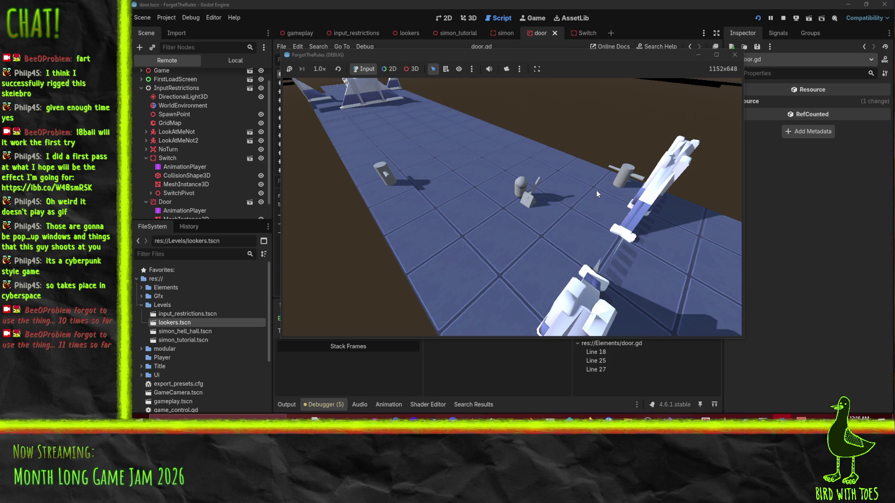
left_click(572, 139)
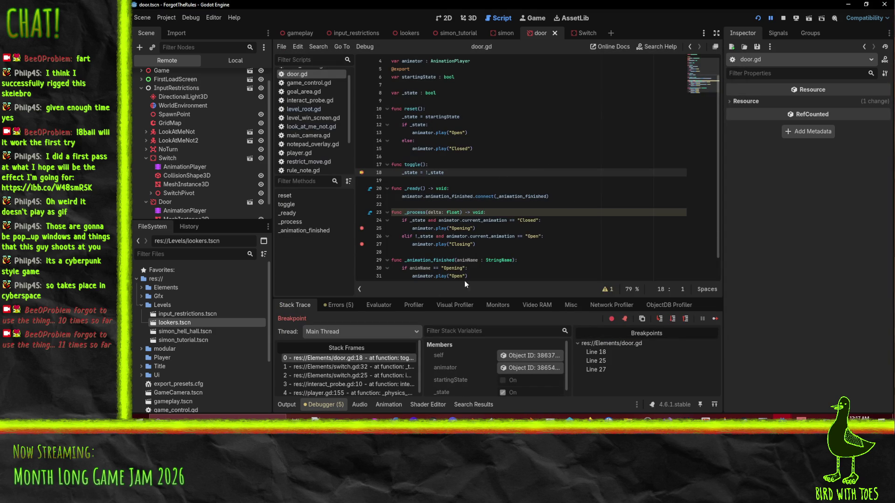
left_click(770, 18)
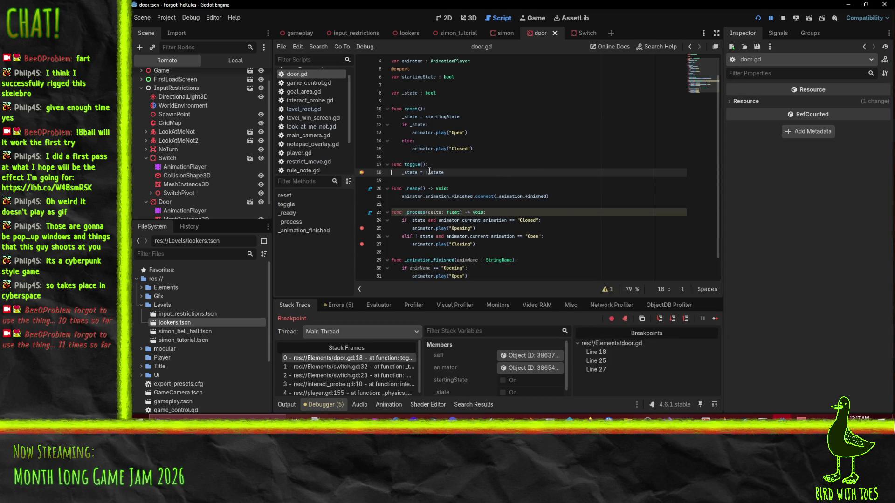
Step: Stop the running game and remove the breakpoint on line 27 of door.gd
left_click(781, 18)
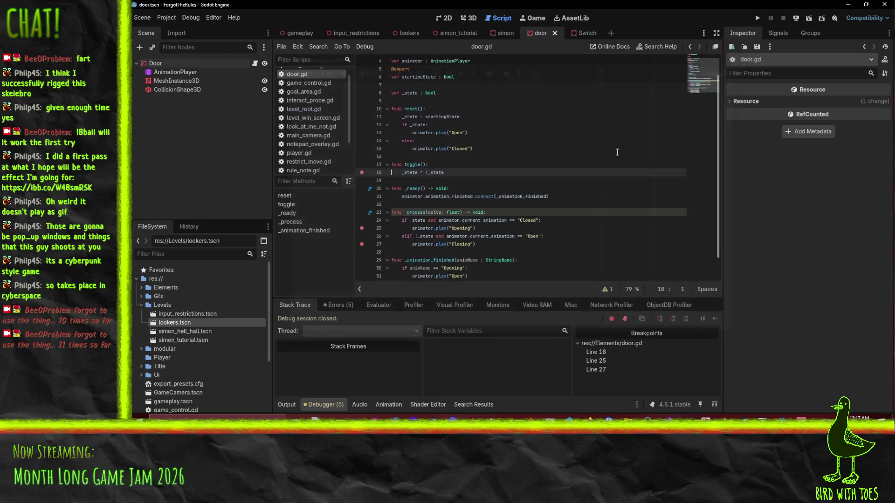
left_click(362, 244)
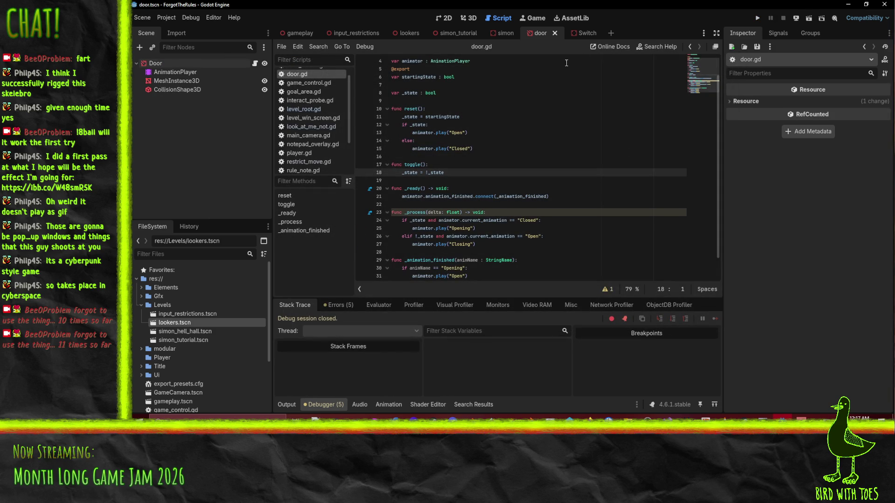
left_click(583, 36)
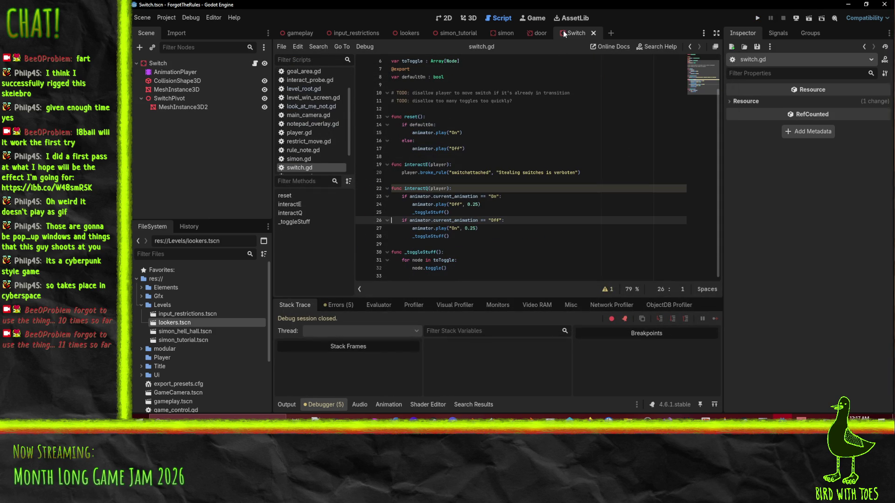
left_click(541, 36)
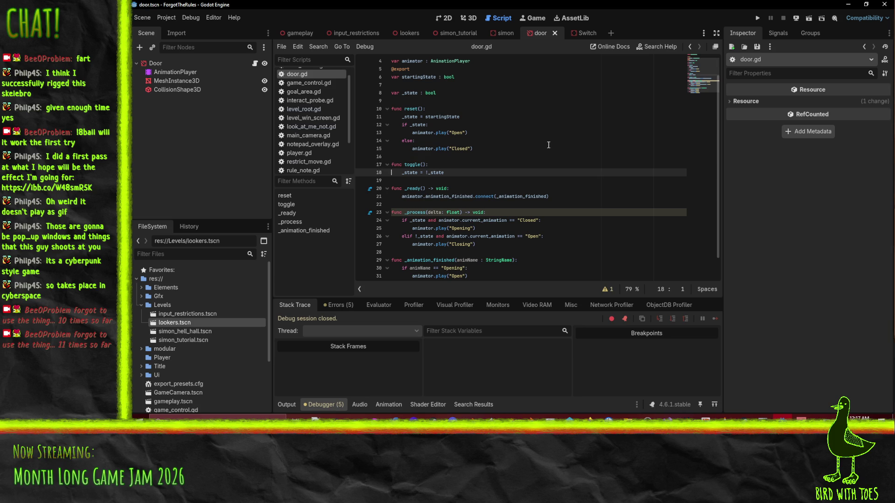
Step: Add print("toggle dorr") as the first line of door.gd's toggle()
left_click(498, 165)
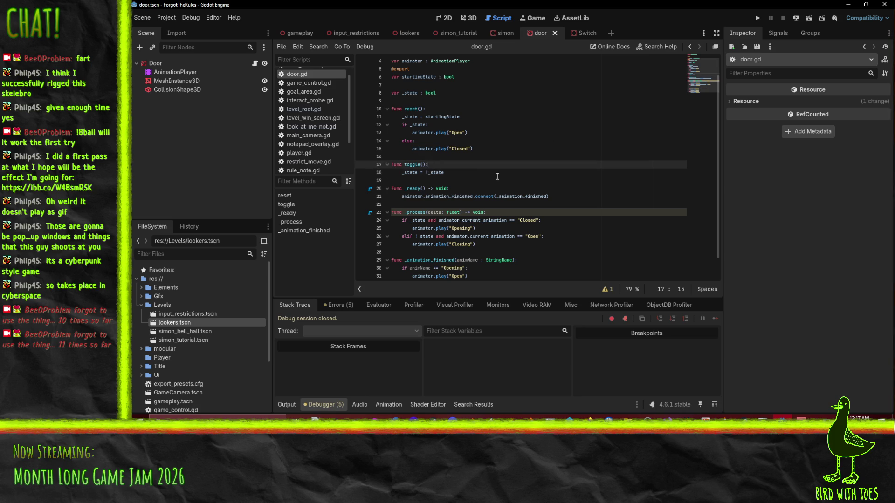
key("Return")
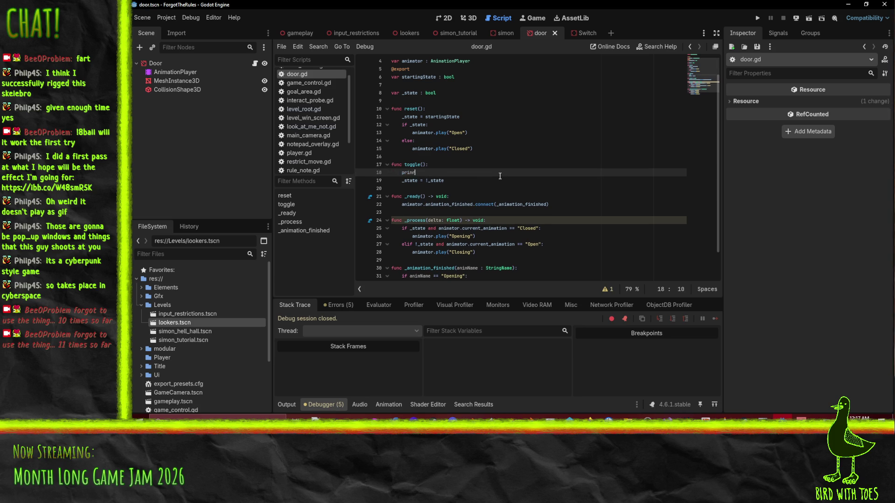
type("t(\"toggle dorr")
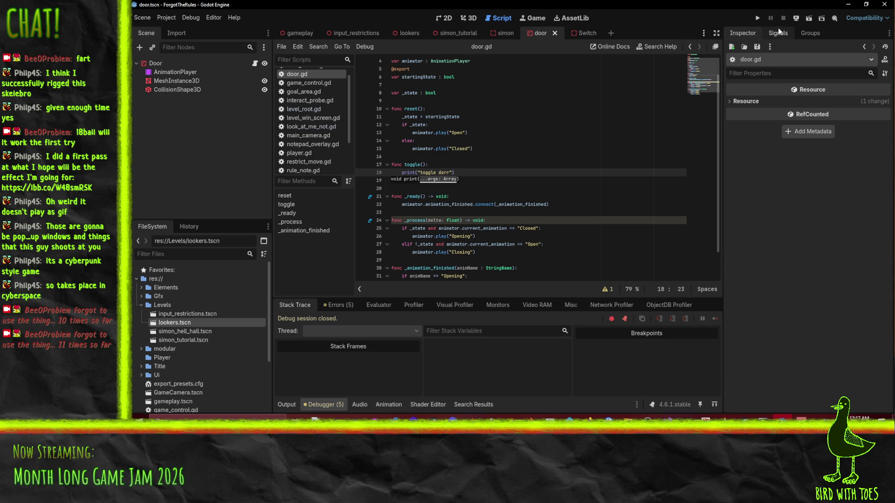
Step: Run the game, start past the title screen, and flip the switch twice with E
left_click(757, 17)
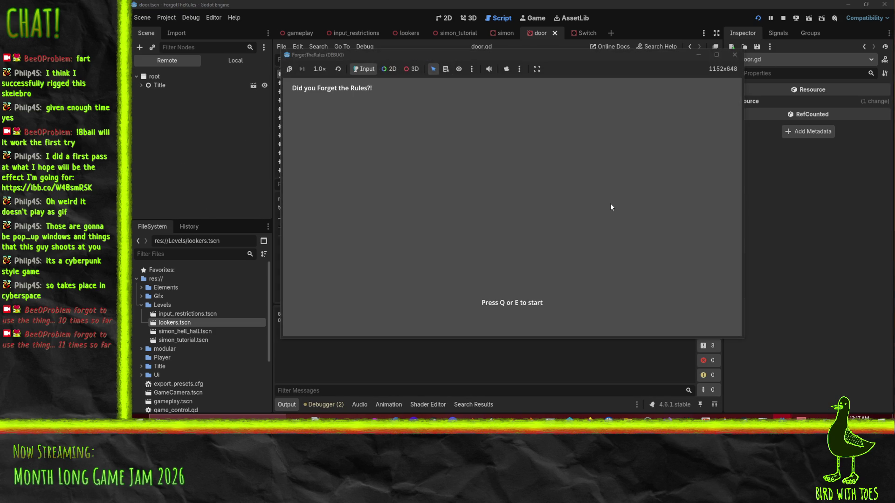
key("e")
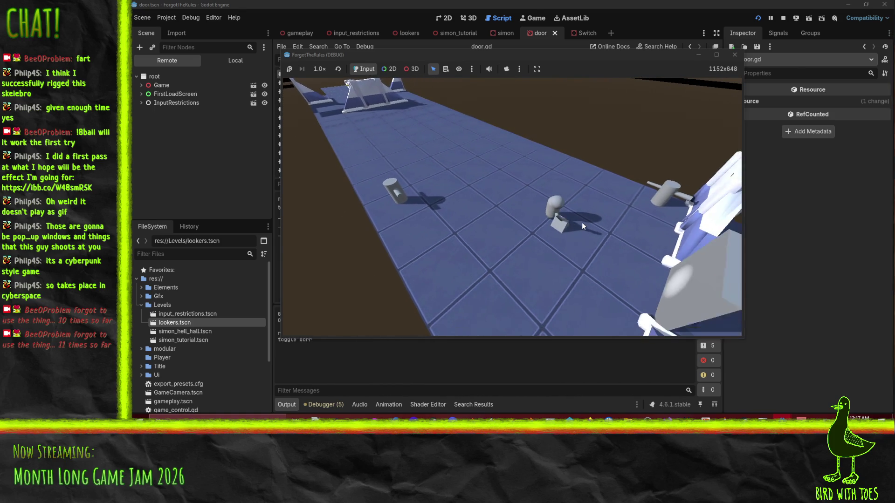
left_click(393, 375)
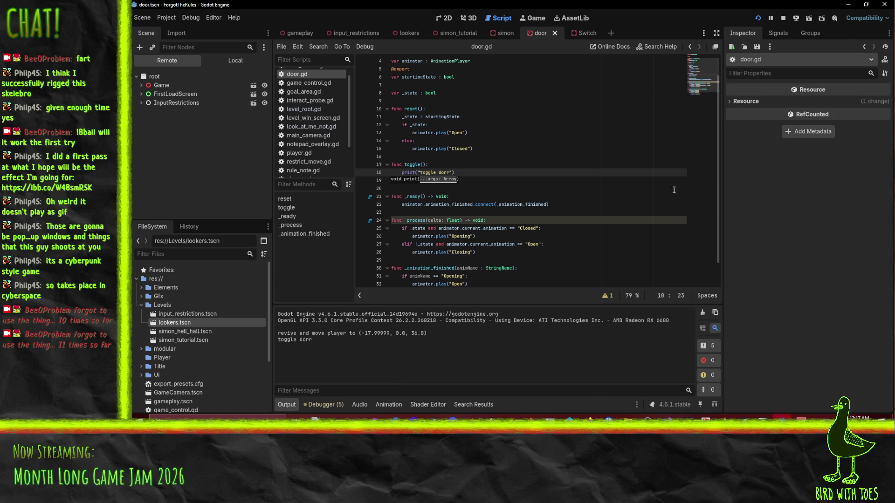
left_click(536, 18)
key("e")
key("e")
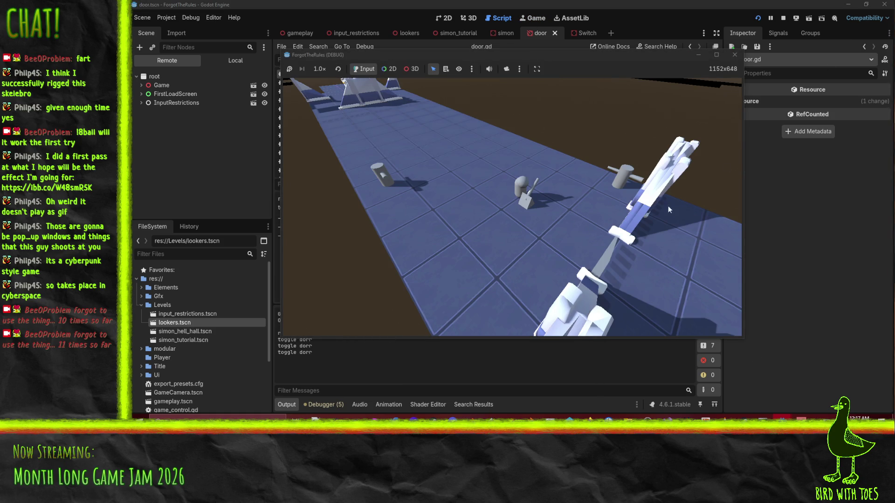
key("e")
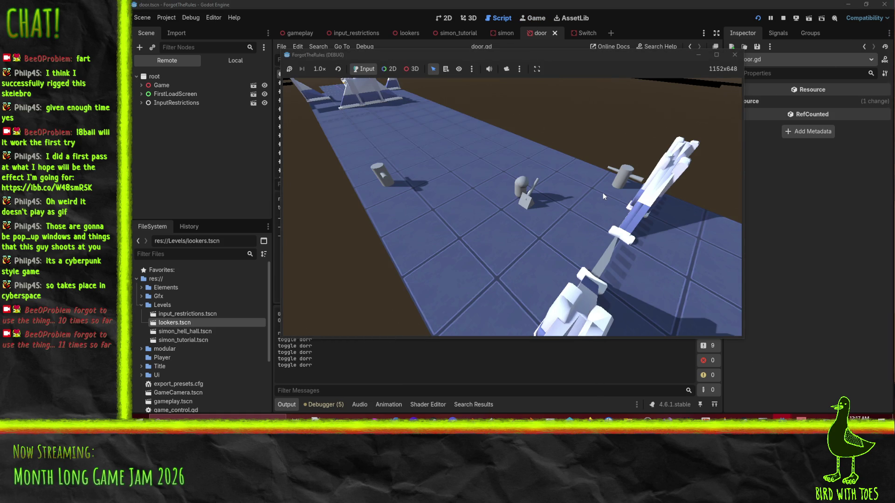
Step: Stop the game, make toggle() flip the door with '_state = !_state', and view switch.gd
left_click(783, 18)
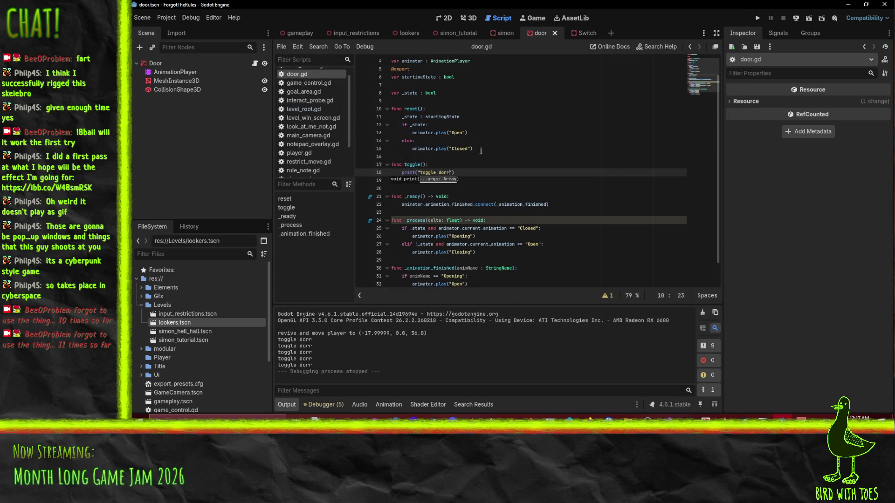
key("Return")
type("_state = !_state")
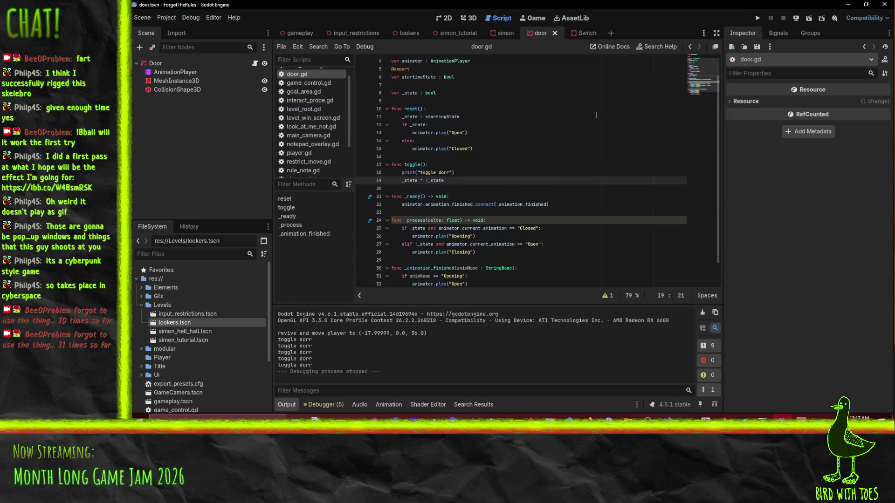
left_click(584, 33)
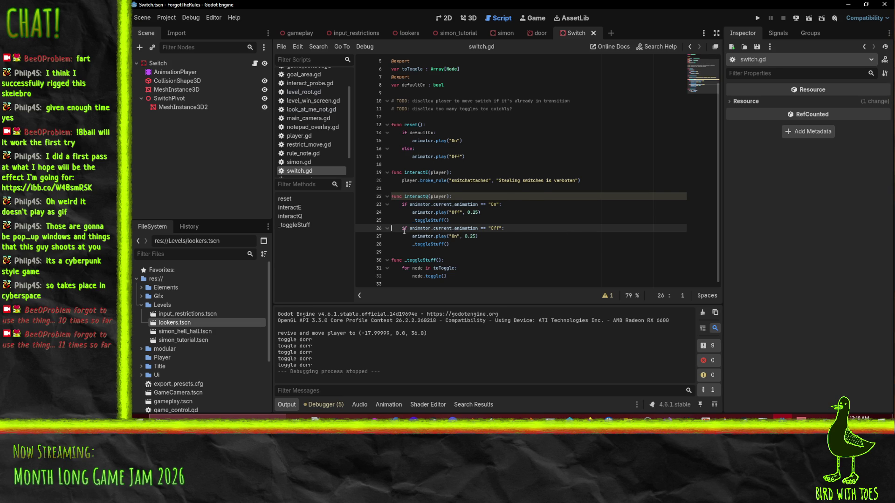
Step: Run the project with F5 and test the game's Q and E actions against the rules
key("F5")
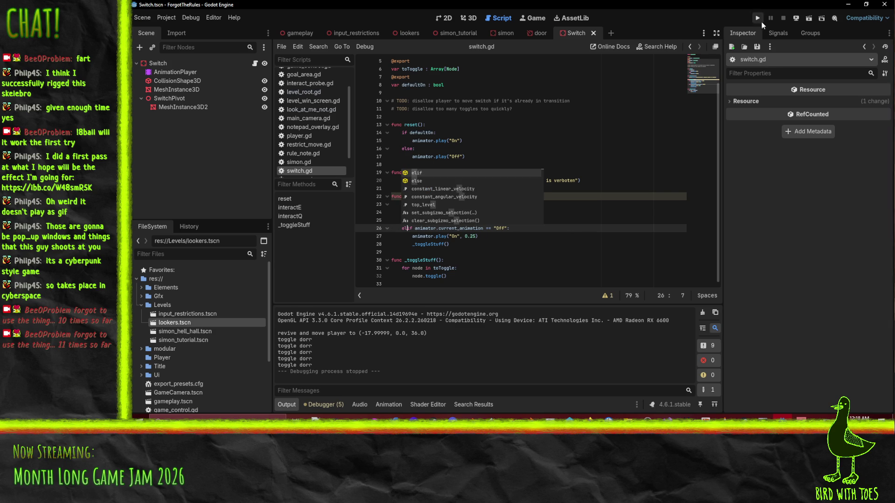
key("q")
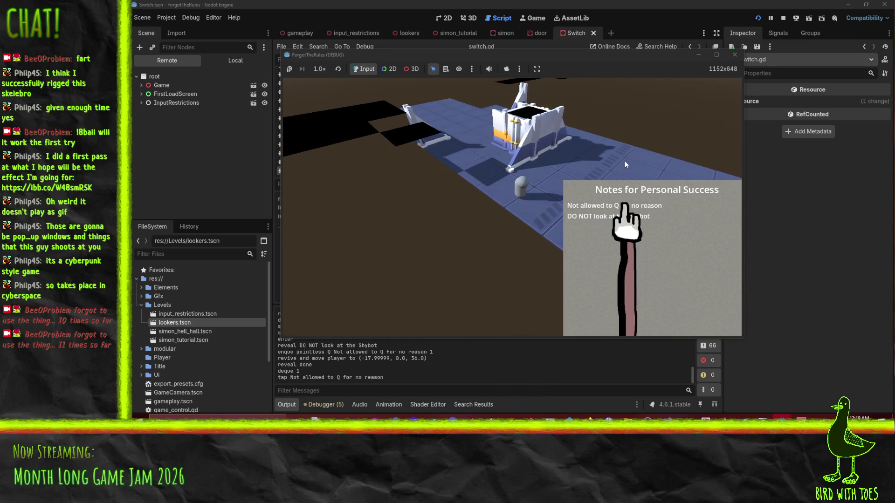
key("q")
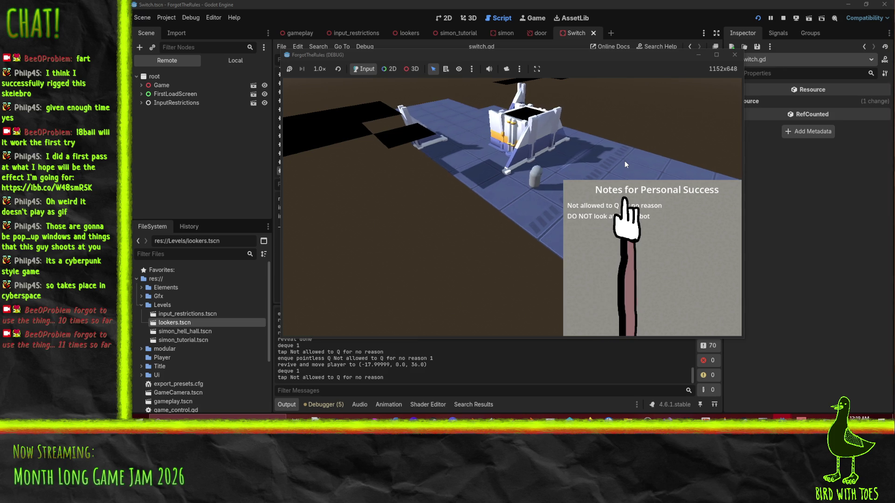
key("e")
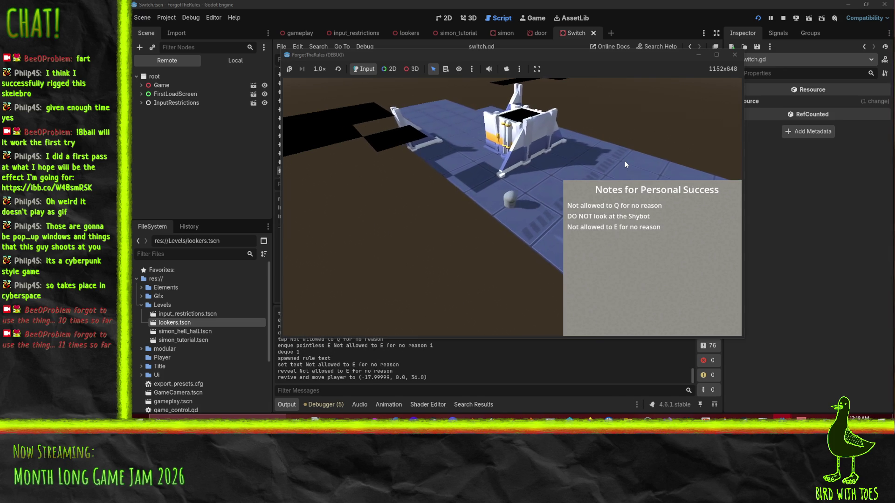
key("q")
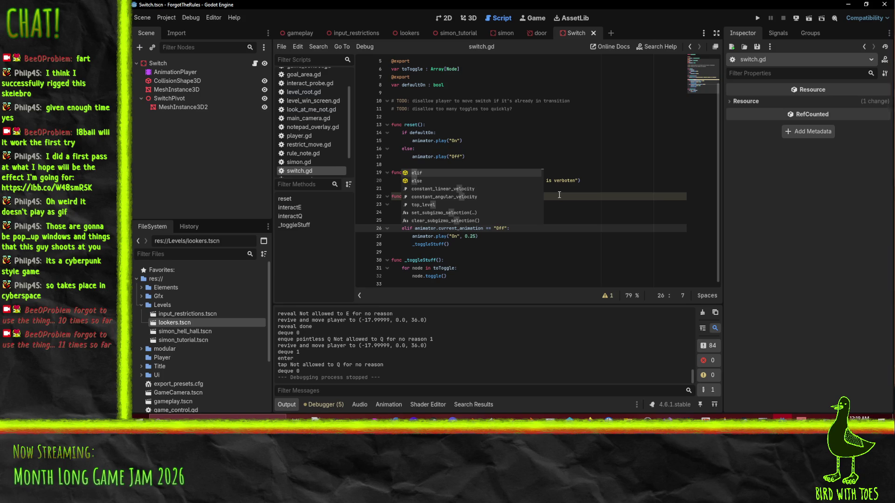
Step: Review switch.gd's interactQ function around lines 24–28, then switch to Perforce Helix P4V
left_click(602, 246)
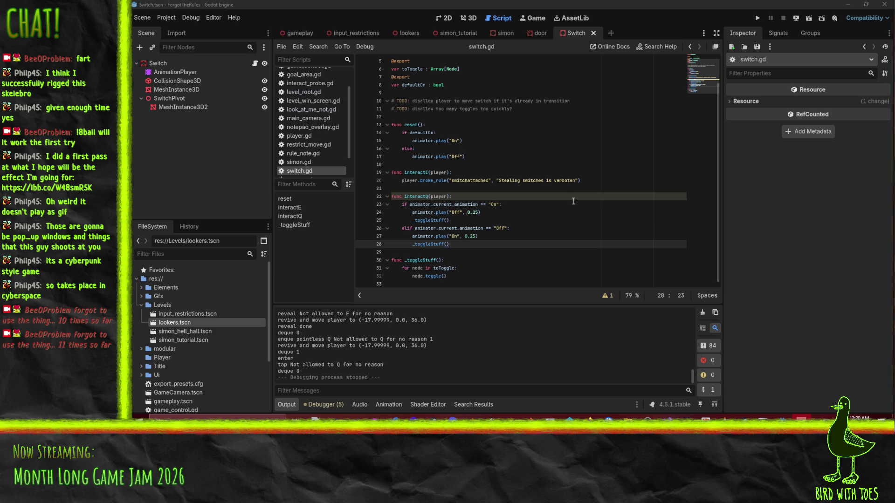
left_click(565, 214)
scroll(472, 136, "up", 2)
left_click(479, 172)
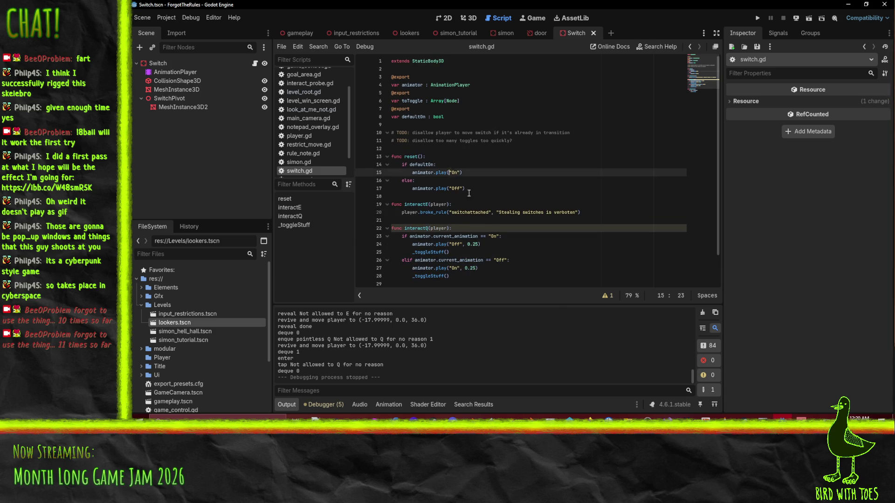
left_click(492, 228)
scroll(496, 214, "down", 2)
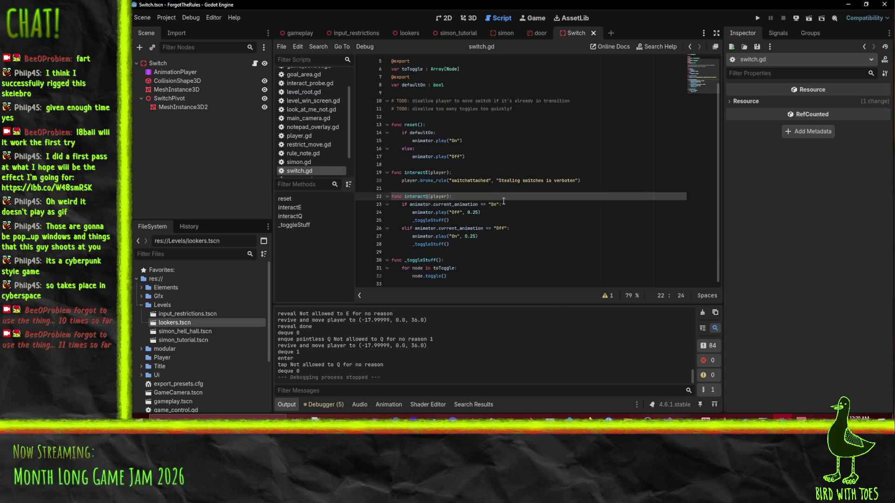
left_click(569, 417)
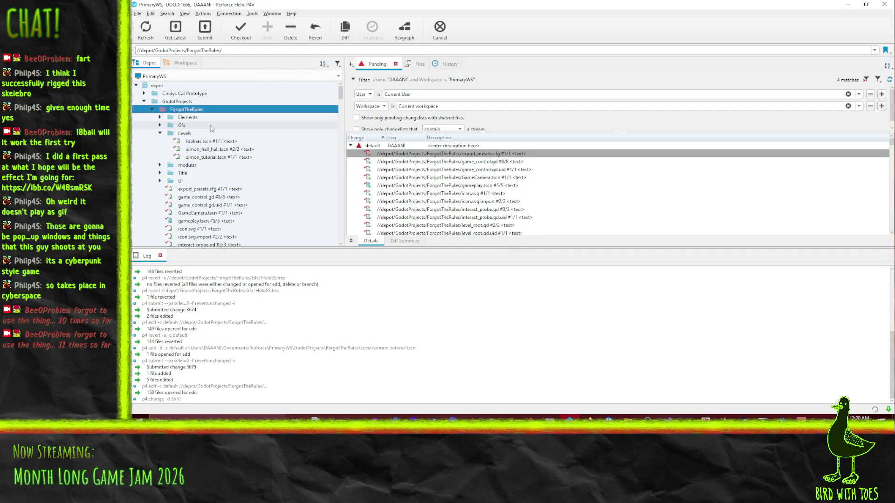
Step: Switch P4V to the workspace view and mark input_restrictions.tscn for add
left_click(211, 141)
left_click(185, 64)
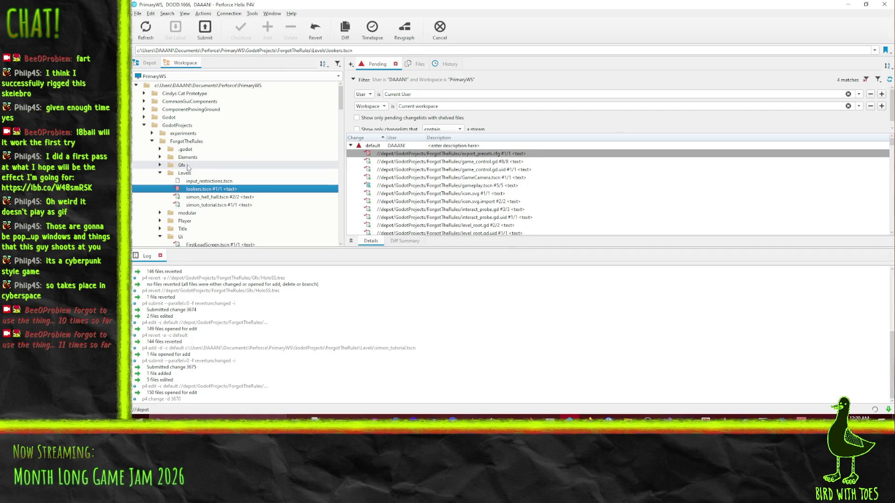
left_click_drag(196, 183, 410, 150)
Step: Select the door files, Switch.tscn and the SimonAnim files in the workspace tree
left_click(160, 157)
left_click(195, 188)
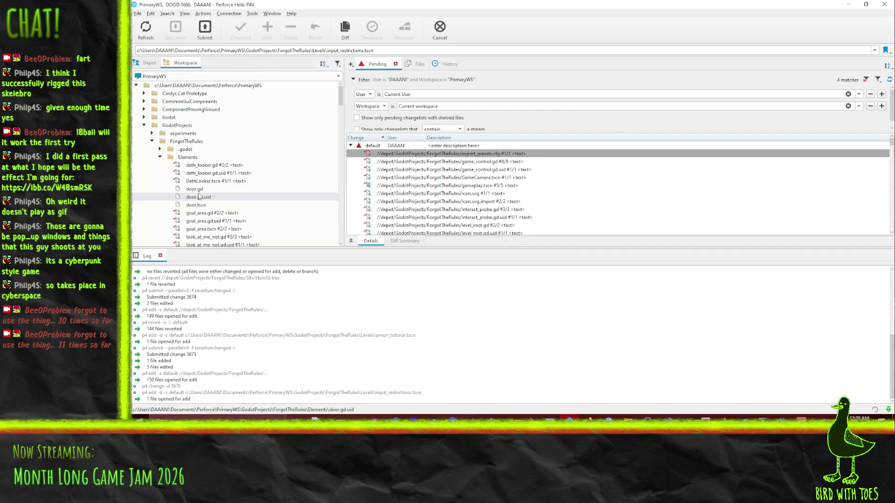
left_click(198, 196, "ctrl")
left_click(200, 213, "ctrl")
left_click(212, 214, "ctrl")
scroll(192, 135, "down", 7)
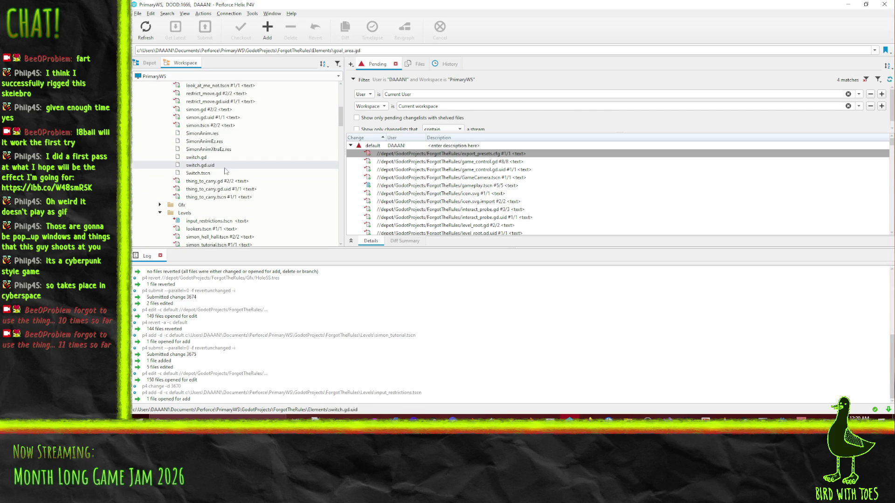
left_click(223, 173)
mouse_move(214, 165)
left_mouse_down()
mouse_move(209, 134)
mouse_move(402, 153)
mouse_move(394, 146)
left_mouse_up()
Step: Begin submitting the default changelist with a 'Forgot - simon animation variants' description
right_click(392, 146)
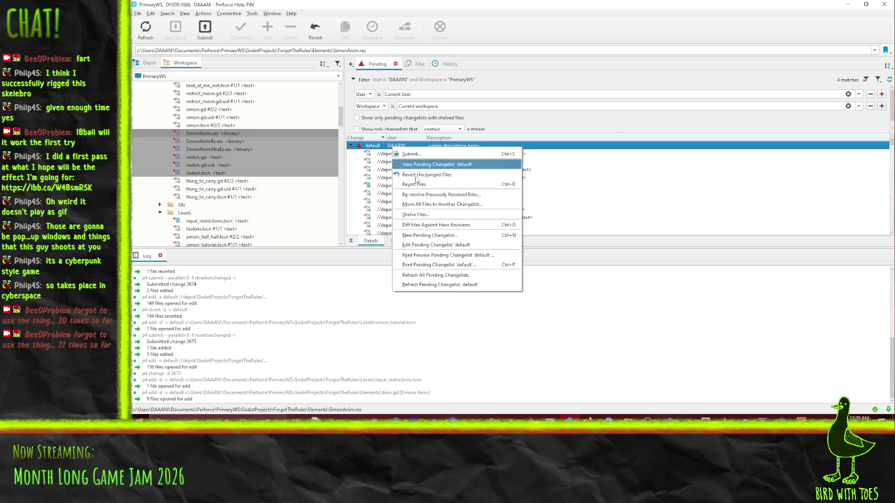
left_click(405, 154)
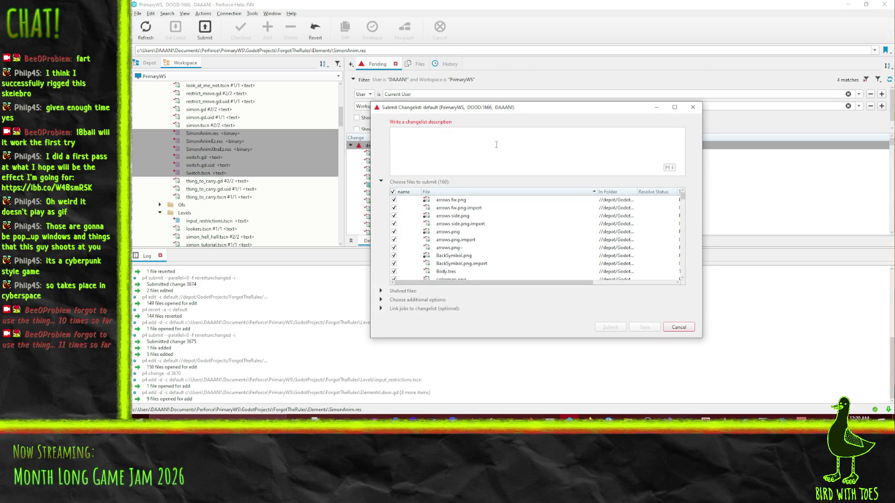
type("For")
key("BackSpace")
key("BackSpace")
type("got - si")
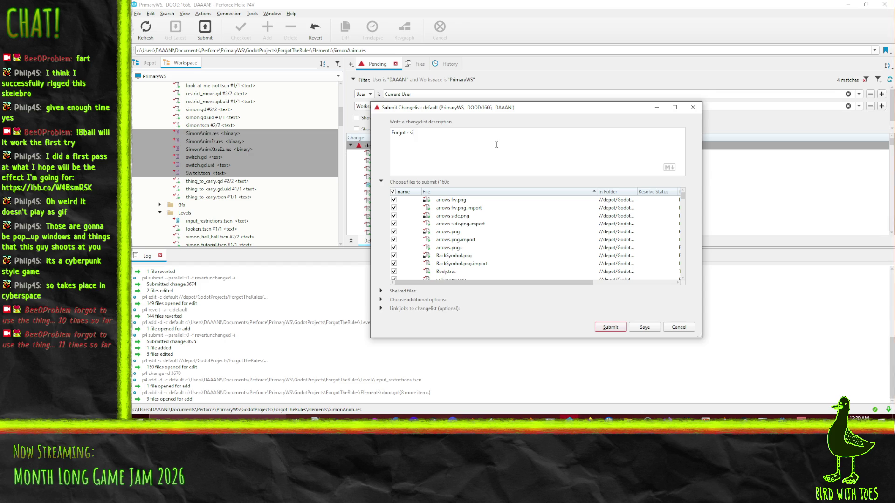
type("mon animation varia")
type("nts )")
key("BackSpace")
key("BackSpace")
key("BackSpace")
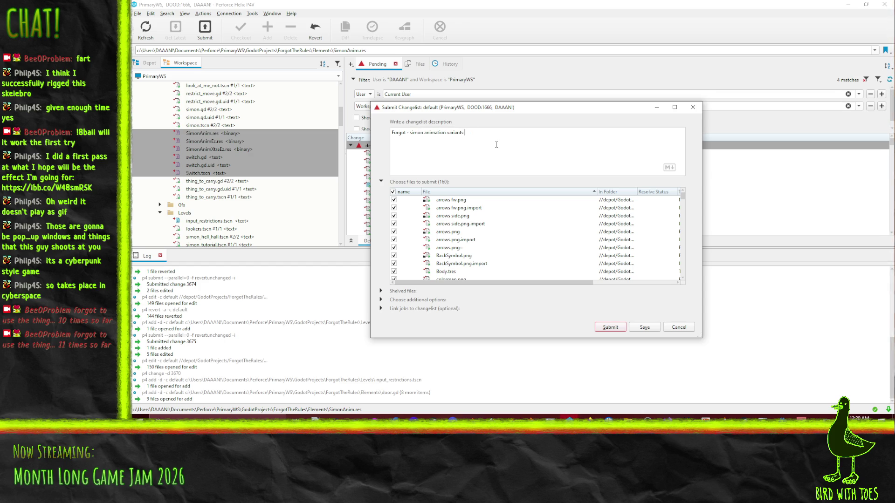
type("(shoulda ")
type("committed ea")
type("rlier")
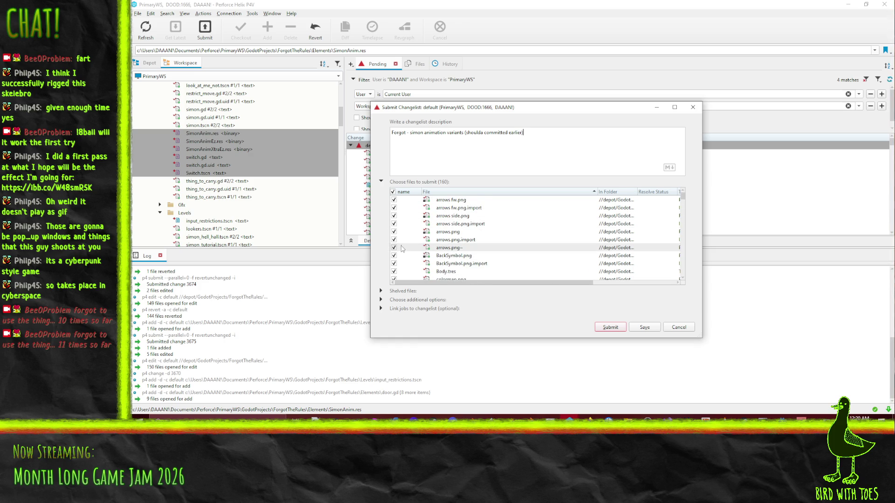
Step: Submit only SimonAnim.res, SimonAnimEz.res and SimonAnimXtraEz.res, leaving other files unchecked
left_click(394, 247)
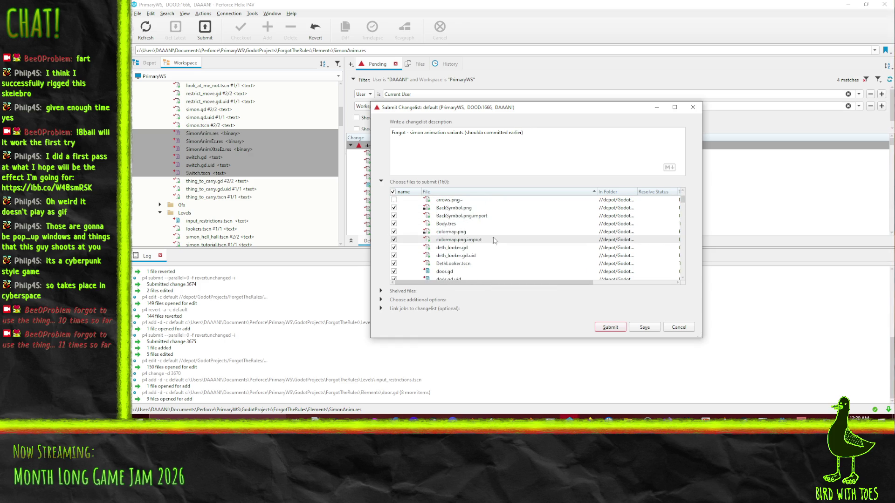
left_click(392, 193)
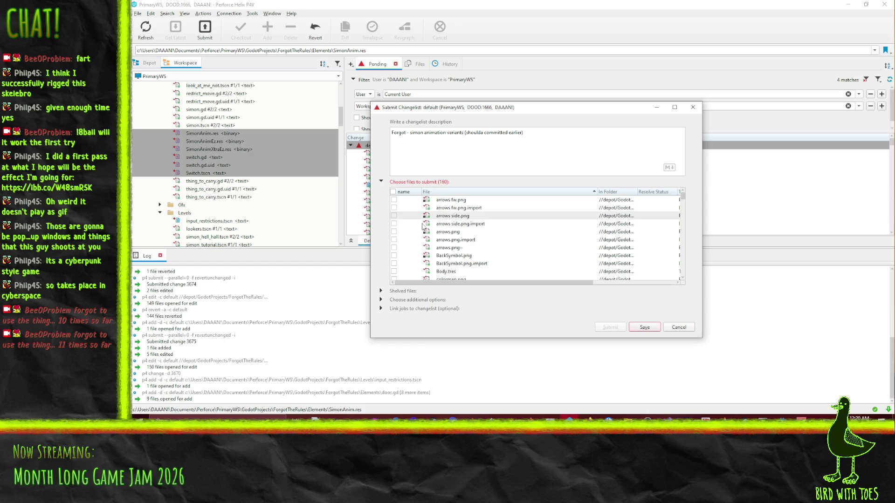
scroll(447, 242, "down", 20)
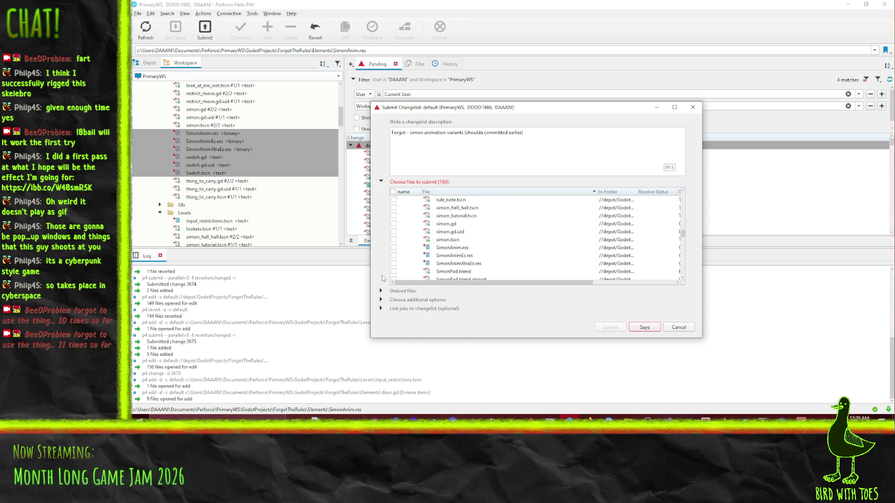
left_click(394, 263)
left_click(394, 255)
left_click(393, 247)
left_click(394, 247)
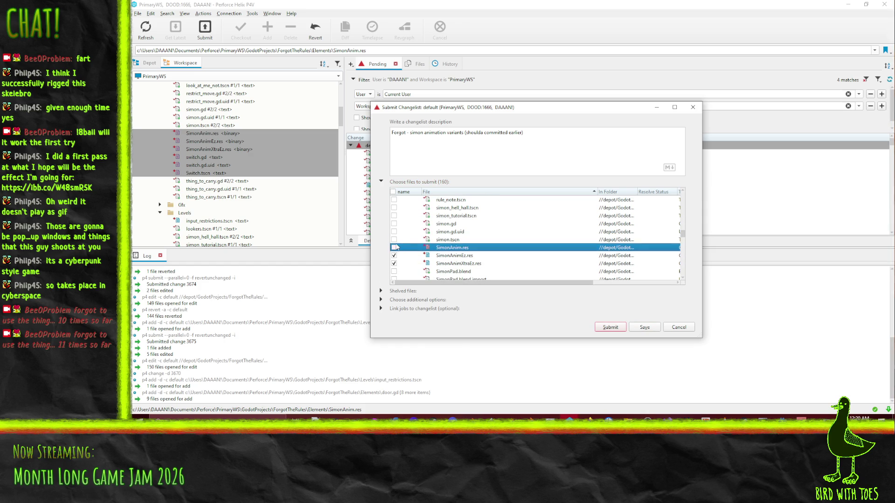
left_click(607, 329)
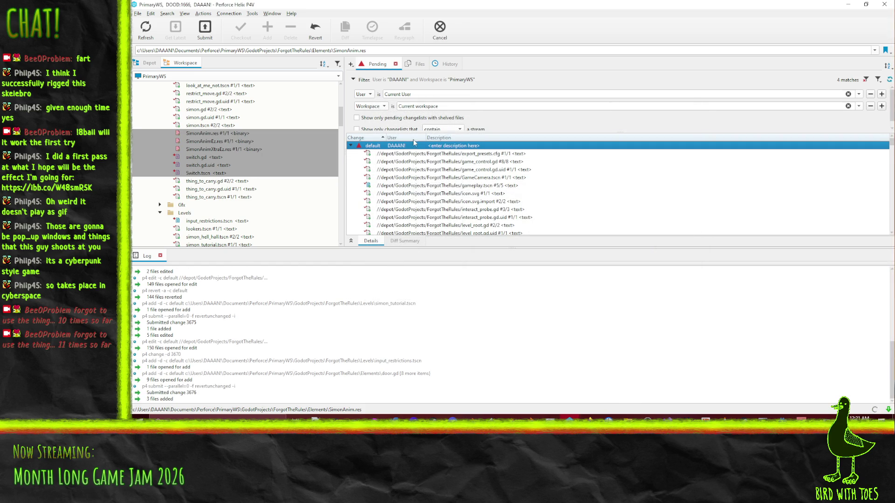
Step: Revert the unchanged files in the default changelist
right_click(389, 145)
left_click(424, 172)
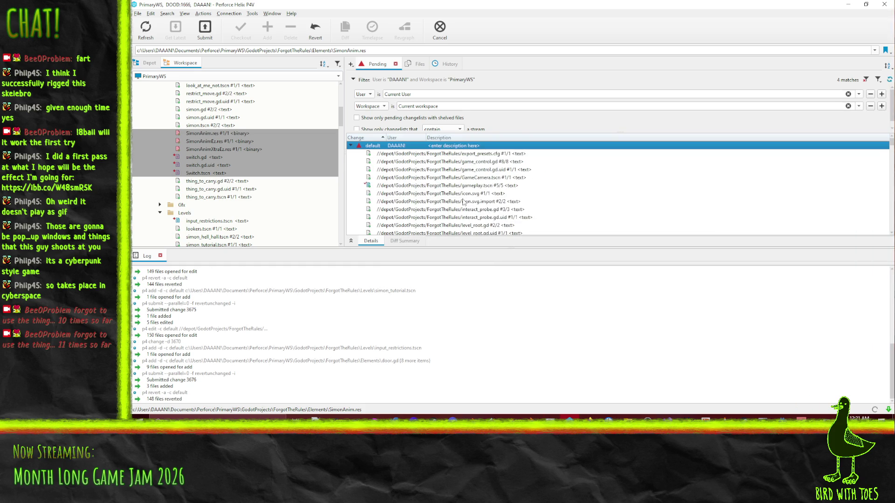
left_click(462, 225)
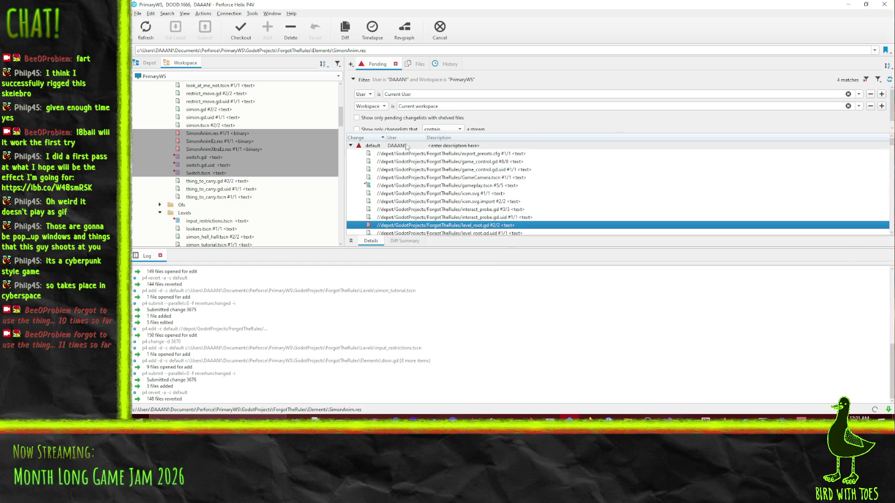
left_click(385, 146)
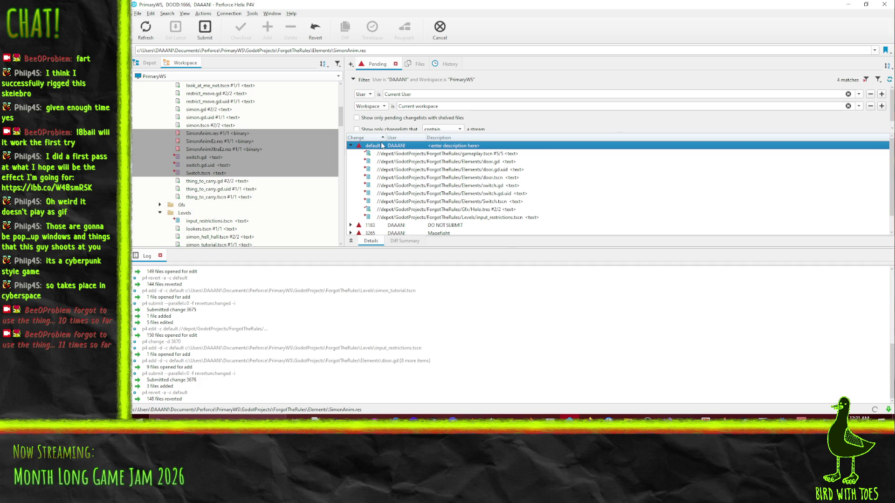
Step: Submit the remaining nine files described as 'Forgot - Add new map (incomplete) add switches and doors'
right_click(382, 146)
left_click(392, 150)
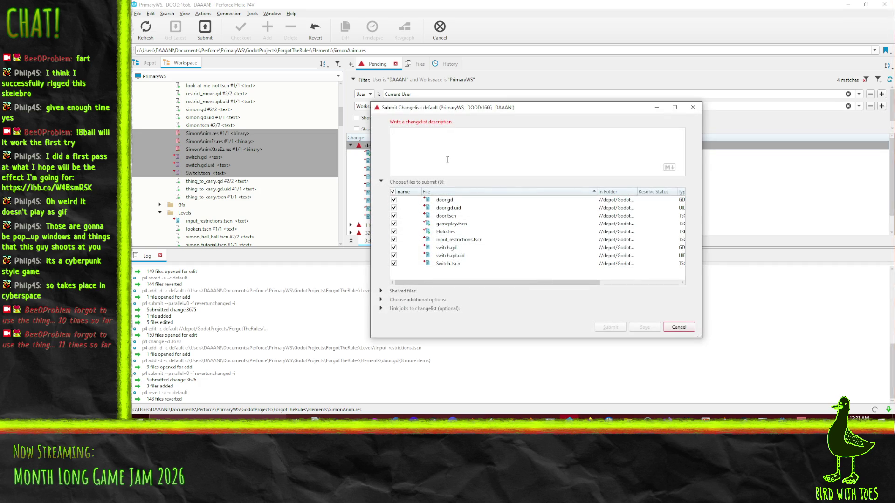
type("Robot")
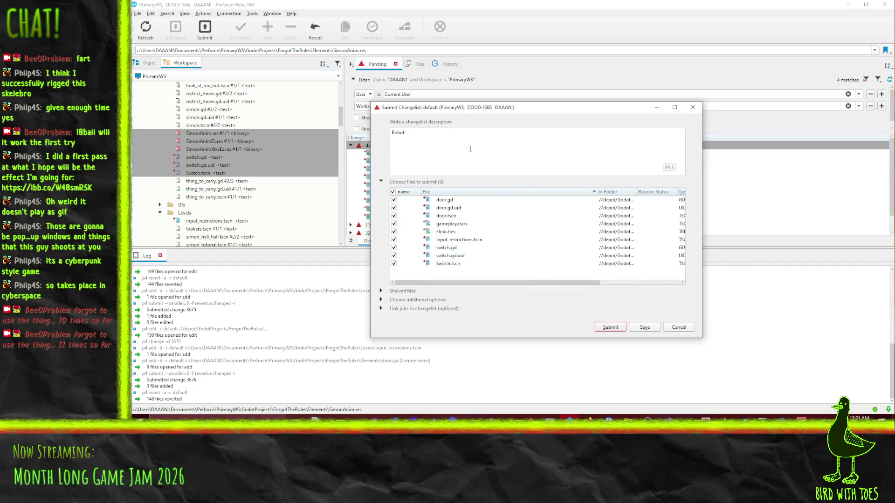
key("ctrl+a")
key("BackSpace")
type("For")
type("got - Add new ")
type("map (in")
type("complete) add s")
type("witches")
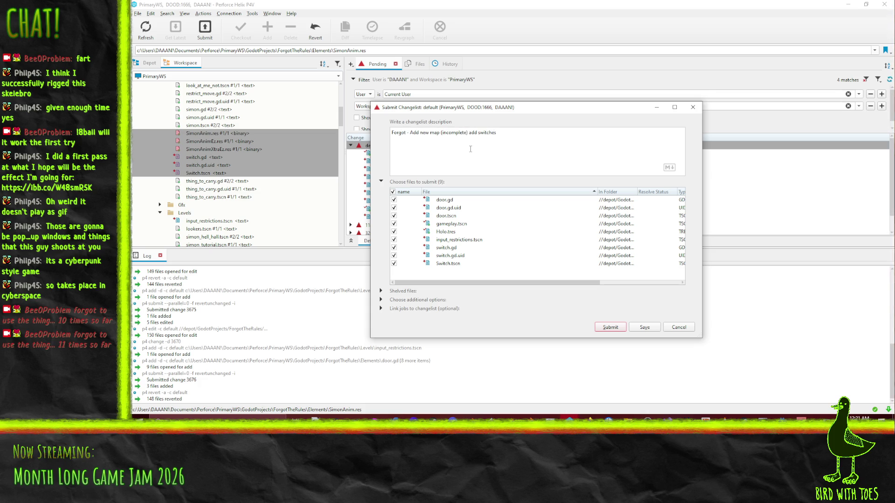
type(" and doors")
left_click(602, 328)
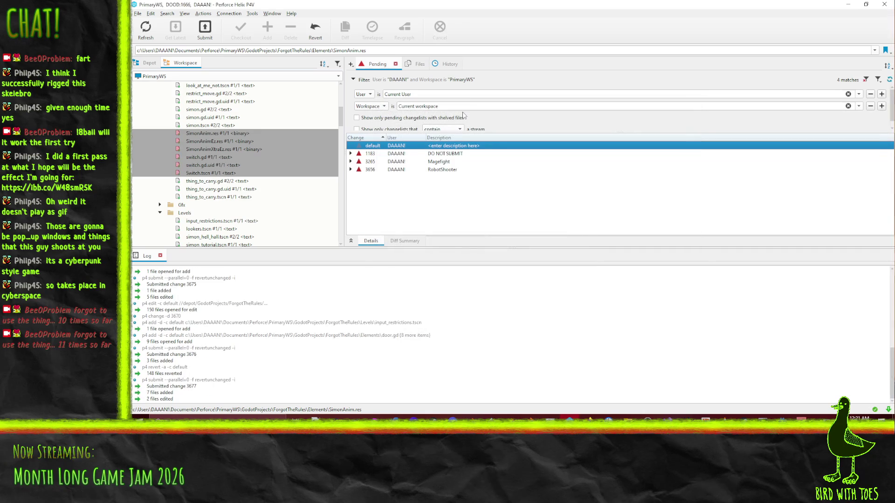
Step: Leave P4V and return to the Godot editor showing switch.gd's interactQ
left_click(846, 5)
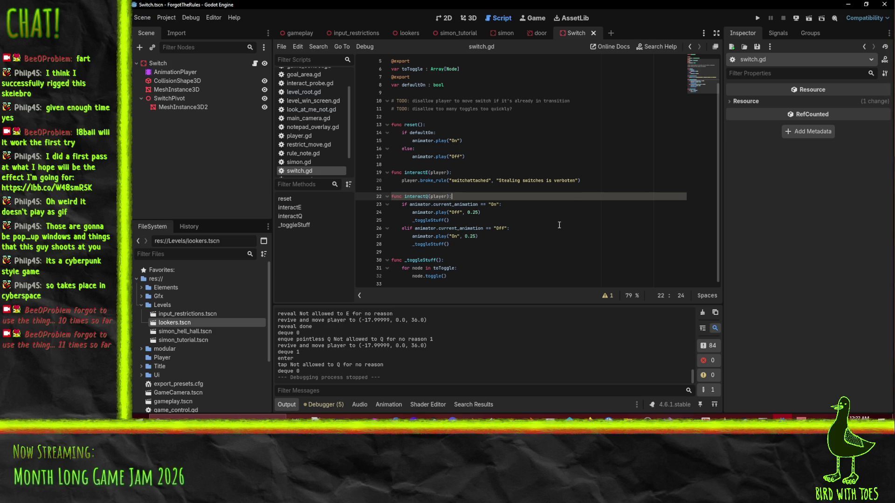
Step: Close the Switch, door, simon, simon_tutorial and lookers scene tabs
left_click(468, 18)
scroll(577, 213, "down", 4)
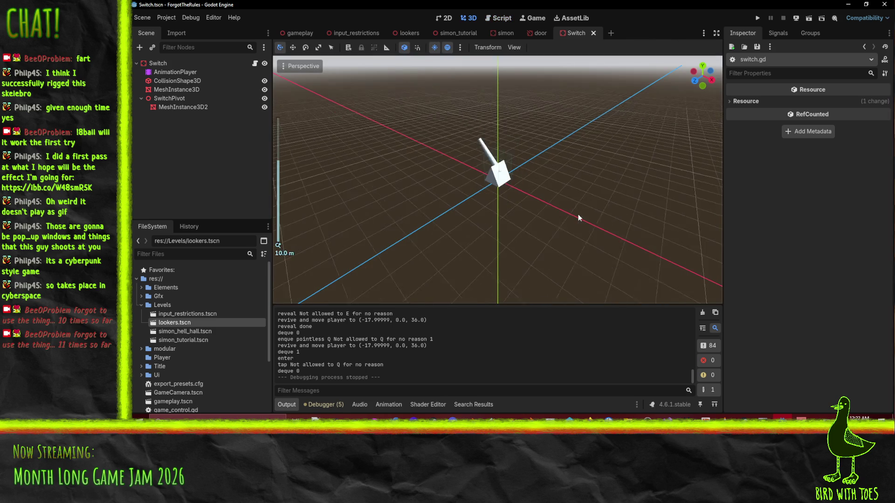
left_click(593, 34)
left_click(554, 32)
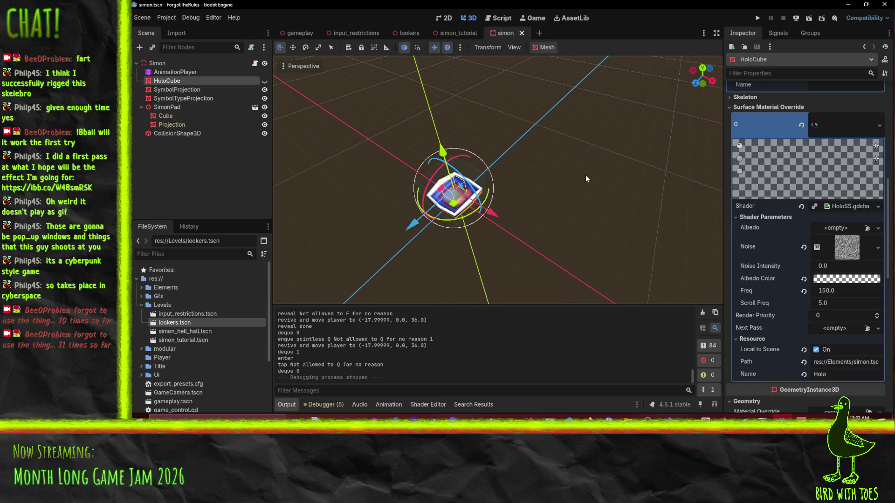
left_click_drag(585, 175, 583, 136)
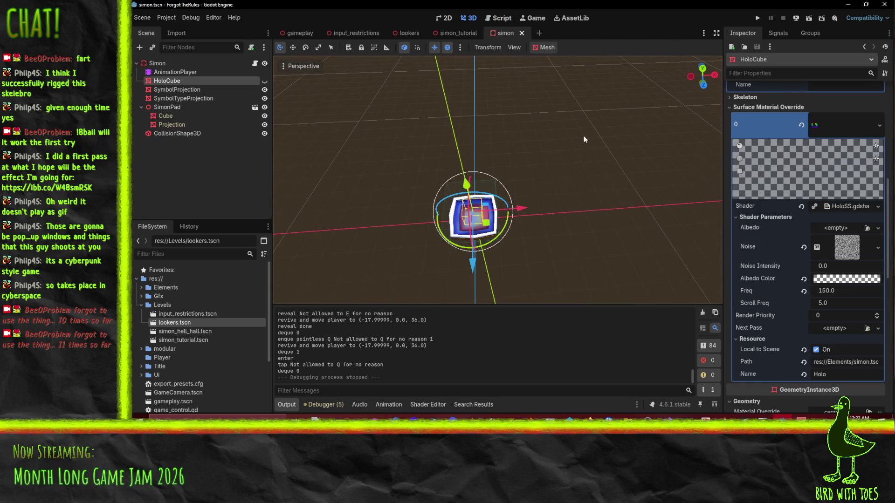
left_click(522, 33)
left_click(483, 33)
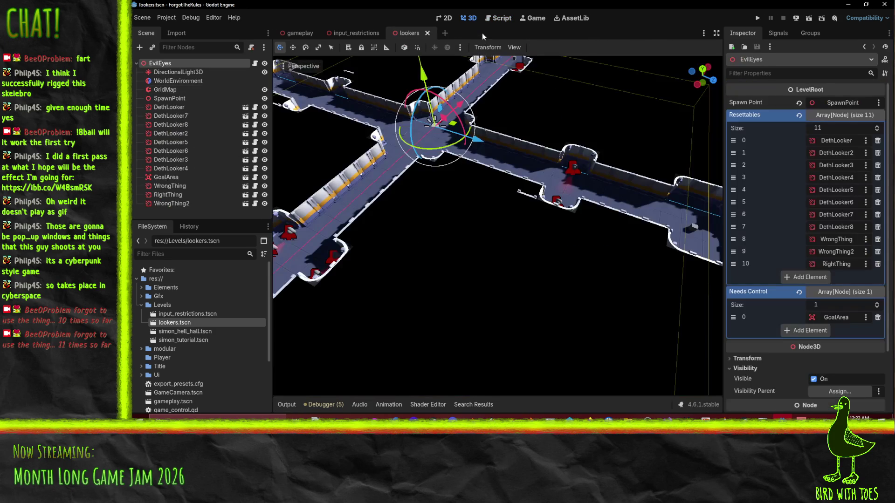
left_click(430, 33)
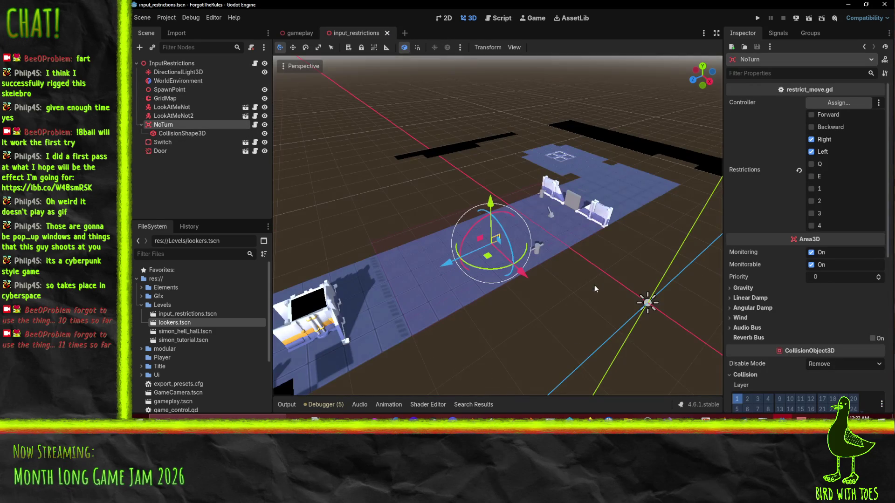
Step: Frame the NoTurn area in the 3D view, select NoTurn, and scroll the Inspector to its script
mouse_move(594, 284)
left_mouse_down()
mouse_move(525, 303)
mouse_move(533, 292)
mouse_move(553, 299)
left_mouse_up()
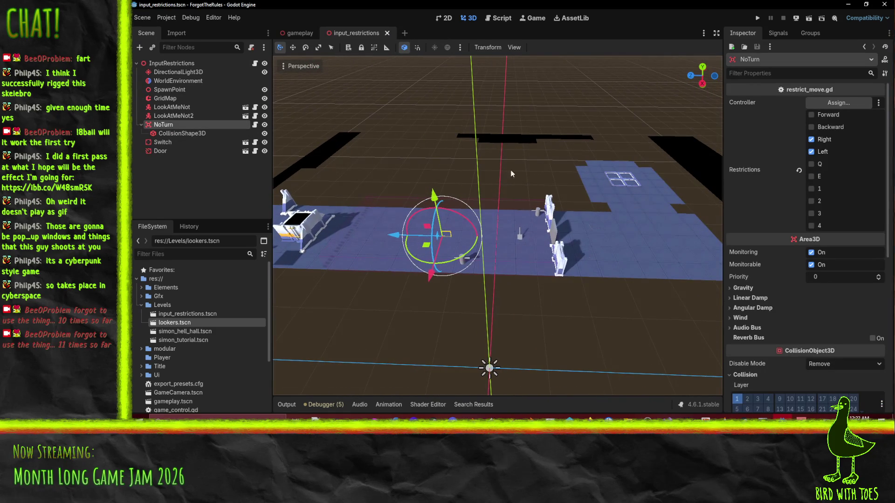
scroll(776, 213, "down", 10)
scroll(789, 242, "up", 5)
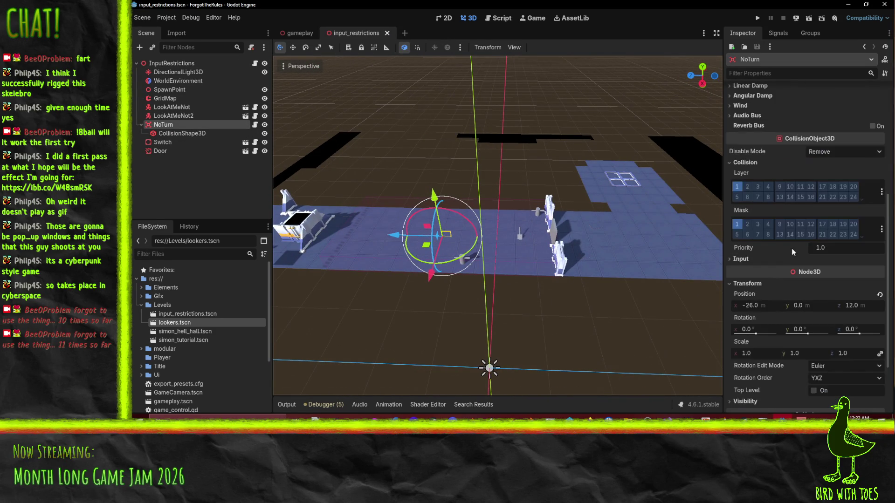
scroll(785, 241, "up", 5)
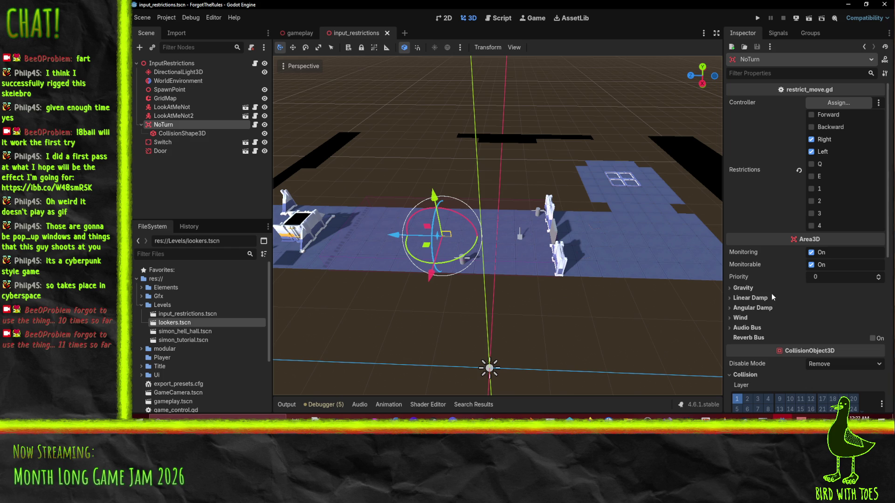
scroll(783, 282, "down", 10)
mouse_move(510, 251)
left_mouse_down()
mouse_move(501, 216)
mouse_move(585, 205)
left_mouse_up()
scroll(578, 211, "up", 3)
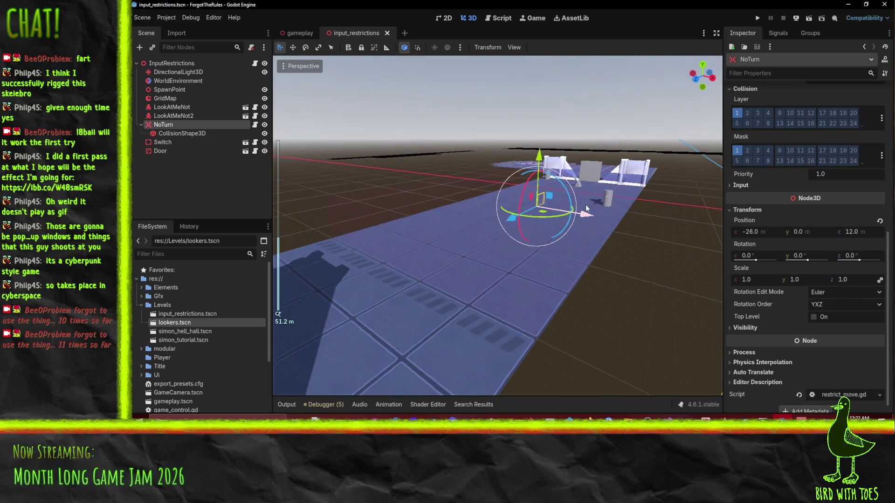
scroll(592, 207, "down", 3)
left_click(196, 134)
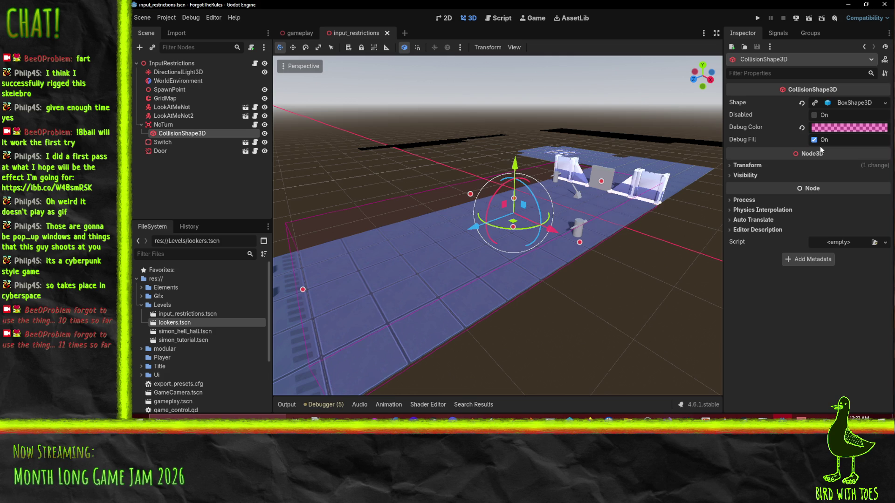
left_click(200, 125)
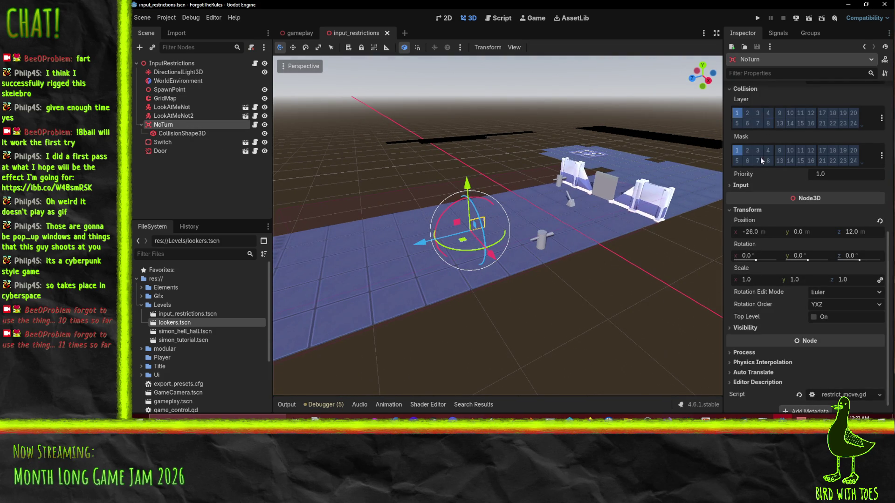
scroll(863, 384, "down", 1)
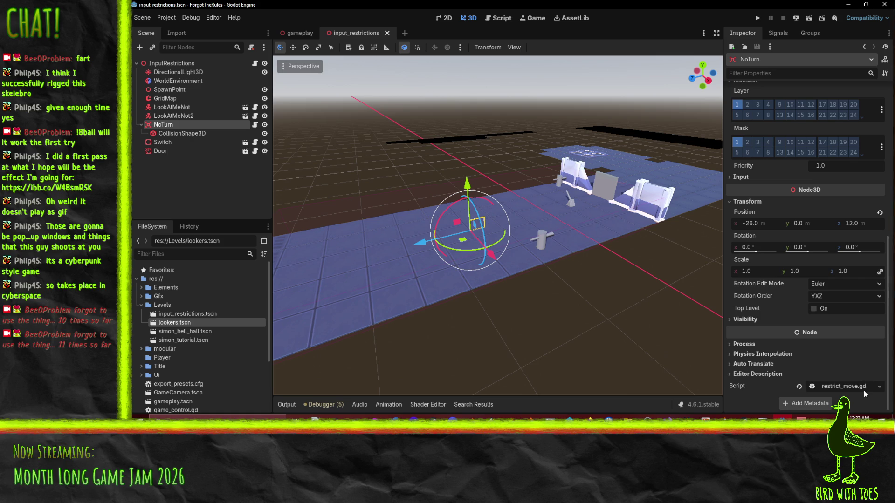
Step: Open restrict_move.gd and add a func _ready(): below the exit handler
left_click(858, 385)
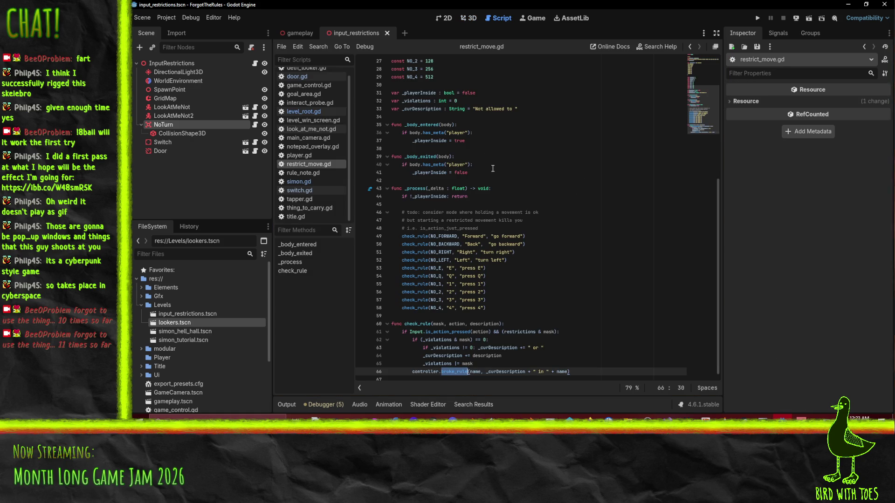
scroll(493, 168, "up", 1)
scroll(501, 181, "up", 1)
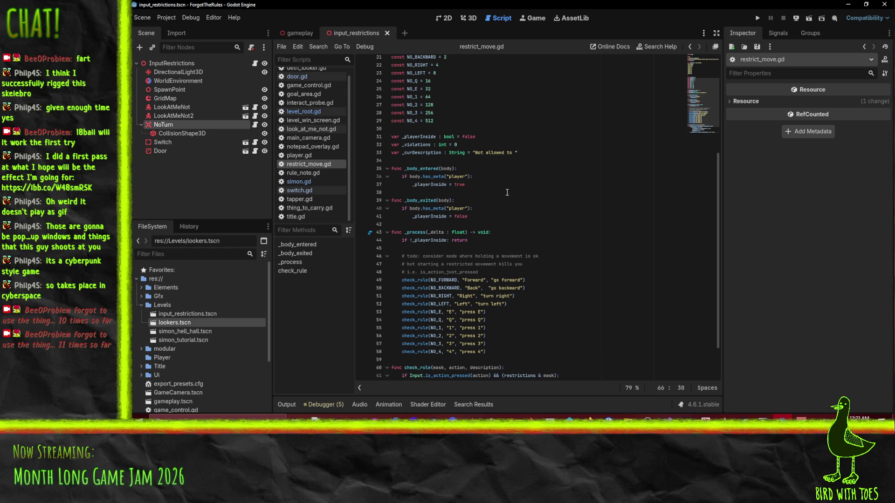
scroll(456, 240, "up", 1)
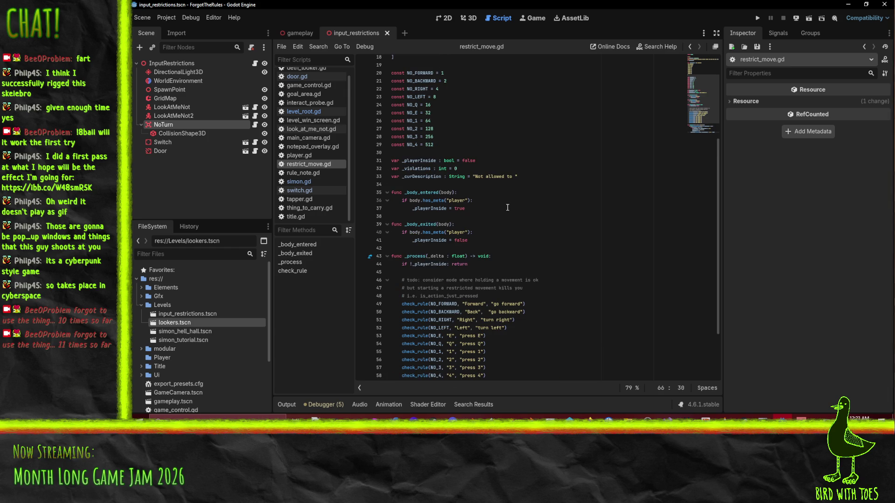
left_click(499, 244)
key("Return")
type("func _re")
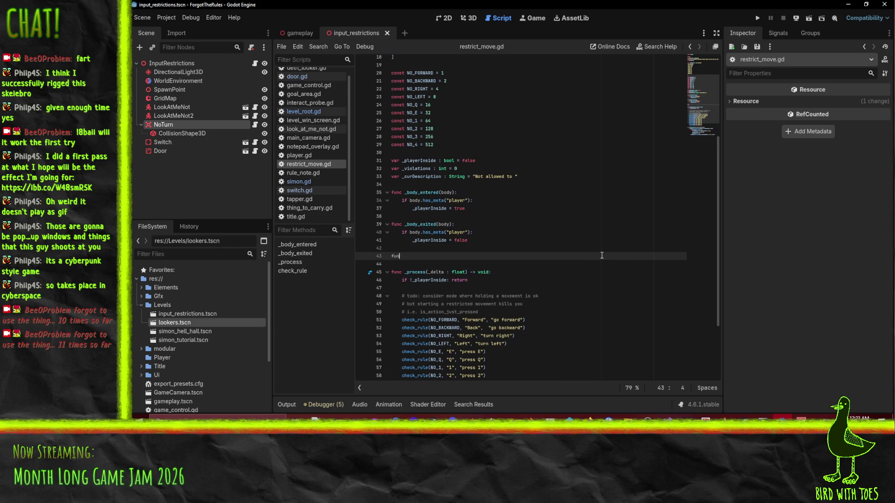
key("BackSpace")
key("BackSpace")
key("BackSpace")
type("dy():")
key("Return")
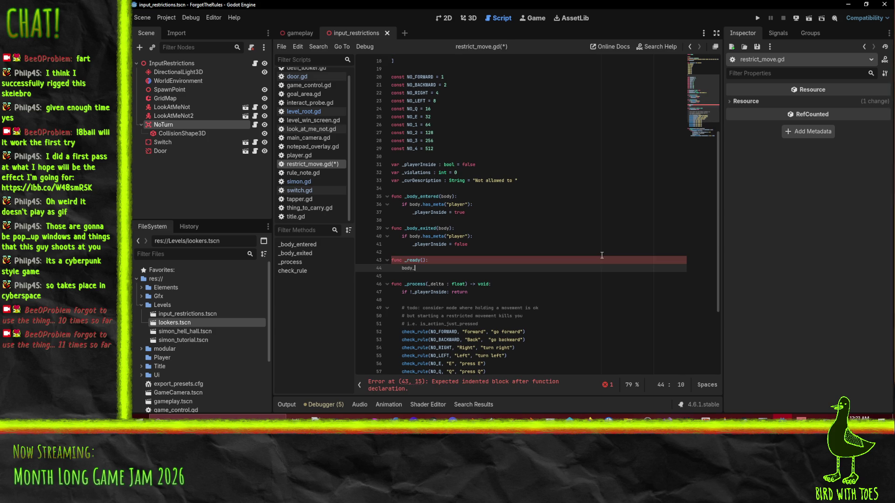
Step: In _ready(), connect body_entered to _body_entered and body_exited to _body_exited
type("entered.conne")
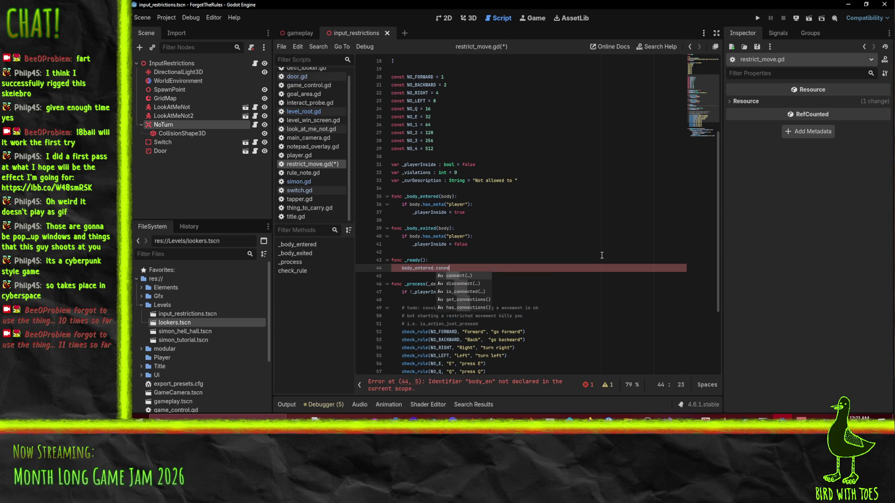
key("Return")
type("_body")
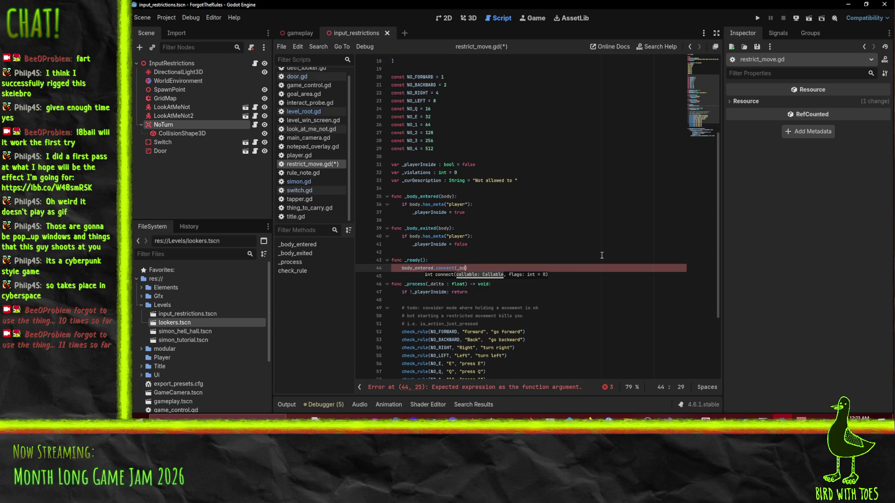
type("_entered")
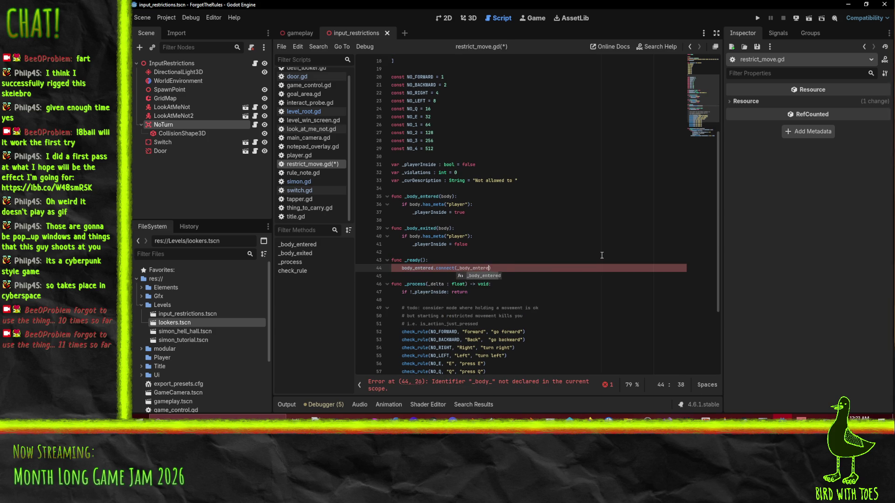
key("Home")
key("ctrl+c")
key("Down")
key("ctrl+v")
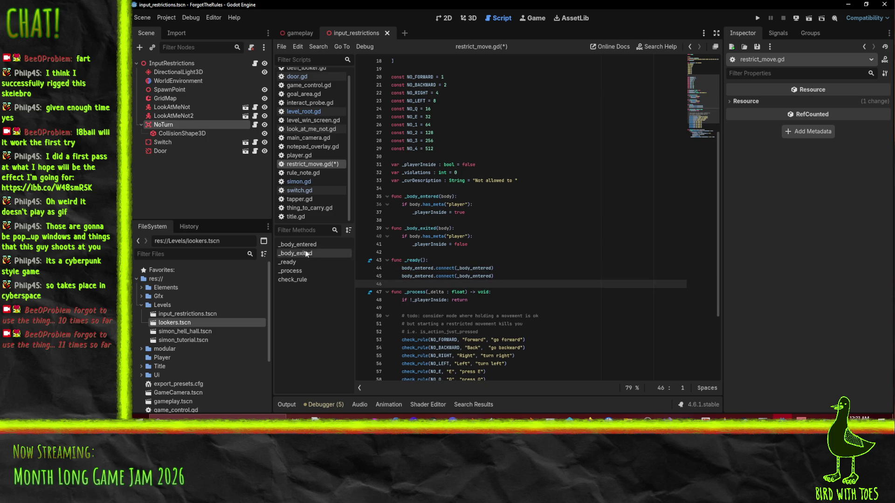
double_click(417, 228)
key("ctrl+c")
double_click(474, 276)
key("ctrl+v")
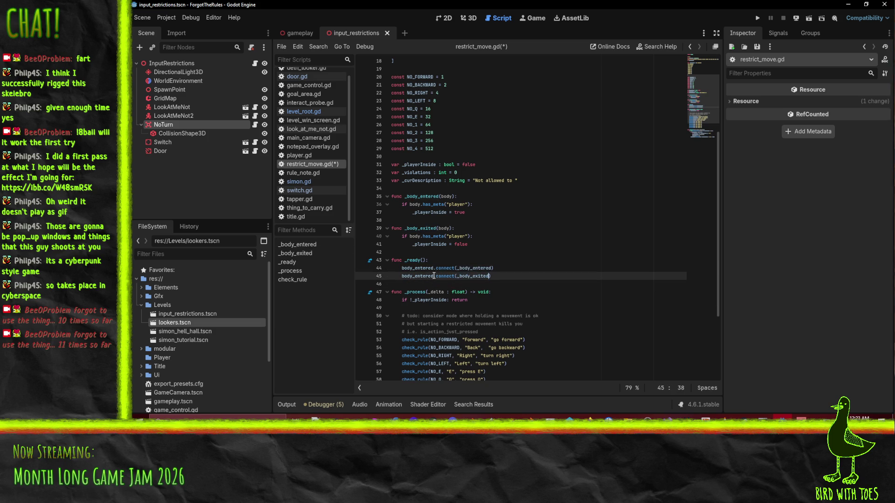
key("BackSpace")
key("BackSpace")
key("BackSpace")
type("exited")
Step: Save with Ctrl+S, dismiss the locked-file write errors, and bring up P4V's depot tree
key("ctrl+s")
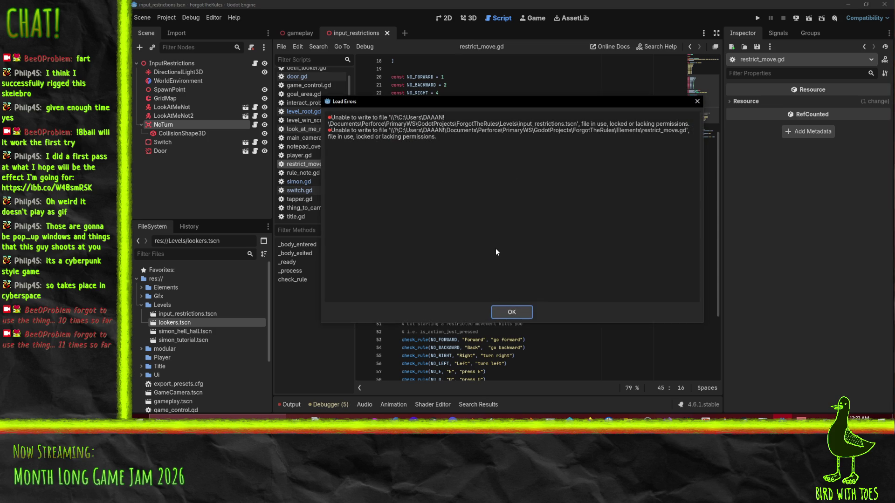
left_click(517, 312)
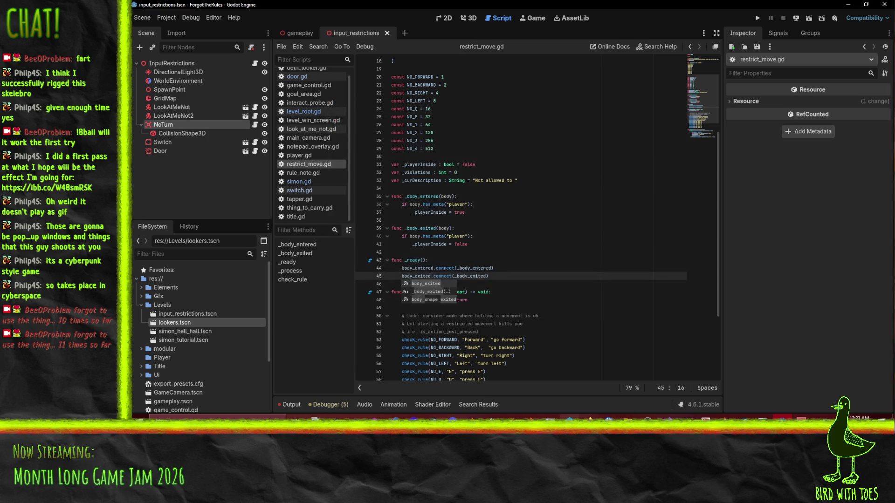
left_click(570, 417)
left_click(149, 63)
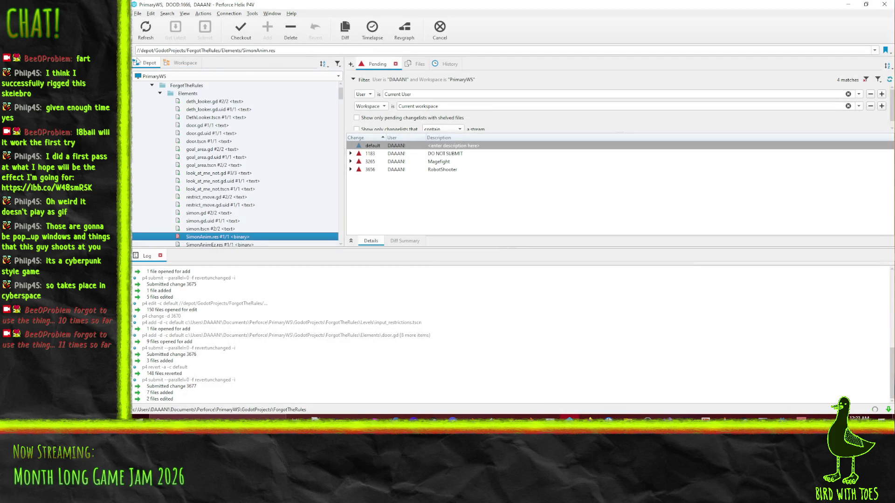
Step: Check out the whole ForgotTheRules folder with Ctrl+E, then return to restrict_move.gd in Godot
left_click(187, 109)
key("ctrl+e")
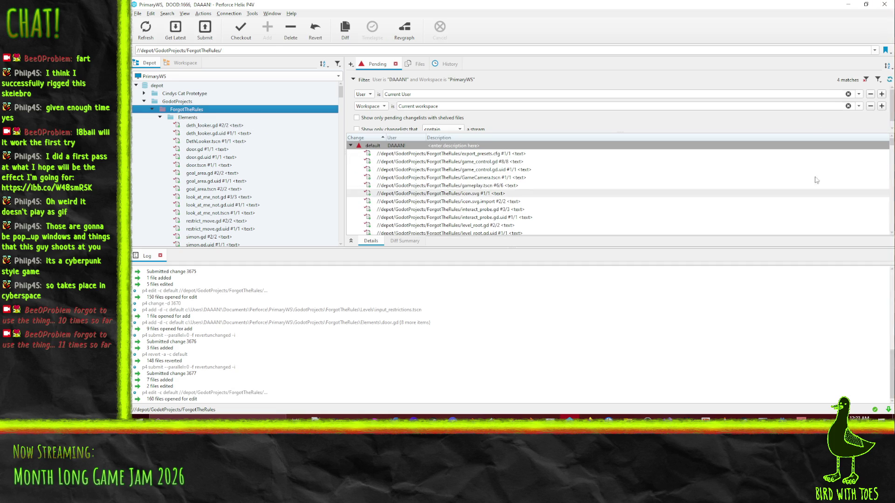
left_click(848, 4)
left_click(546, 233)
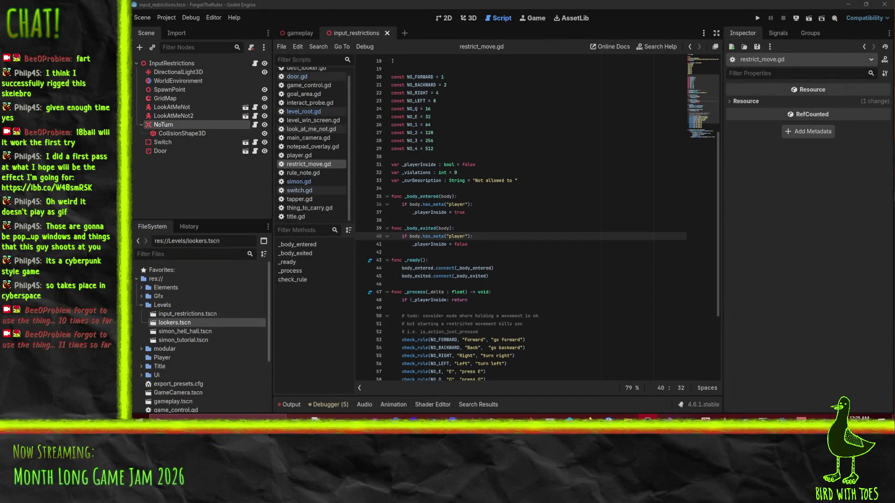
Step: Run the game and walk the character around the level with D and W
left_click(556, 263)
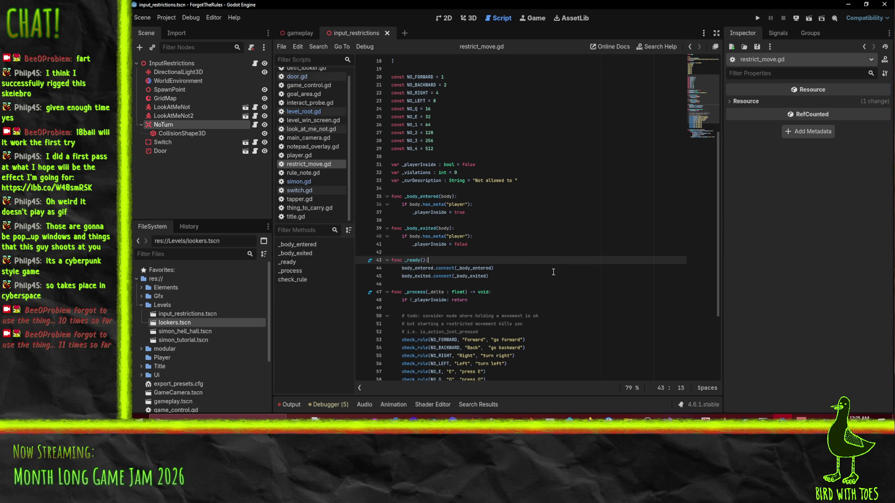
left_click(757, 17)
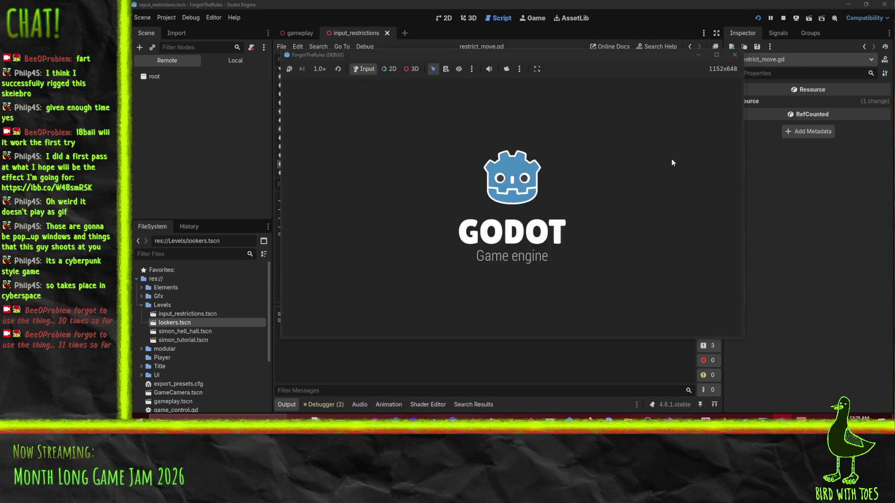
key("e")
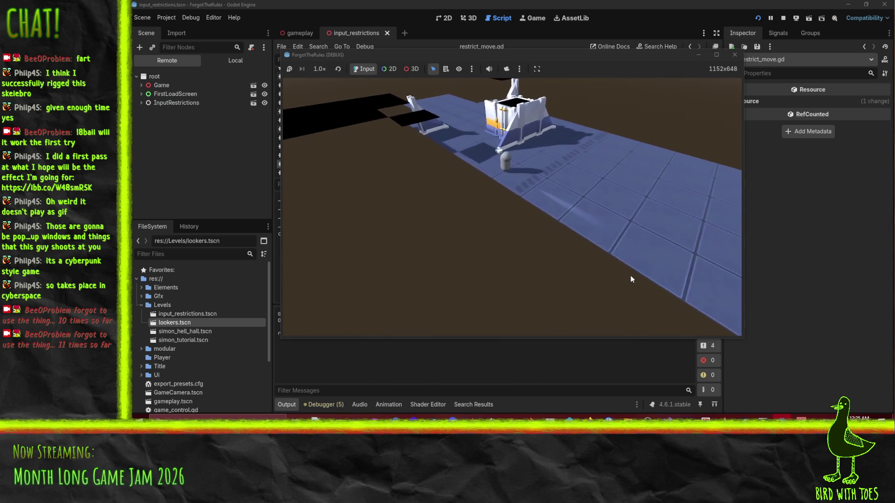
key("d")
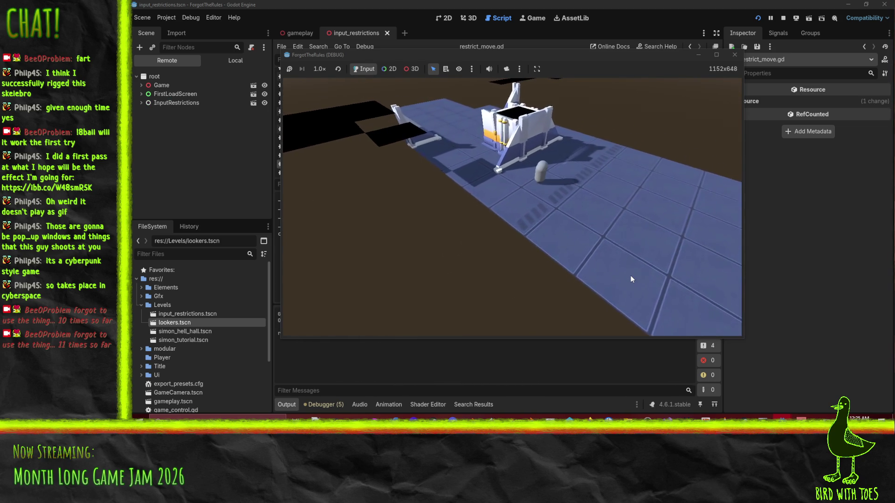
key("d")
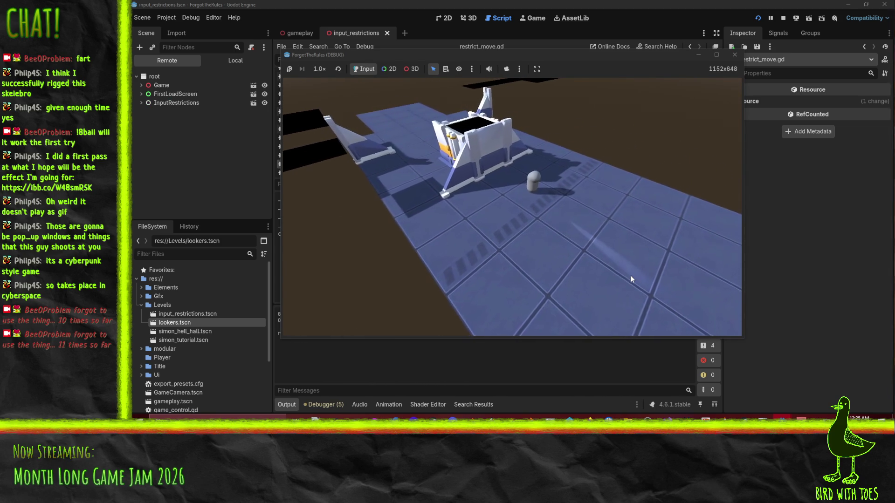
key("d")
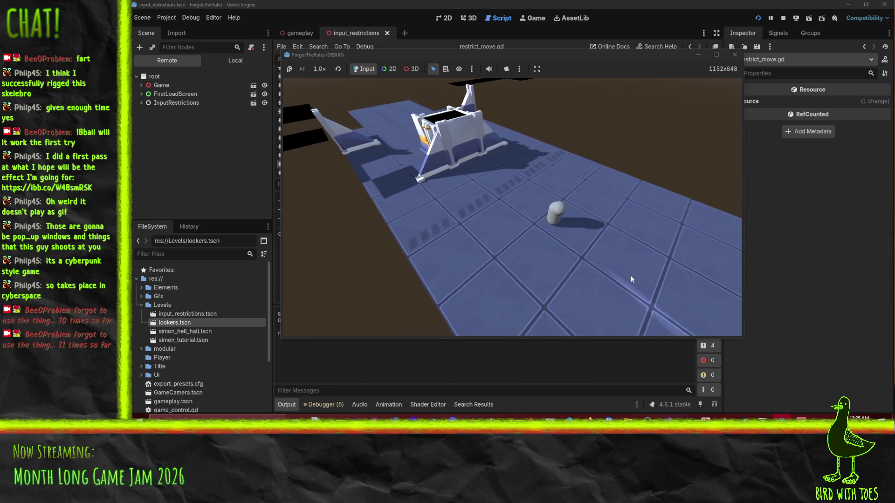
key("d")
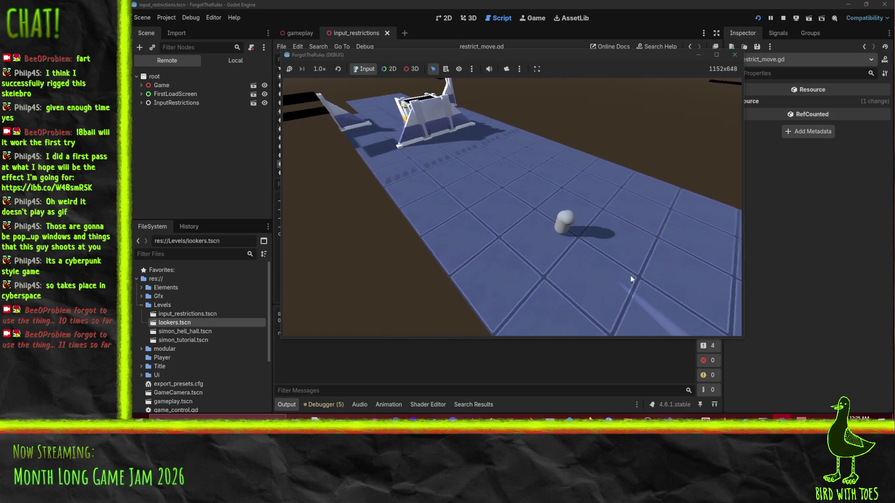
key("w")
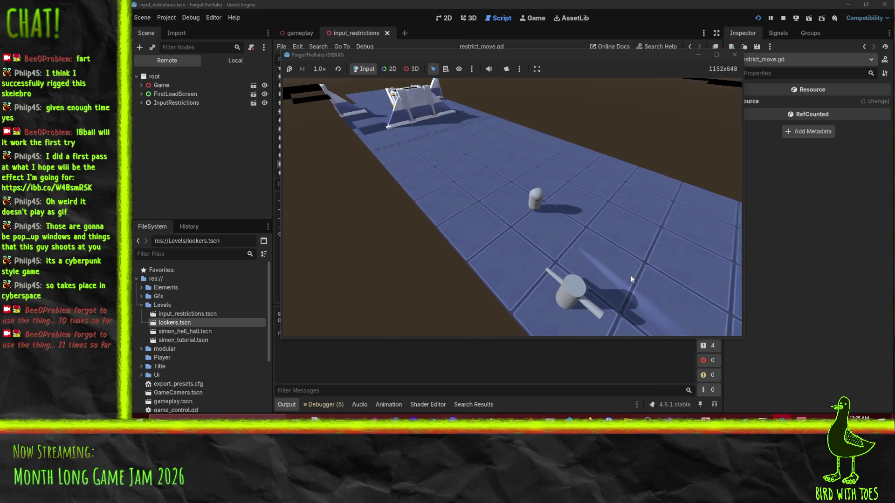
key("d")
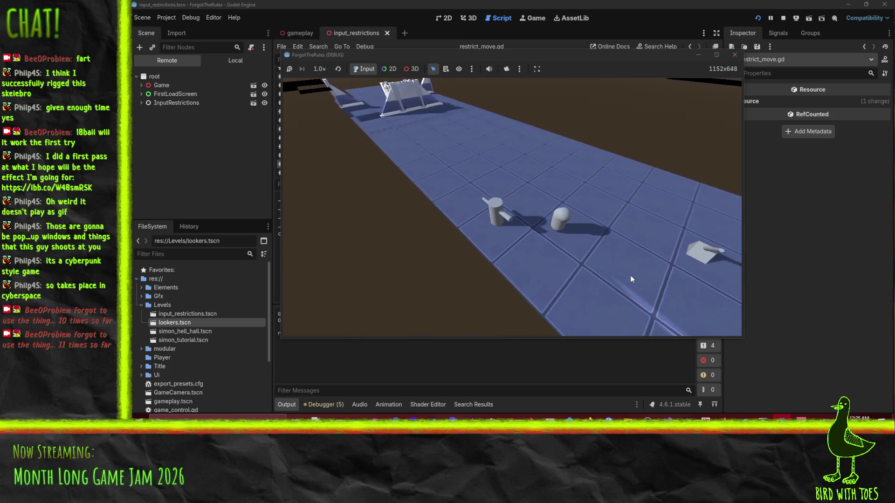
key("d")
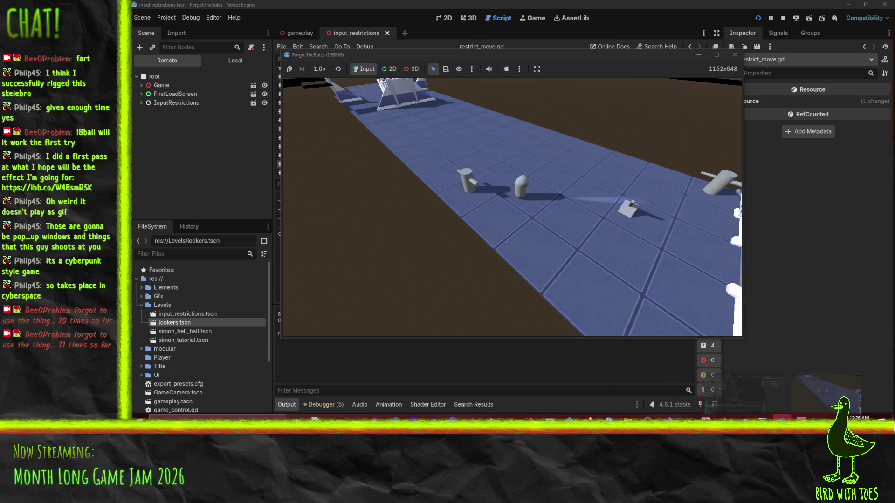
Step: Return to the editor and inspect the live InputRestrictions node in the Remote tree
mouse_move(782, 419)
left_click(801, 406)
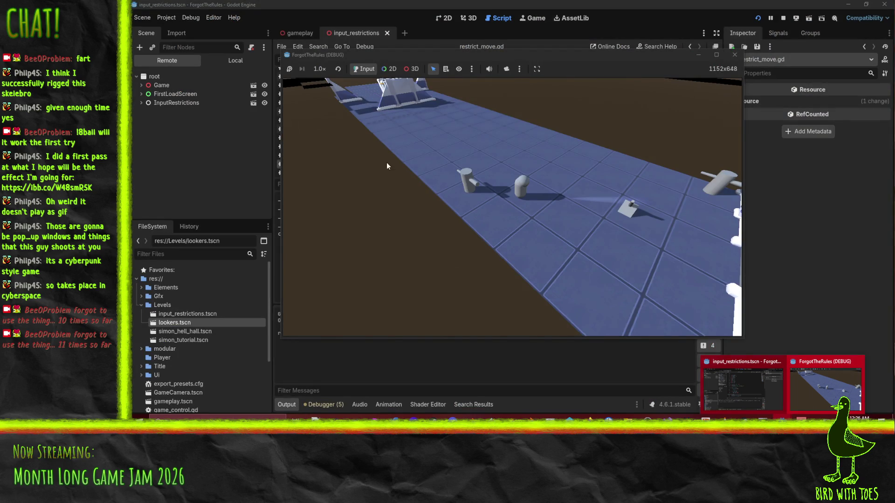
left_click(168, 102)
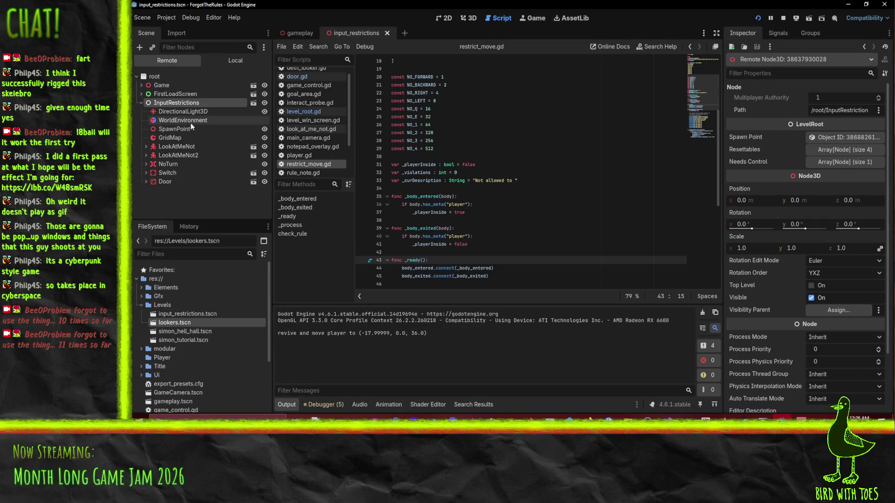
left_click(181, 165)
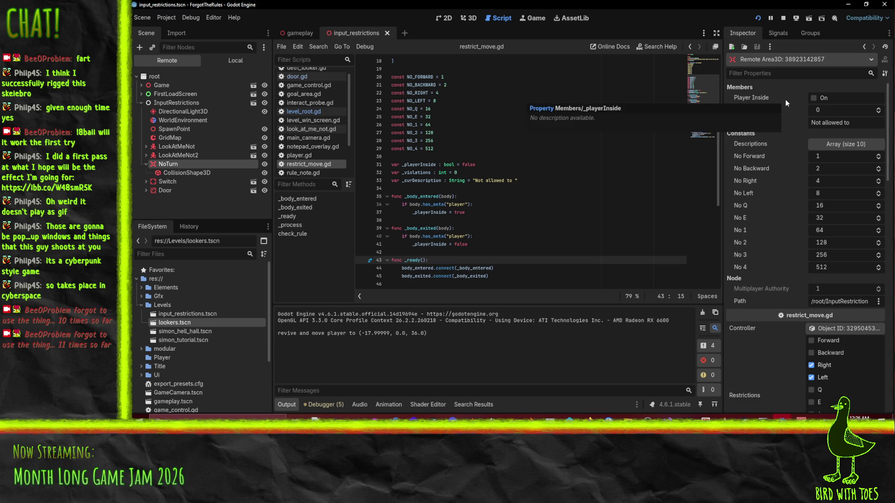
left_click(777, 33)
key("F8")
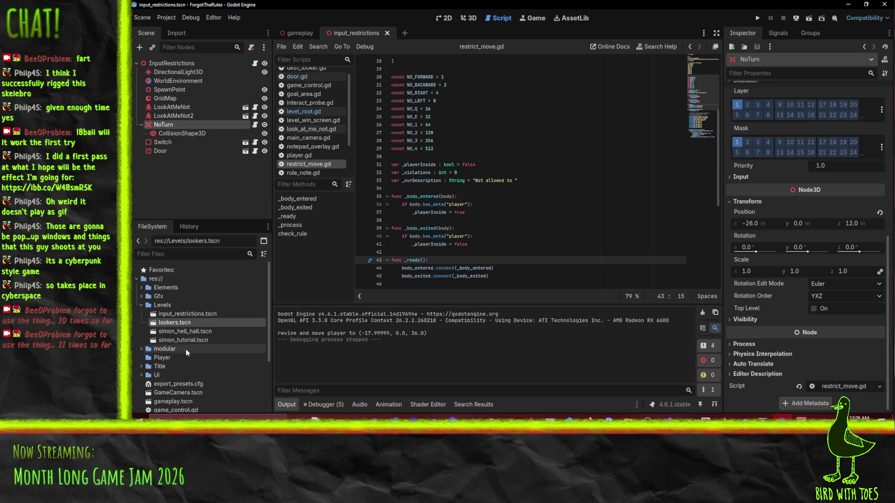
scroll(186, 348, "down", 3)
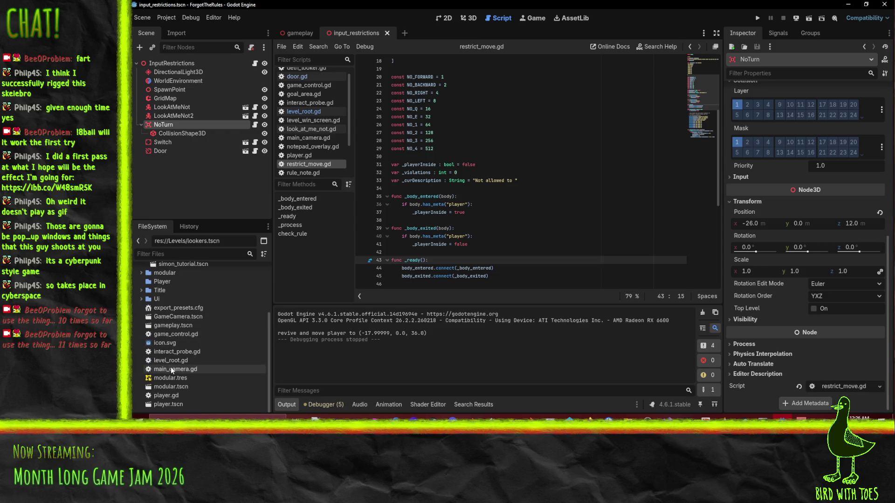
double_click(173, 402)
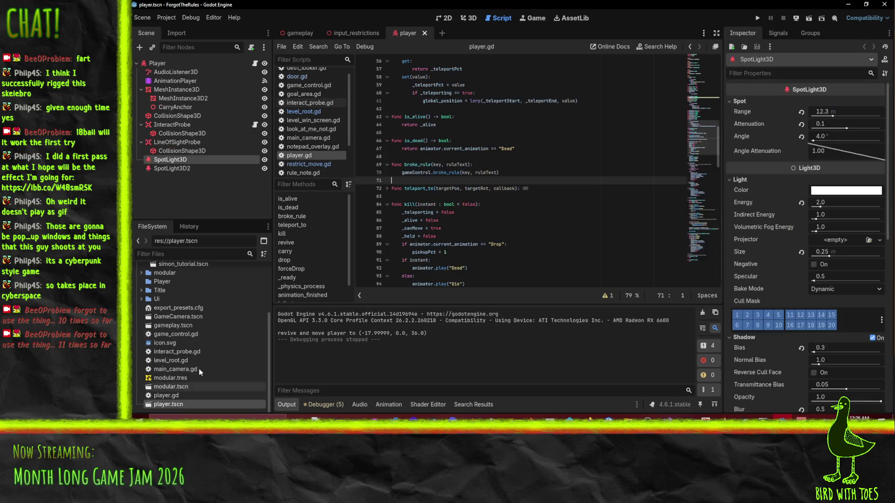
left_click(158, 64)
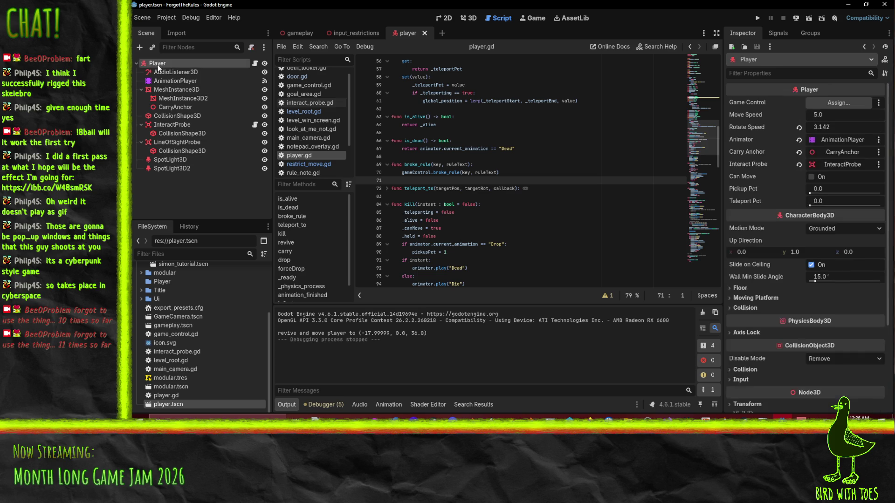
scroll(819, 218, "down", 5)
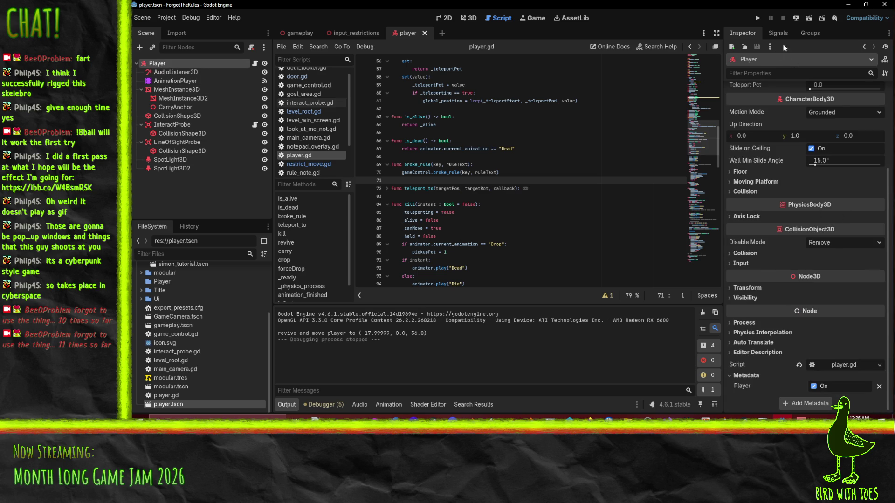
left_click(744, 255)
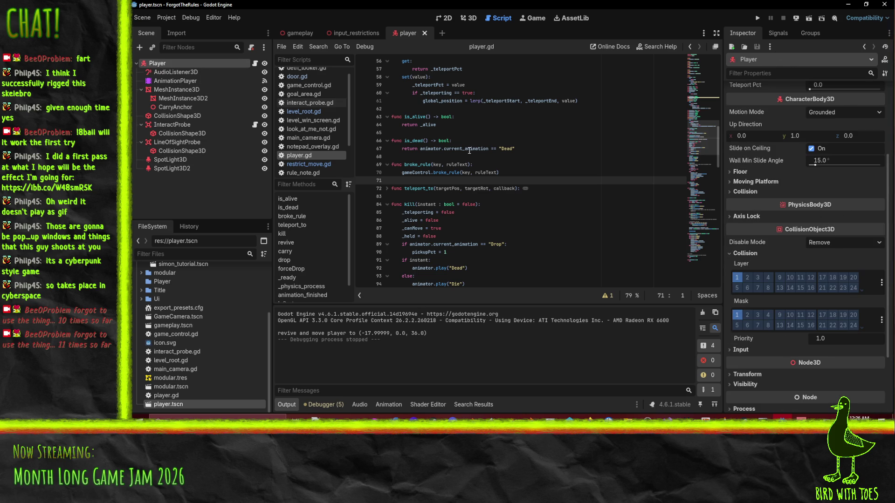
middle_click(415, 33)
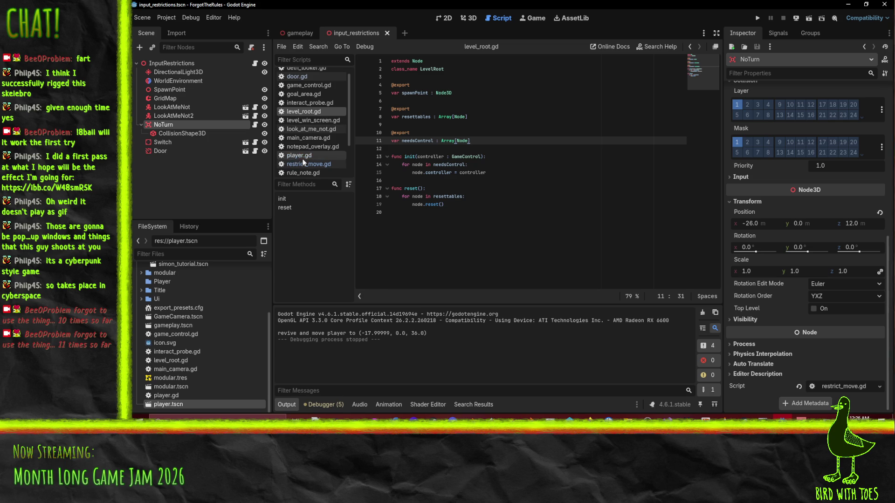
Step: Open restrict_move.gd at the has_meta check in _body_exited and run the project
left_click(312, 165)
scroll(480, 146, "down", 4)
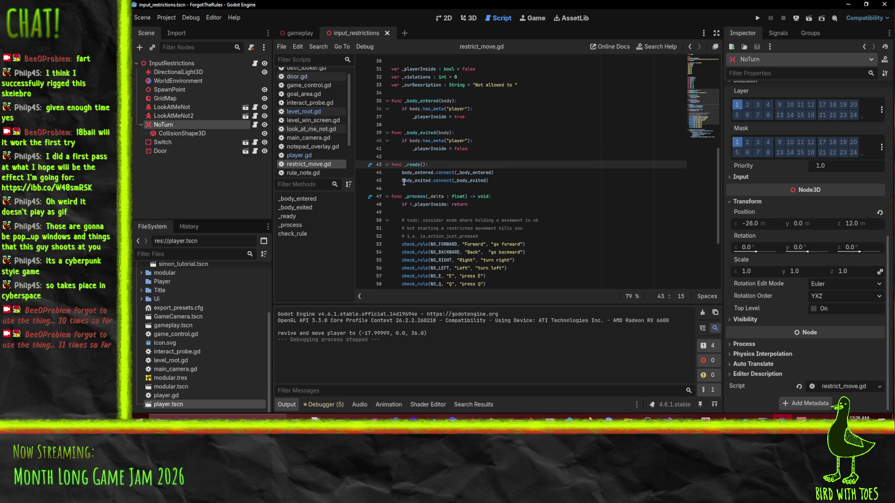
left_click(378, 140)
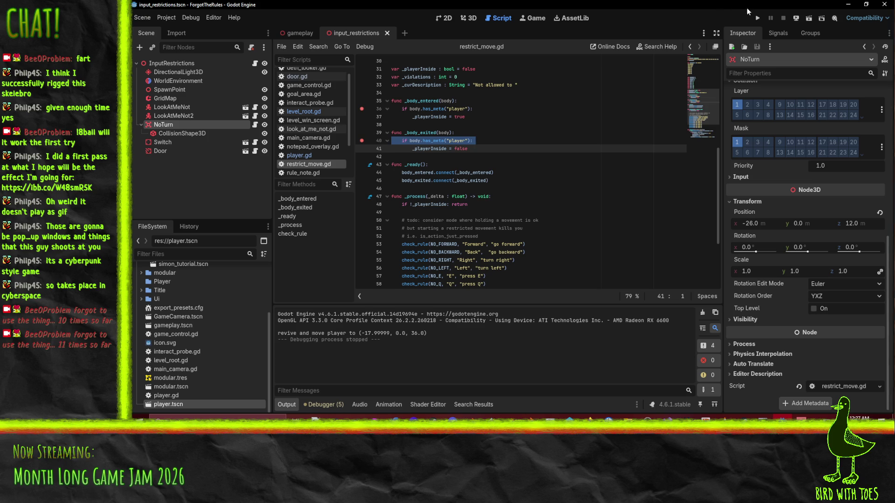
left_click(756, 19)
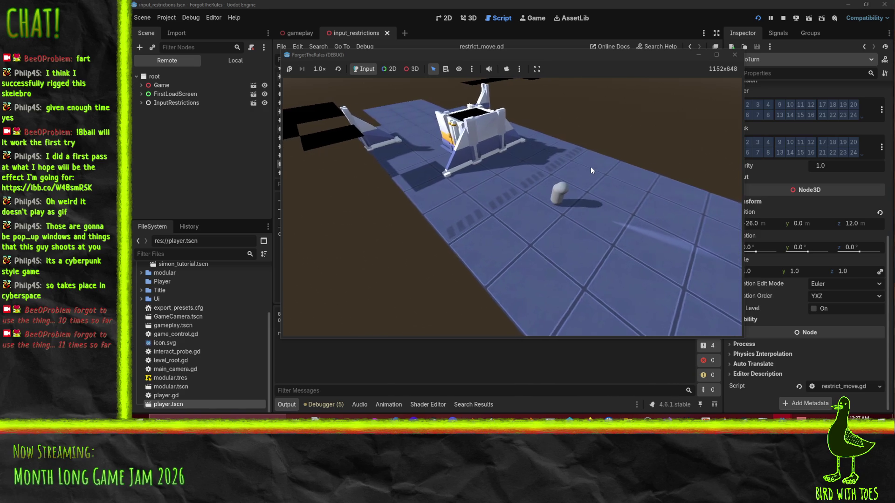
Step: Dismiss the new resource dialog, relaunch the game and start the level with Q
left_click(733, 47)
left_click(685, 70)
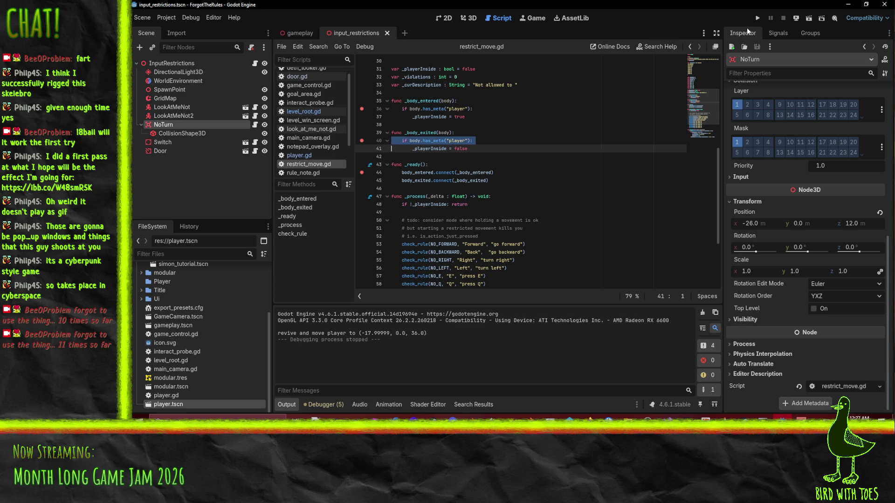
left_click(757, 18)
key("q")
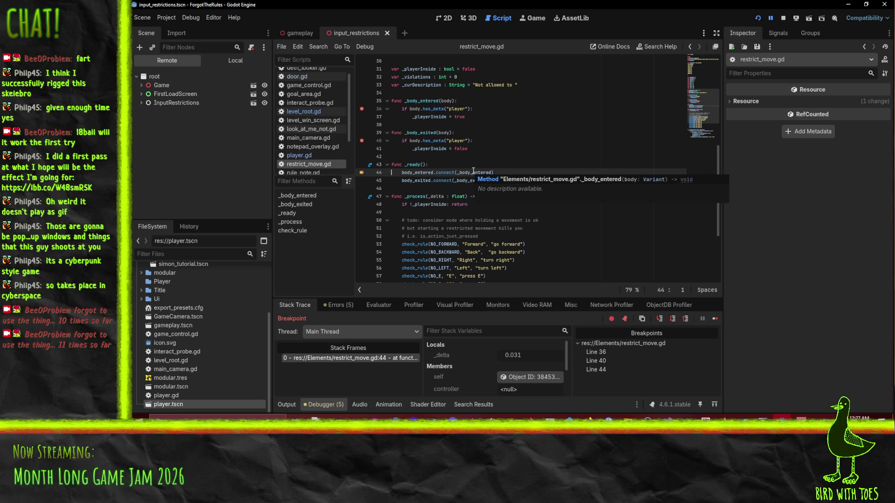
Step: Remove the line 44 breakpoint, resume past it, then stop the debug run
left_click(363, 172)
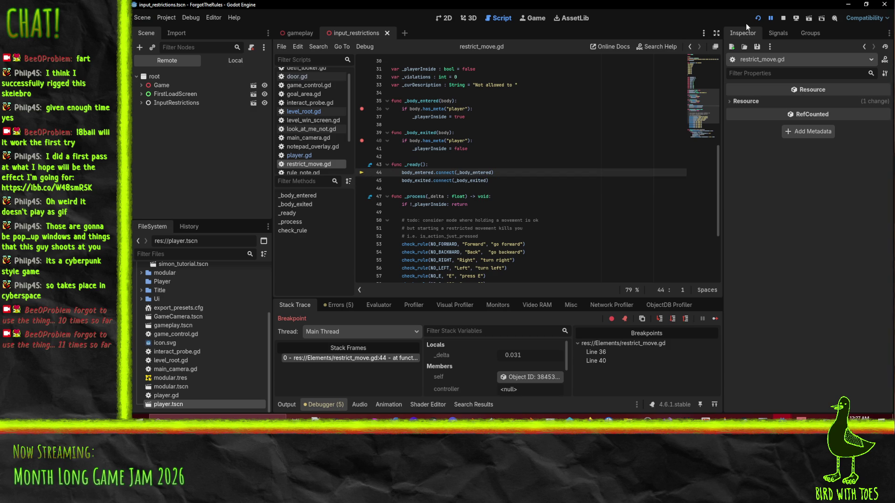
left_click(771, 19)
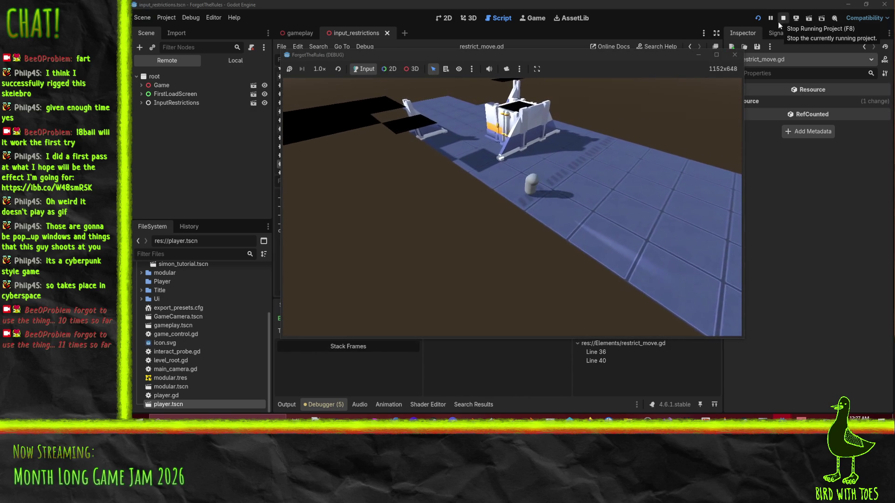
left_click(778, 22)
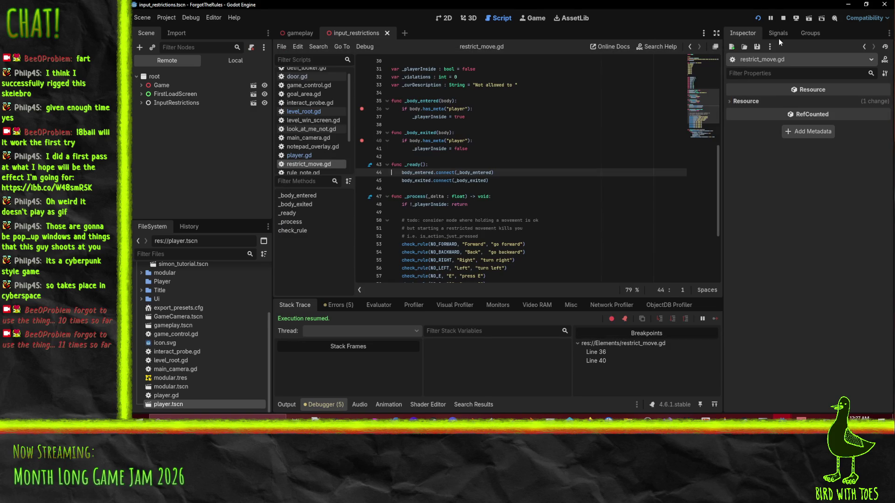
left_click(803, 396)
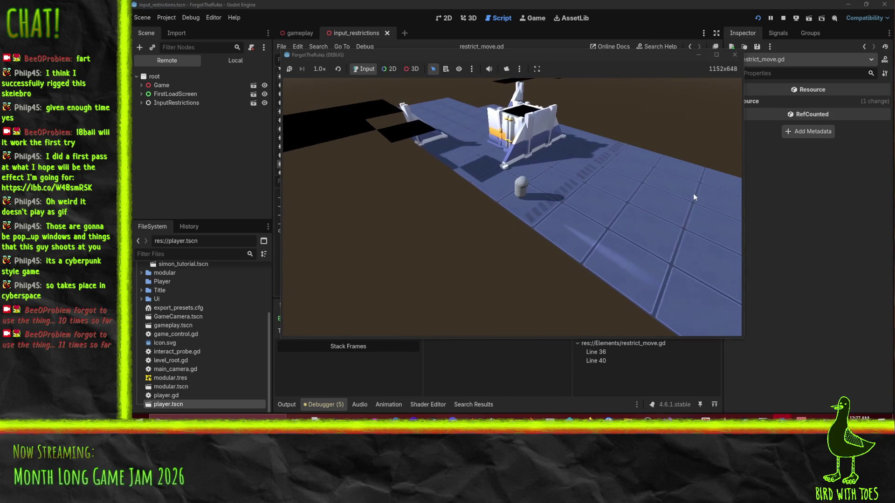
left_click(782, 19)
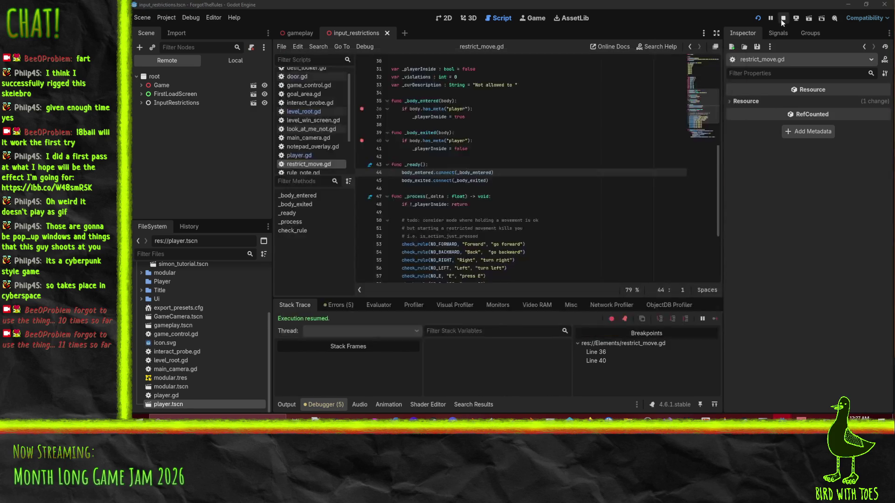
left_click(782, 18)
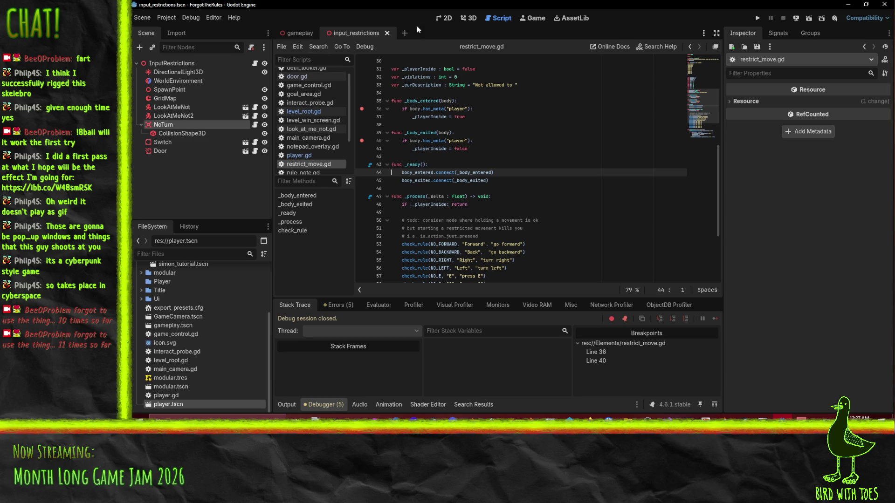
Step: Select the NoTurn area, glance at restrict_move.gd, and return to the 3D view
left_click(472, 18)
left_click(173, 116)
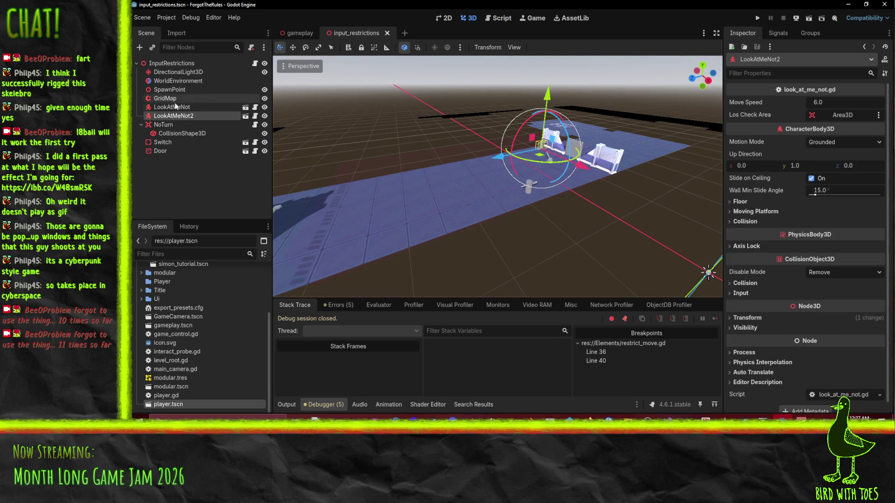
left_click(164, 124)
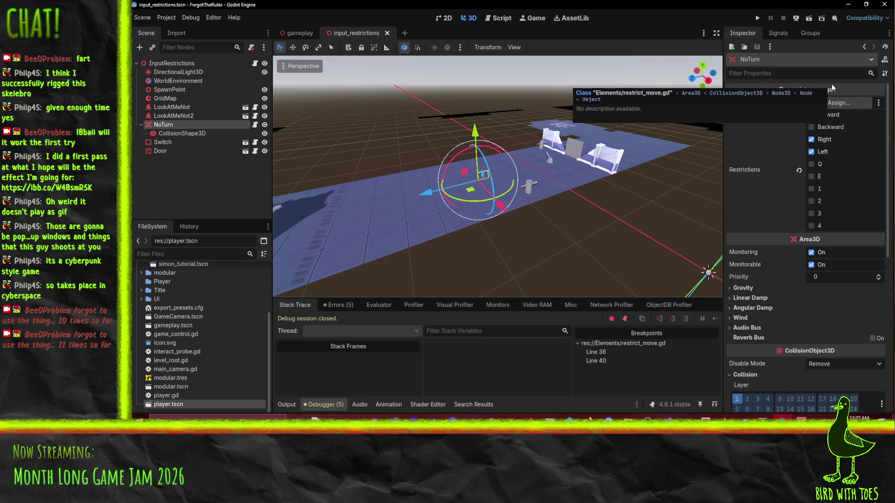
left_click(500, 19)
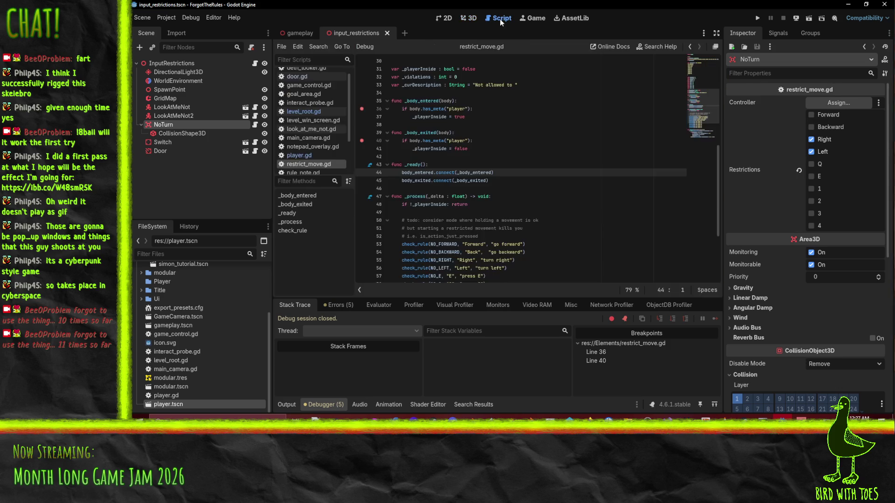
scroll(438, 105, "up", 6)
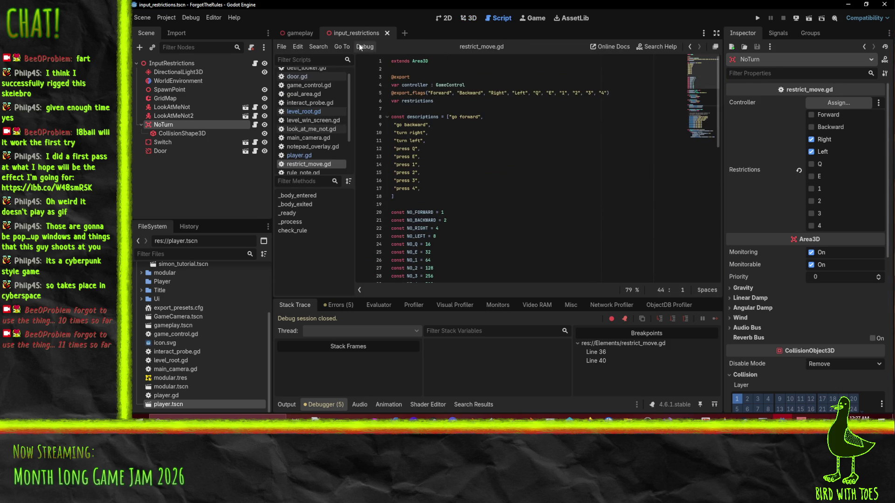
left_click(468, 19)
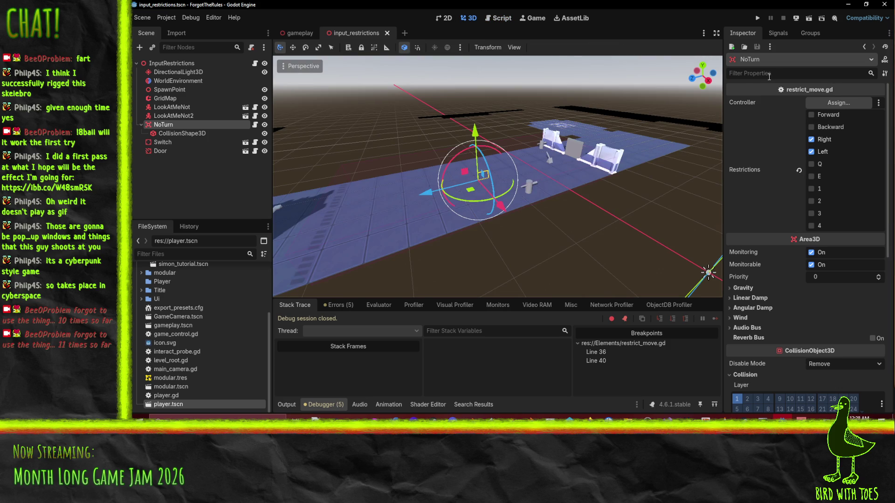
Step: Expand NoTurn's Wind, Audio Bus, Angular Damp, Linear Damp and Gravity property groups
scroll(763, 183, "down", 5)
scroll(766, 184, "up", 5)
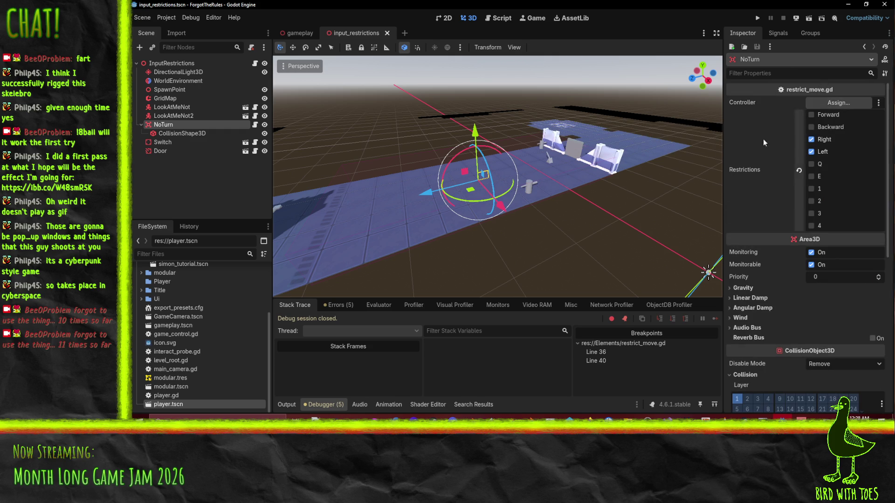
scroll(781, 199, "down", 3)
scroll(781, 200, "down", 2)
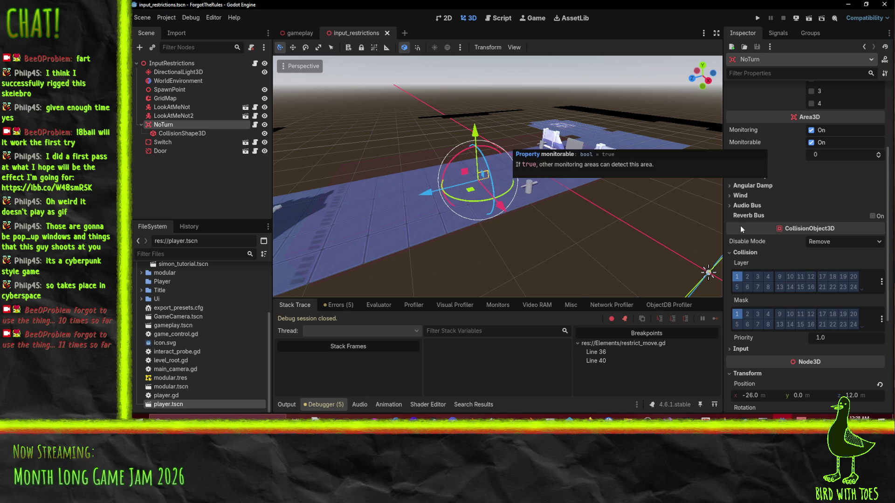
scroll(751, 226, "down", 3)
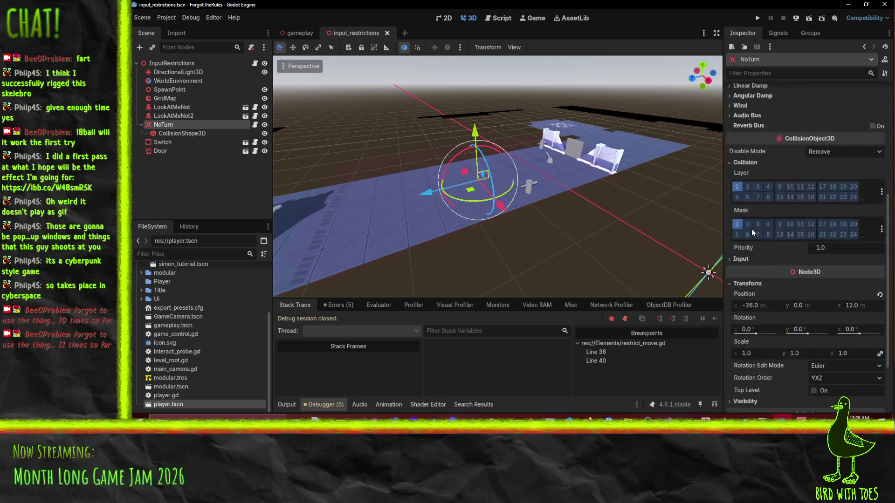
scroll(751, 229, "up", 5)
scroll(749, 229, "down", 3)
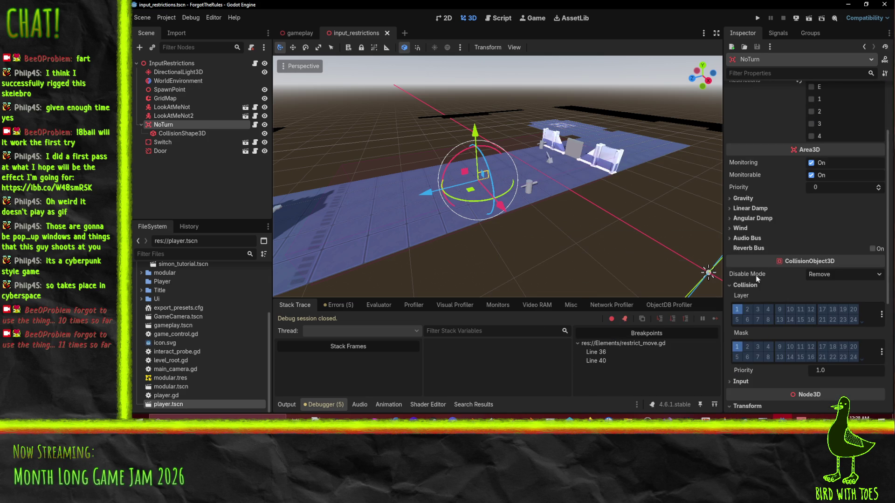
scroll(753, 277, "up", 3)
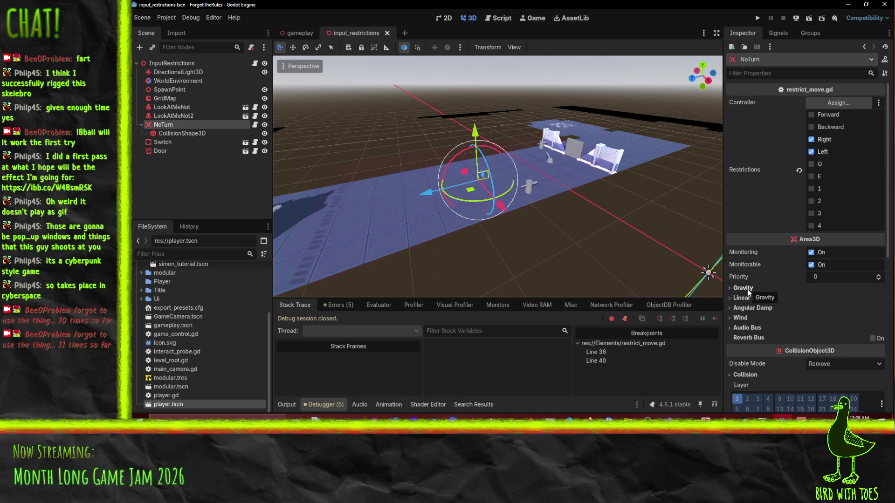
left_click(746, 328)
left_click(742, 318)
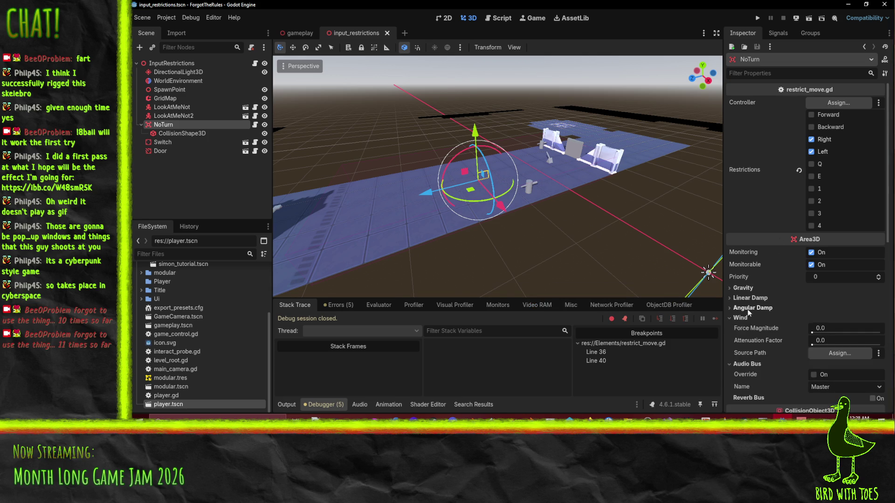
left_click(750, 308)
left_click(747, 298)
left_click(743, 287)
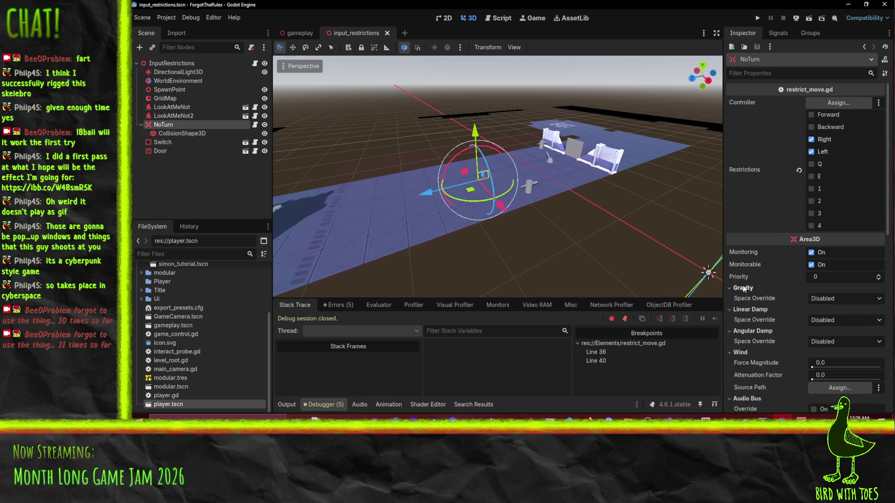
scroll(846, 275, "down", 5)
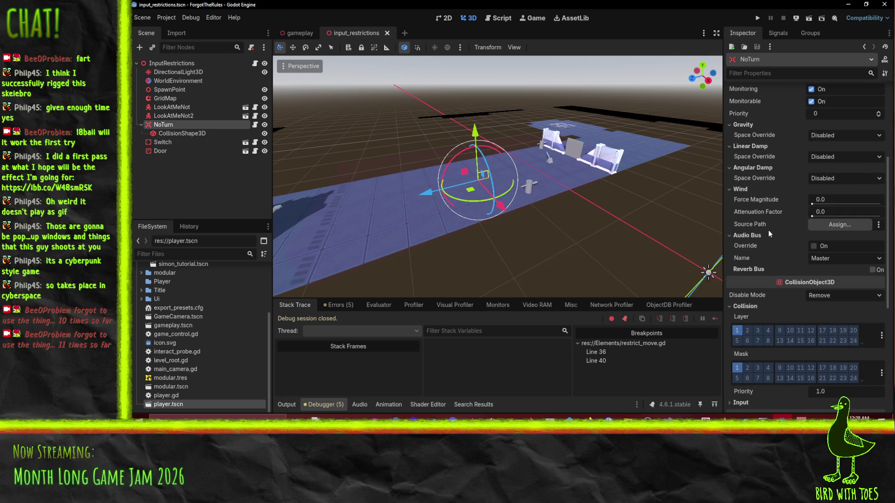
Step: Collapse those groups and the Input group, leaving Transform position -26, 0, 12 visible
left_click(746, 146)
left_click(740, 125)
left_click(740, 145)
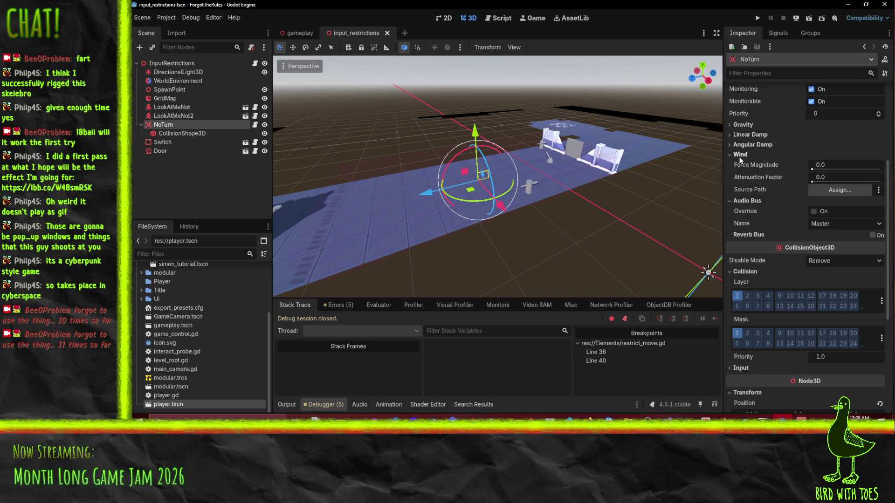
left_click(740, 154)
left_click(747, 164)
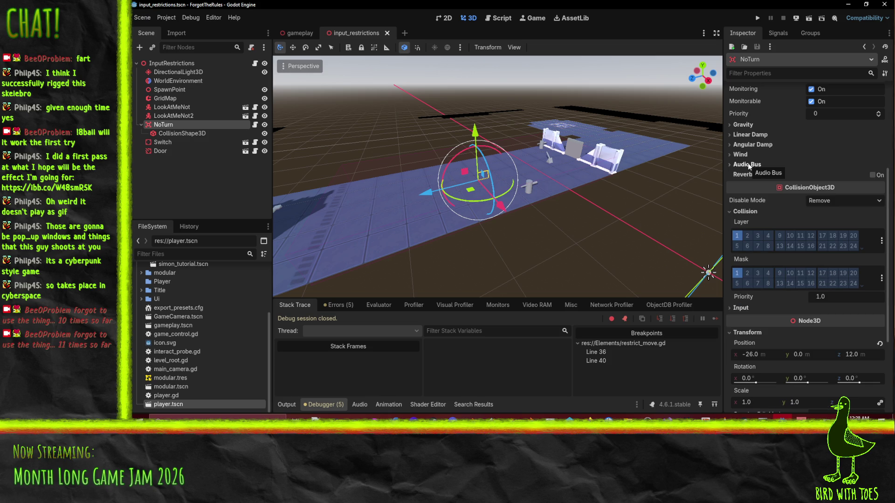
left_click(746, 308)
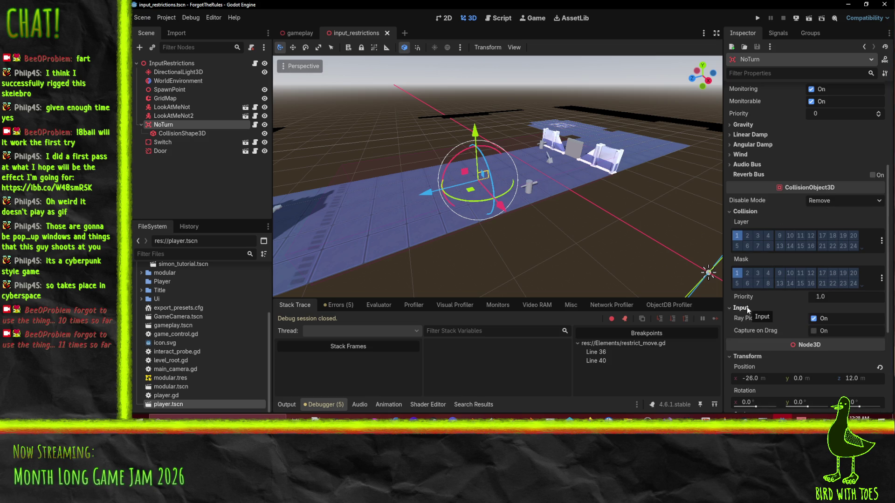
left_click(747, 308)
scroll(770, 247, "down", 5)
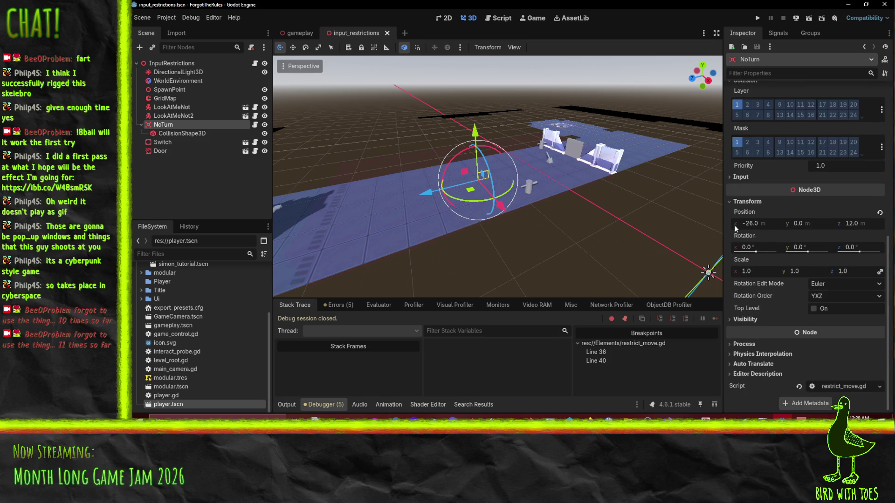
Step: Orbit the 3D viewport around the NoTurn area and down onto the platform
mouse_move(633, 227)
left_mouse_down()
mouse_move(586, 236)
mouse_move(569, 249)
mouse_move(589, 228)
mouse_move(664, 214)
left_mouse_up()
scroll(664, 211, "up", 3)
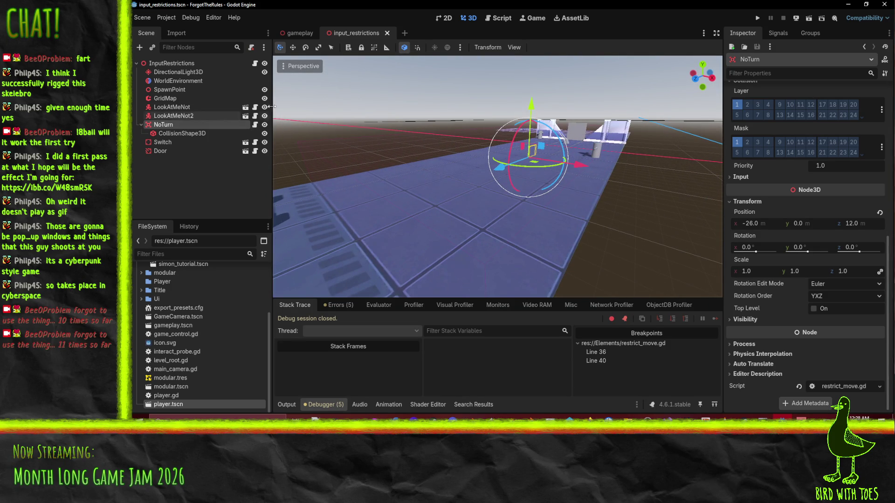
scroll(446, 160, "down", 5)
mouse_move(447, 160)
left_mouse_down()
mouse_move(463, 210)
mouse_move(473, 211)
left_mouse_up()
scroll(473, 211, "up", 6)
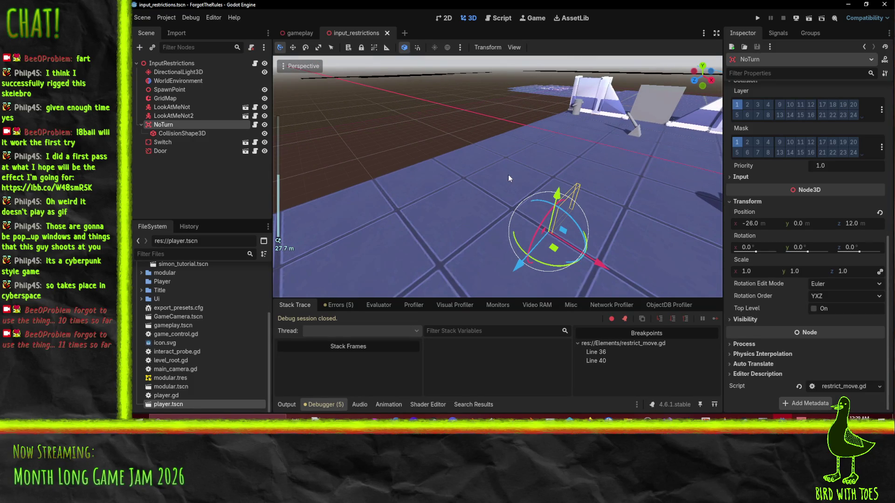
left_click_drag(507, 174, 587, 193)
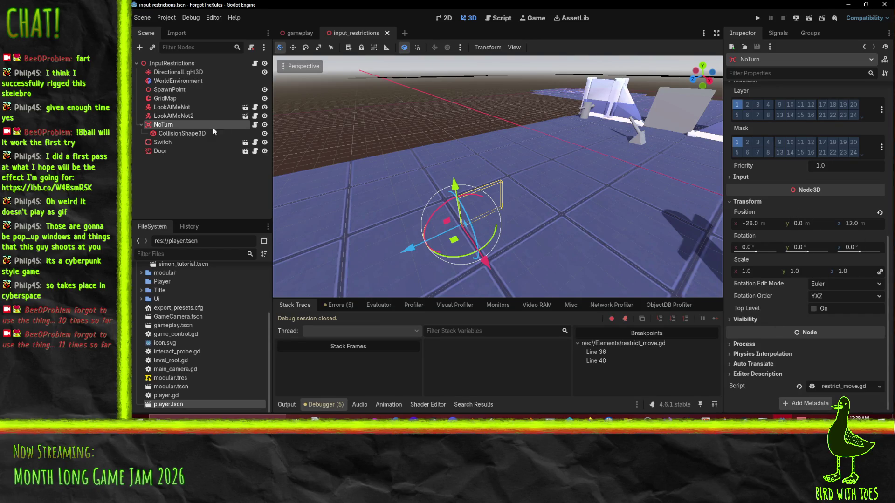
Step: Select NoTurn's CollisionShape3D and orbit to judge the collision box's extent
left_click(172, 133)
scroll(503, 187, "down", 5)
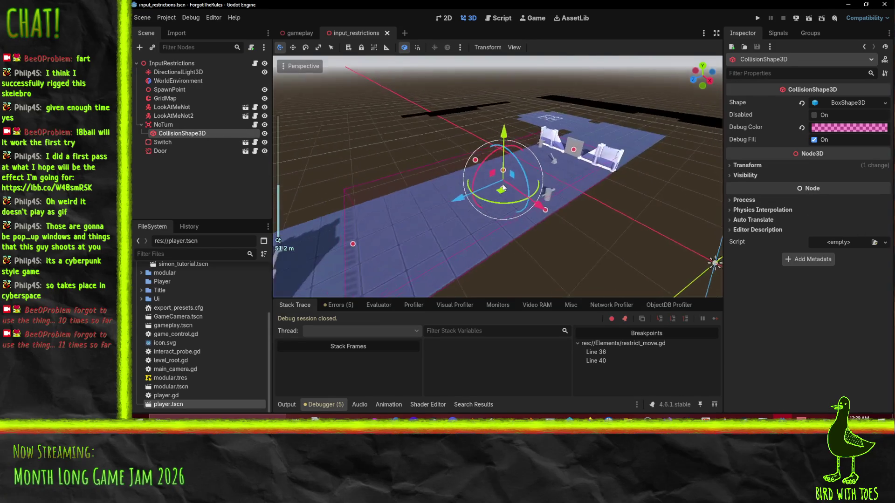
mouse_move(503, 188)
left_mouse_down()
mouse_move(535, 184)
mouse_move(573, 154)
mouse_move(541, 172)
mouse_move(555, 181)
left_mouse_up()
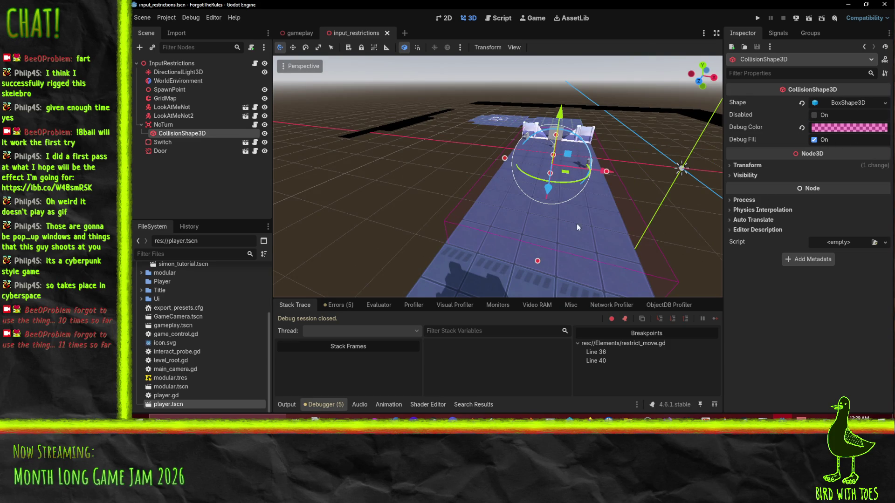
mouse_move(577, 223)
left_mouse_down()
mouse_move(615, 195)
mouse_move(556, 219)
mouse_move(545, 205)
mouse_move(559, 180)
mouse_move(550, 205)
left_mouse_up()
Step: Reselect NoTurn and bring up its restrict_move.gd settings with Right and Left ticked
right_click(191, 132)
left_click(168, 135)
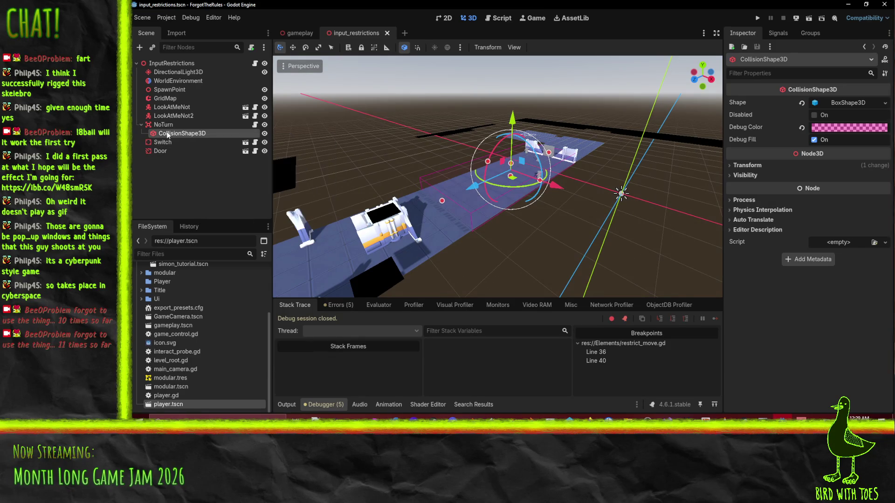
left_click(163, 124)
left_click_drag(494, 196, 471, 218)
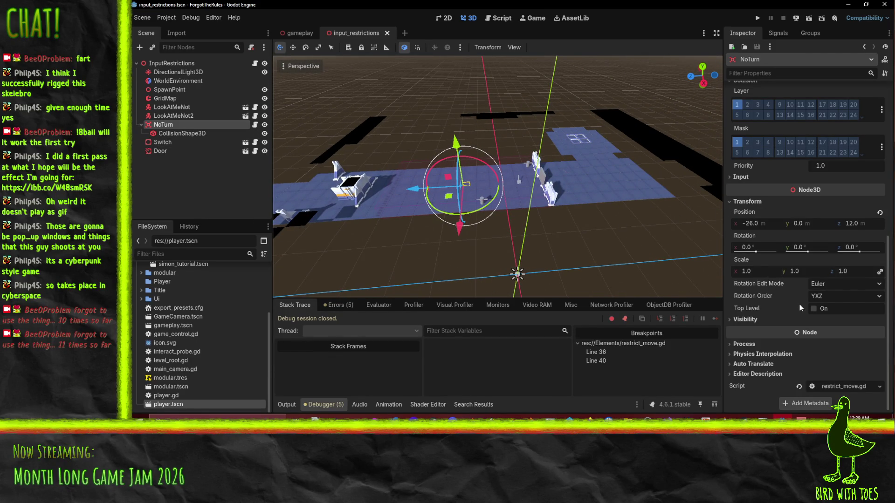
scroll(764, 318, "up", 10)
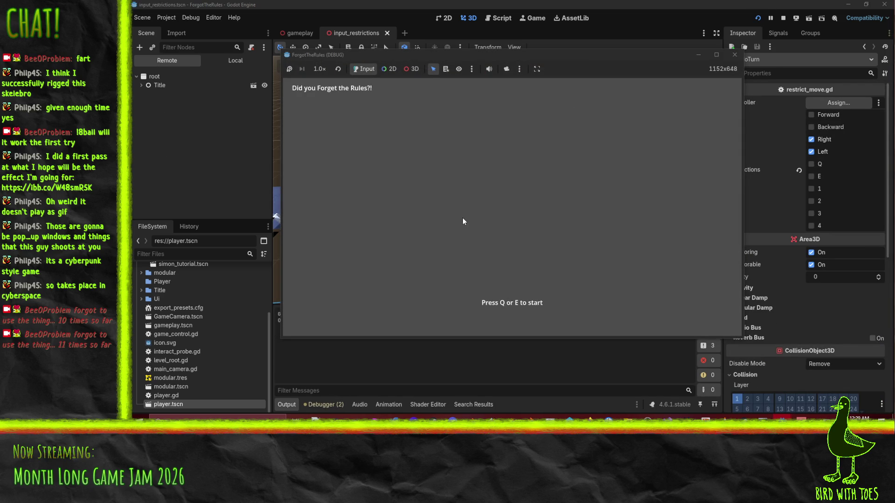
Step: Start the game and inspect the live NoTurn node: Player Inside off, 0 violations
key("q")
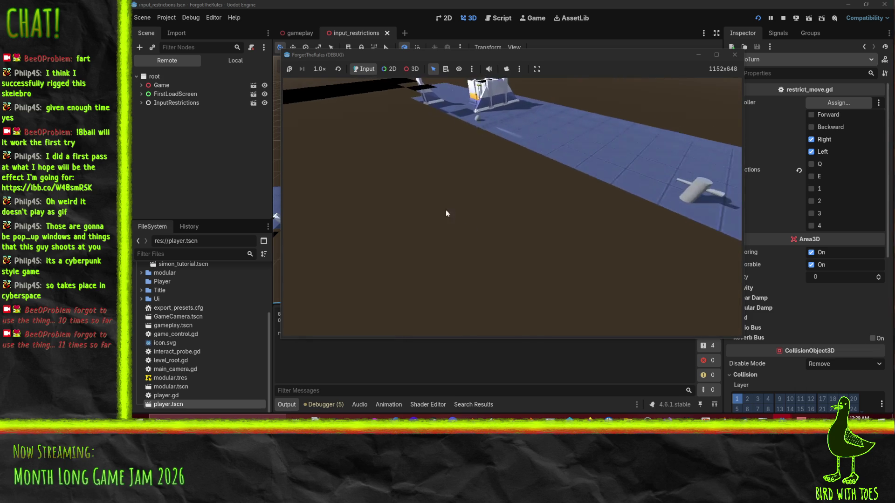
left_click(141, 103)
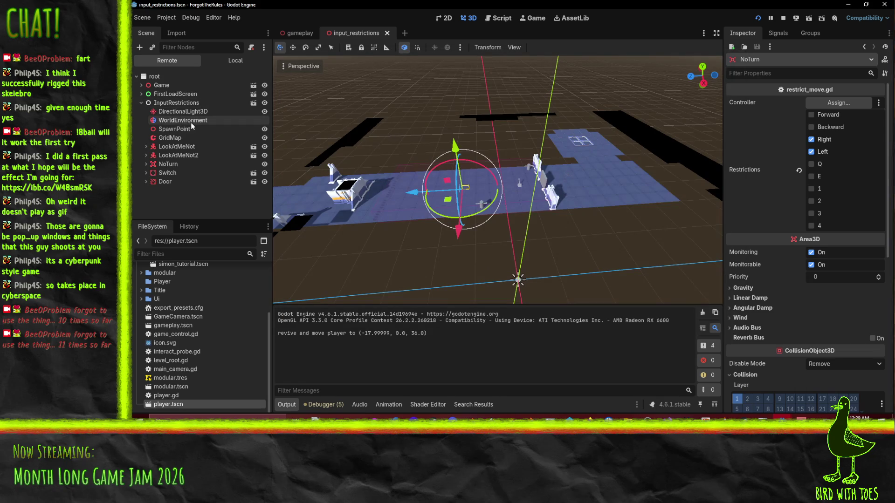
left_click(172, 164)
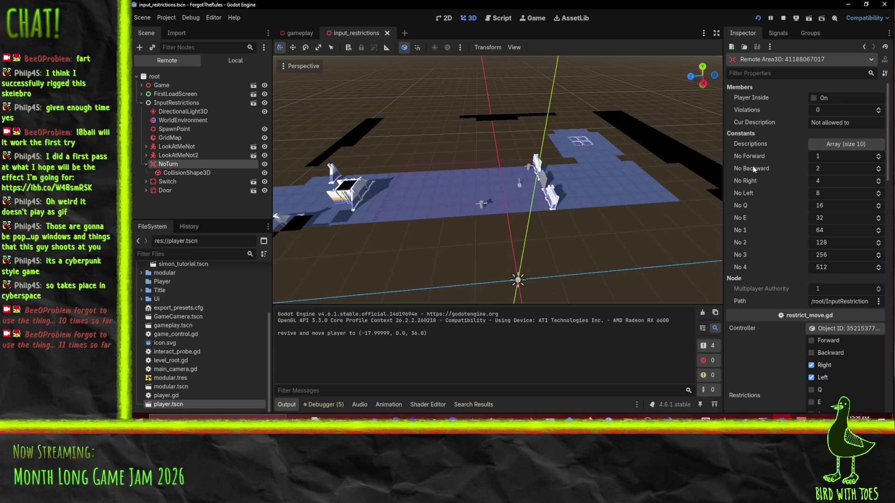
scroll(750, 170, "down", 3)
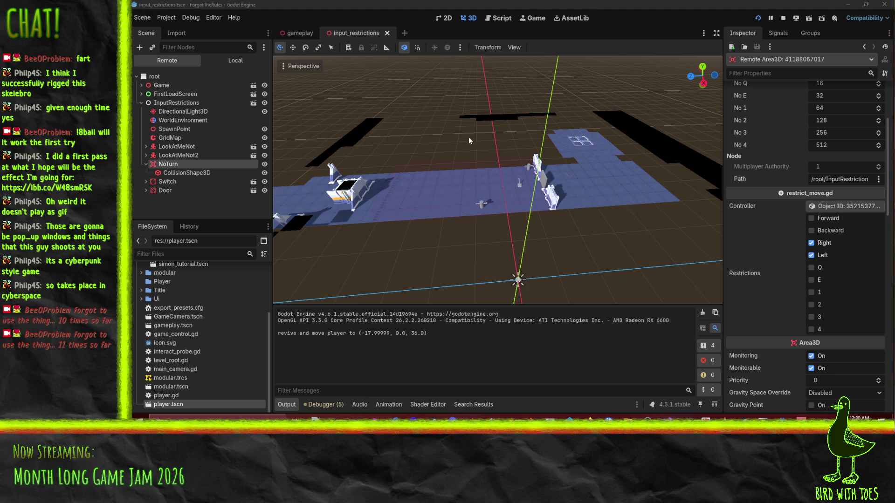
left_click(533, 18)
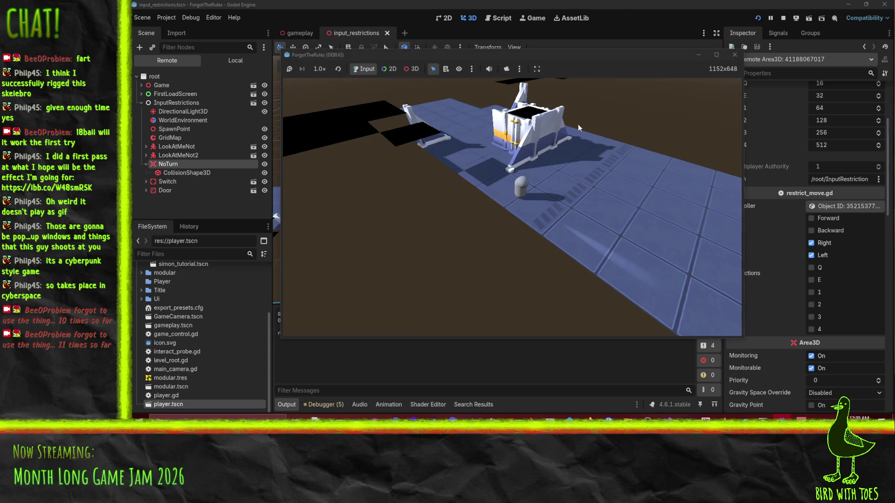
Step: Play the running game briefly, then close its window
left_click(191, 18)
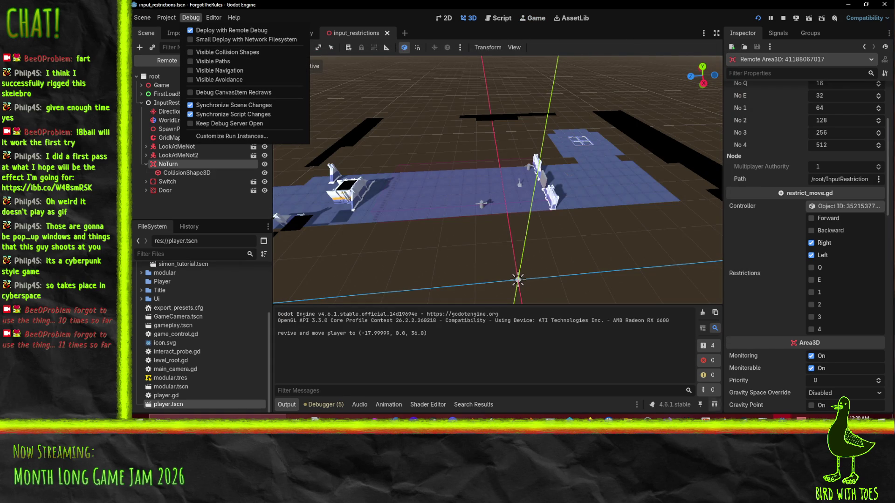
left_click(527, 23)
left_click(527, 24)
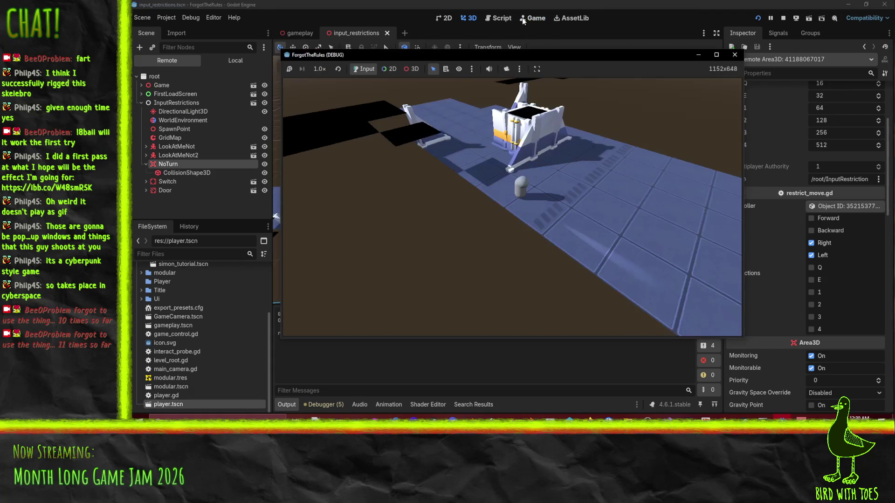
left_click(577, 74)
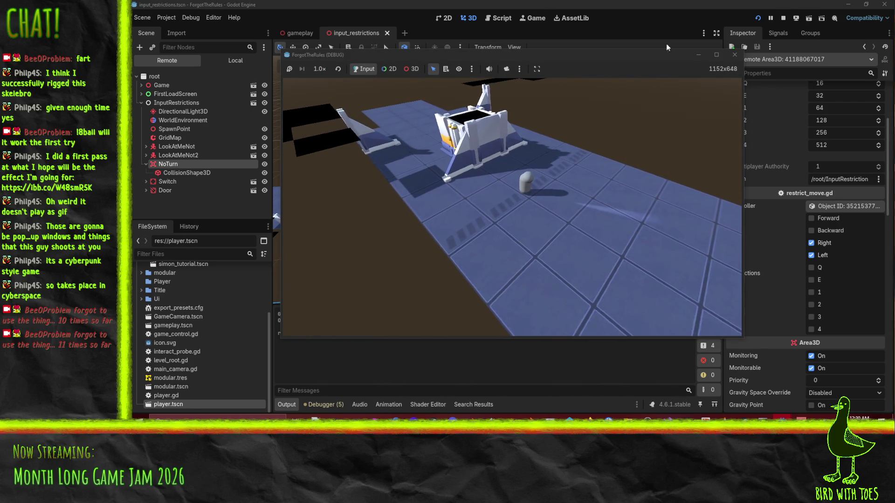
left_click(733, 55)
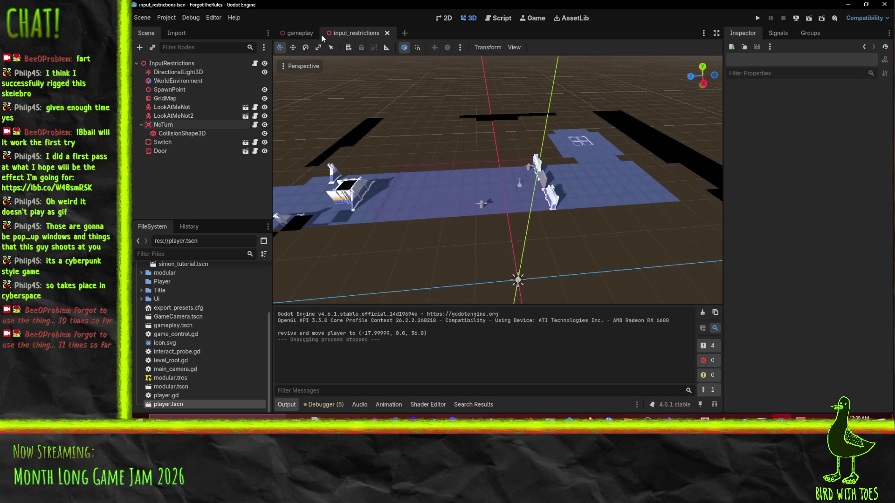
Step: Enable Debug > Visible Collision Shapes, rerun the game, then stop it
left_click(177, 19)
mouse_move(196, 20)
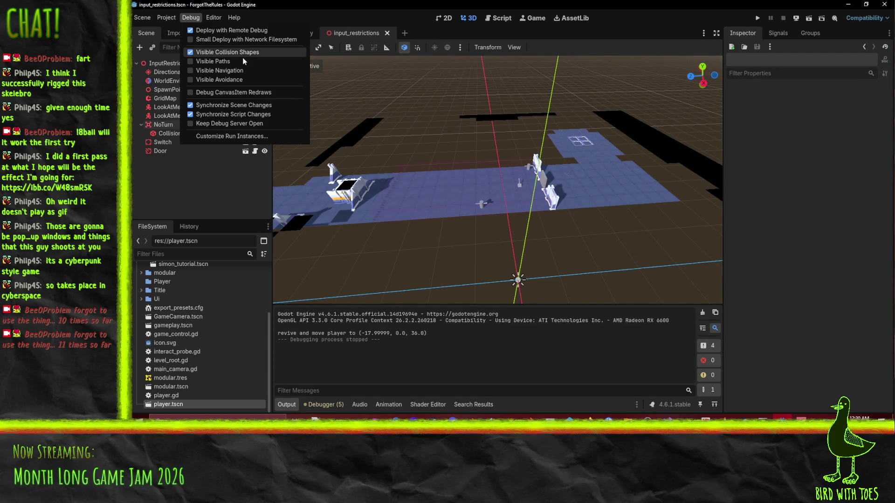
left_click(784, 32)
left_click(758, 17)
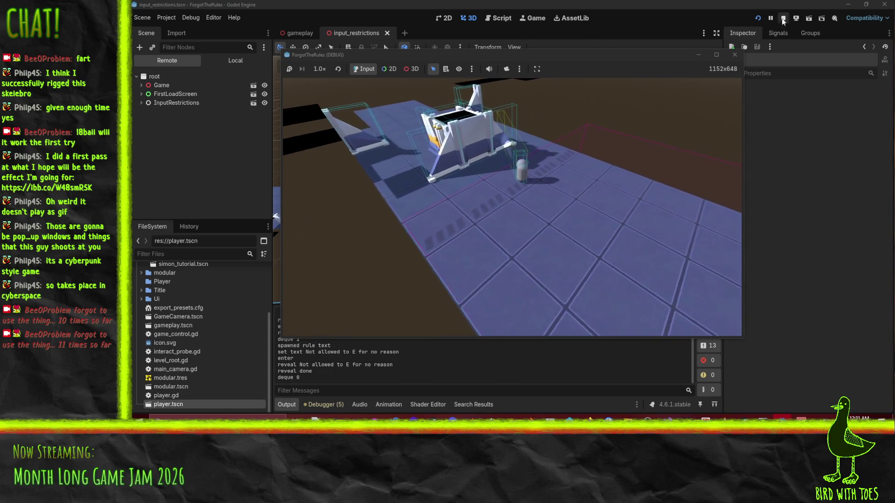
left_click(783, 18)
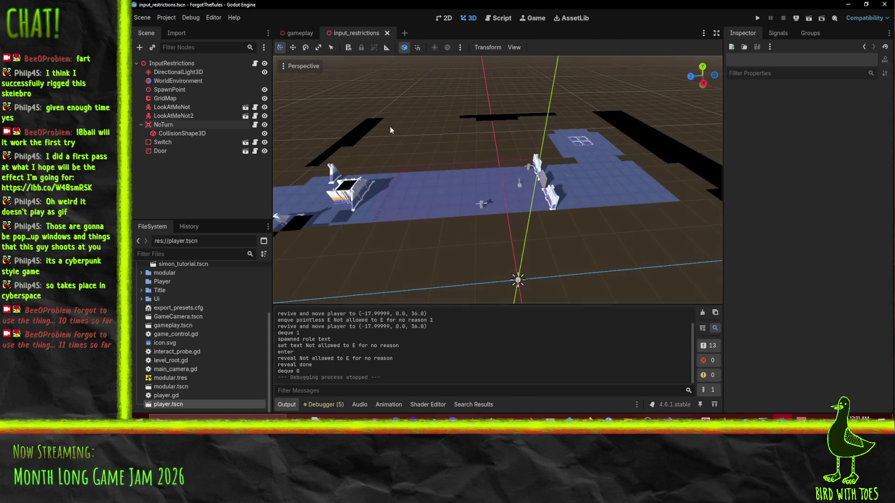
Step: Add print("enter") to _body_entered and print("exiter") to _body_exited, then save and rerun
left_click(499, 18)
scroll(460, 225, "down", 8)
scroll(460, 226, "down", 1)
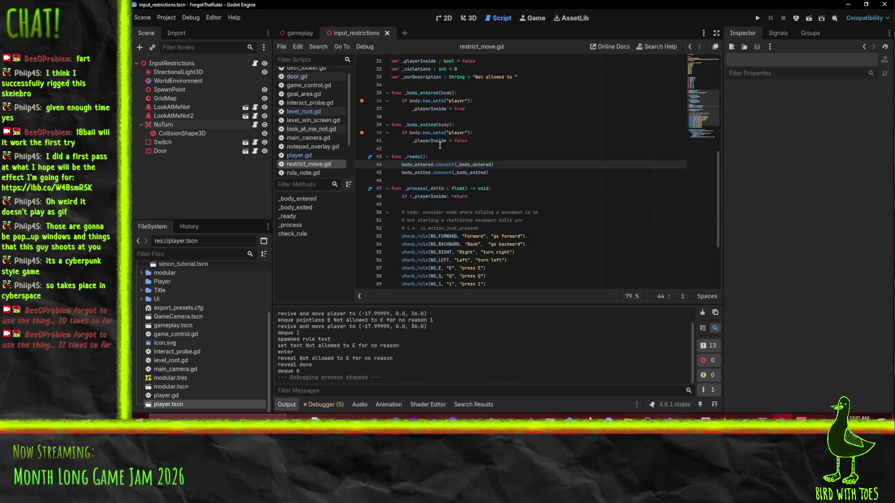
left_click(464, 95)
key("Return")
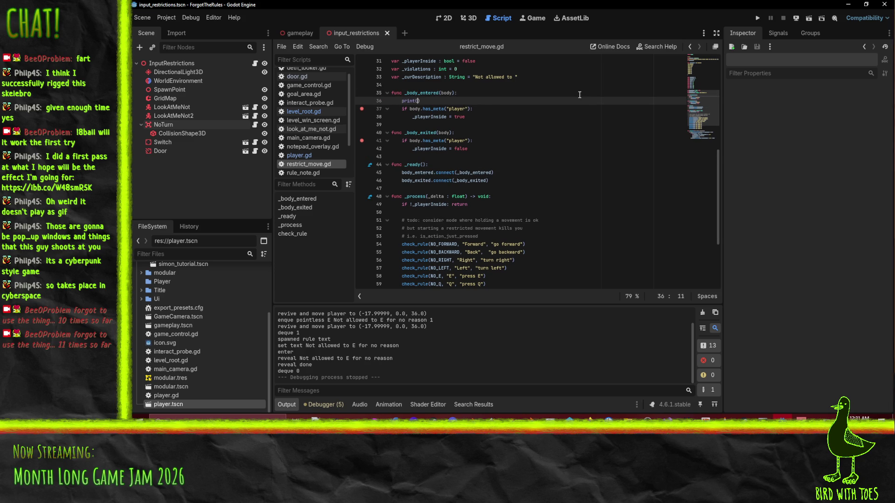
key("ctrl+c")
key("Down")
key("Down")
key("Down")
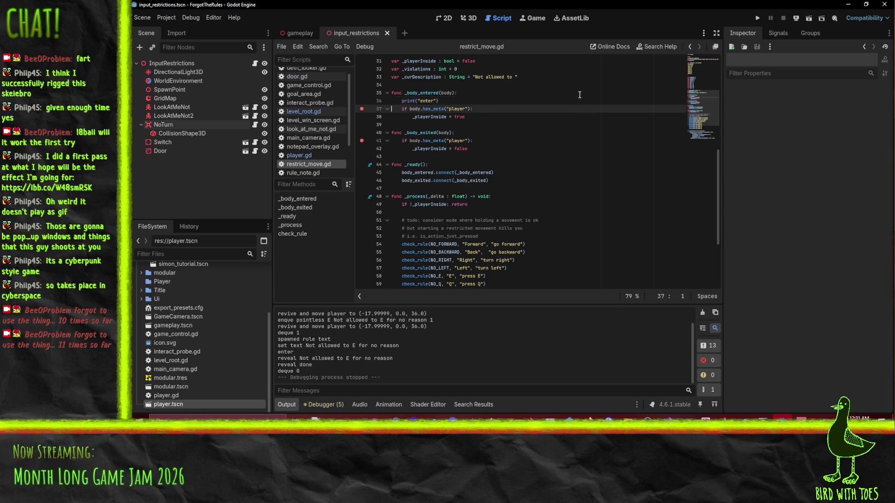
key("ctrl+v")
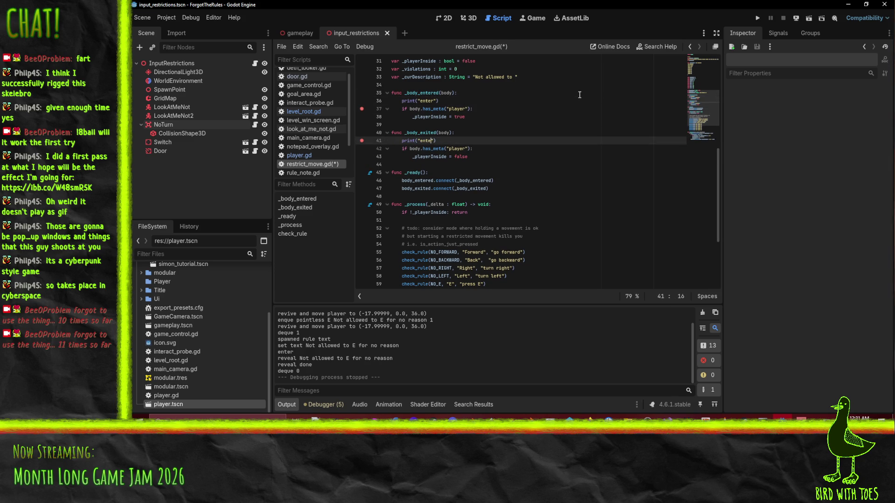
type("d")
key("F5")
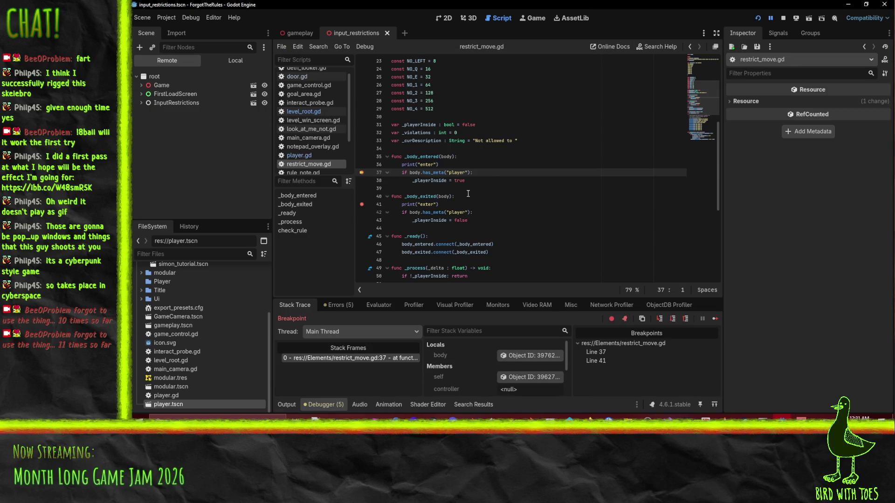
Step: Inspect each body hitting the line-37 breakpoint, including GridMap and the Switch StaticBody3D, then resume
mouse_move(446, 157)
left_click(515, 356)
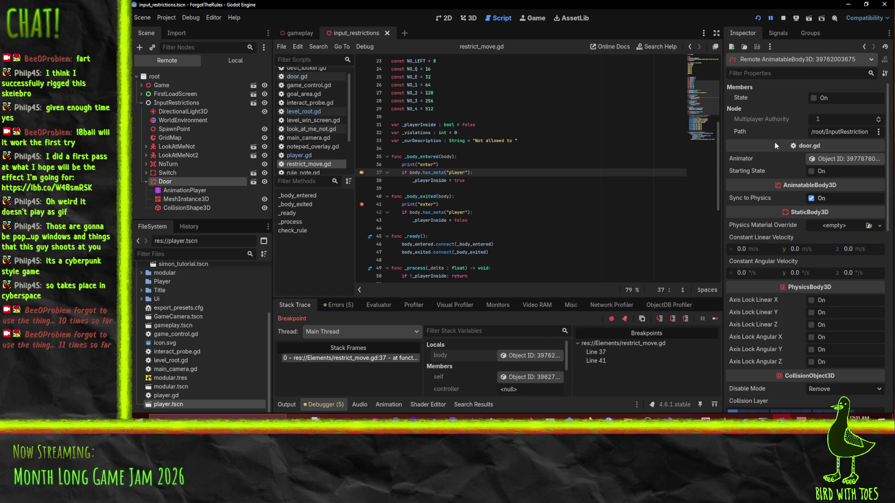
scroll(778, 119, "down", 2)
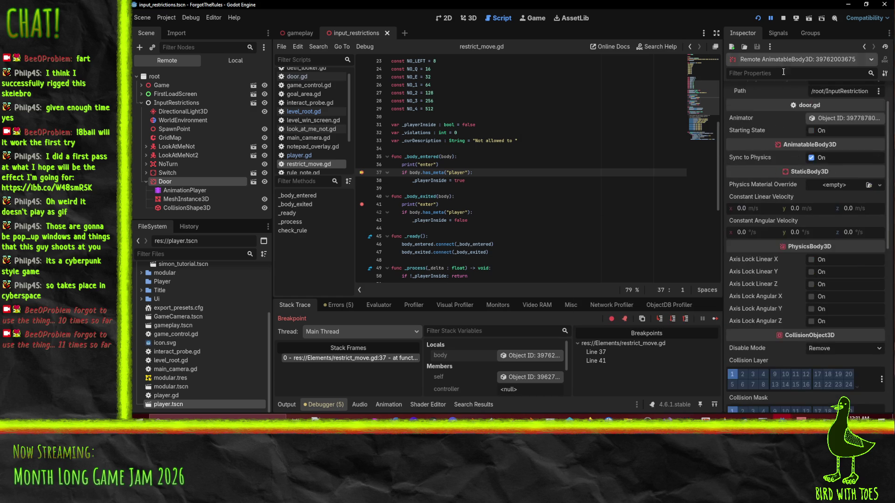
left_click(771, 19)
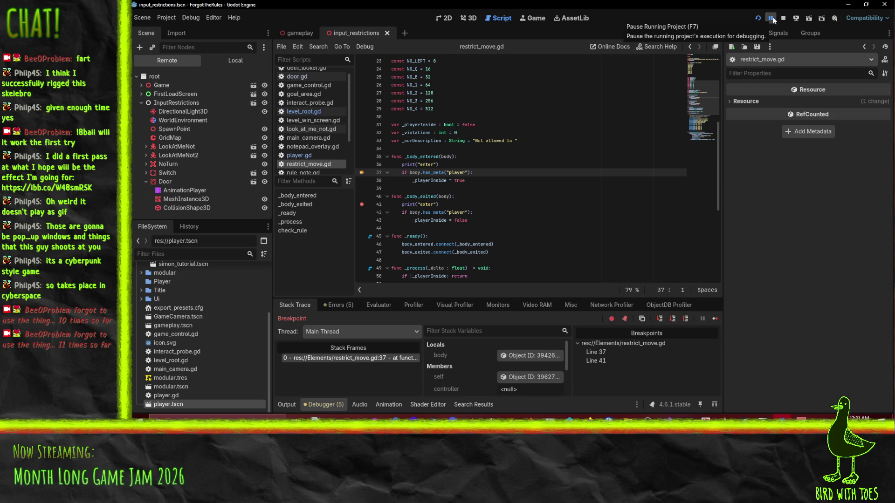
left_click(524, 354)
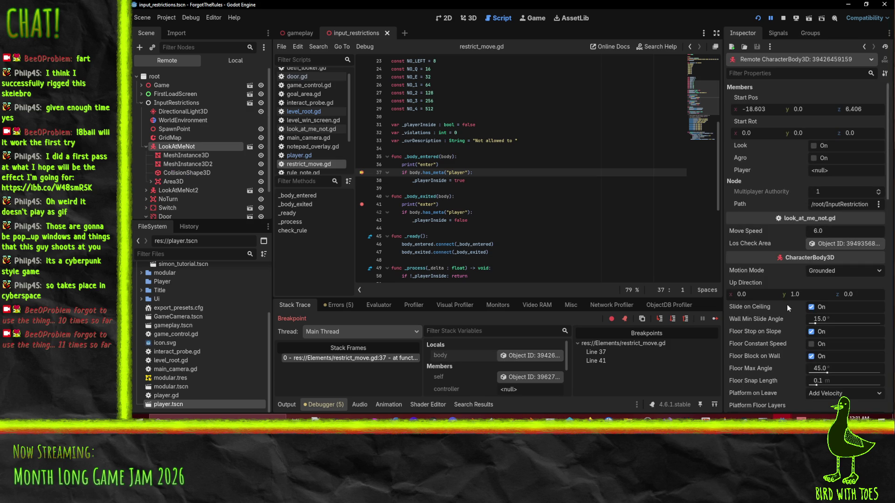
left_click(771, 18)
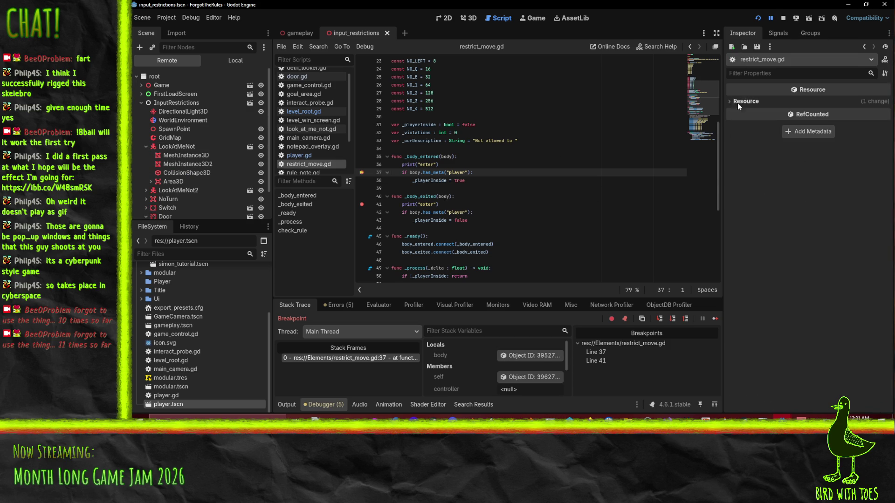
left_click(528, 354)
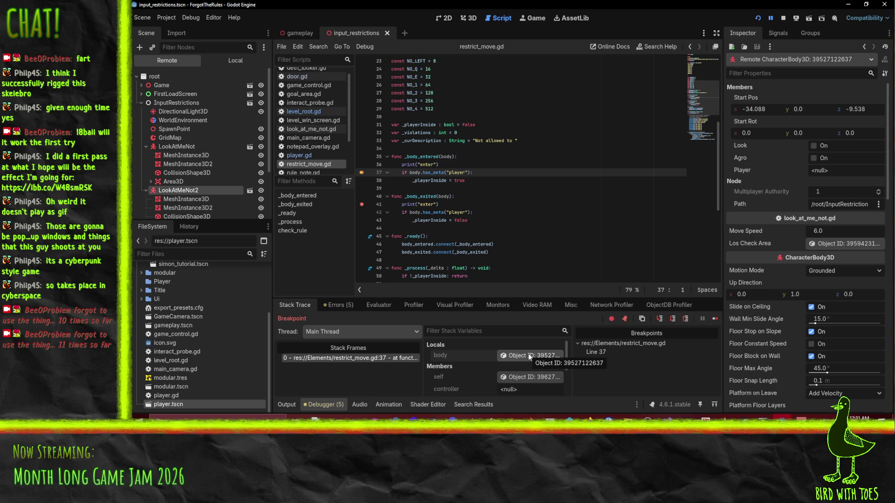
left_click(770, 20)
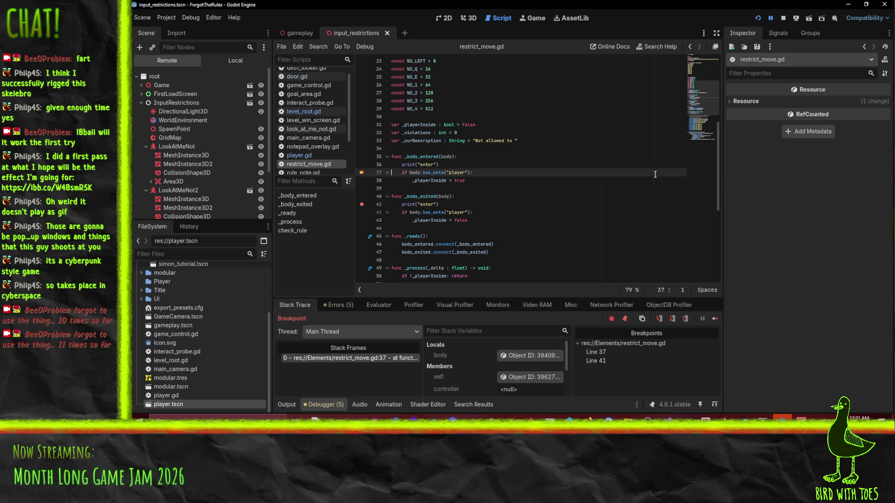
left_click(525, 356)
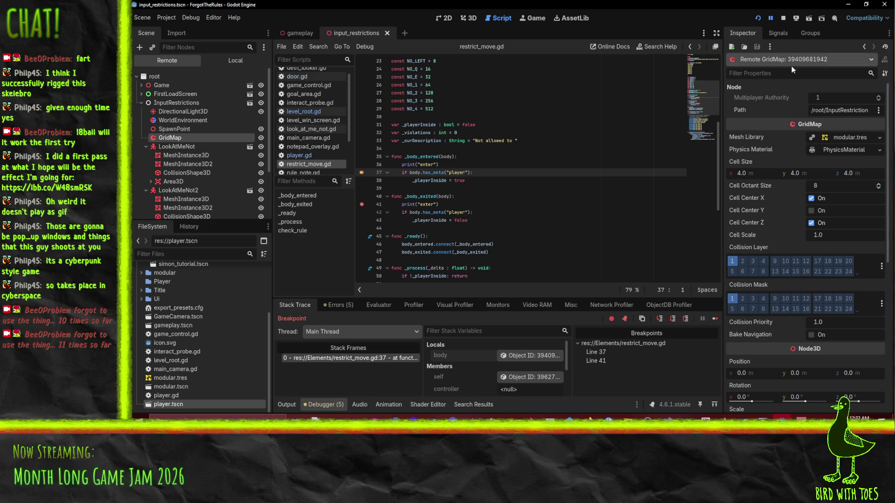
left_click(772, 18)
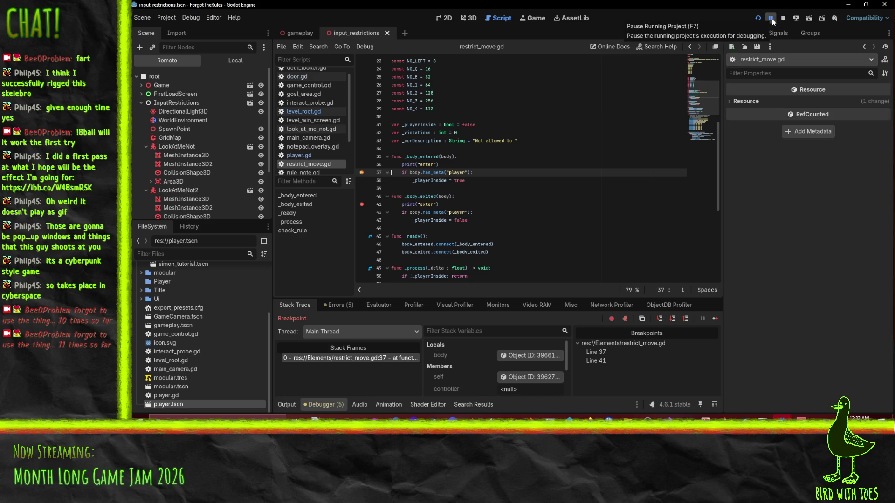
mouse_move(767, 113)
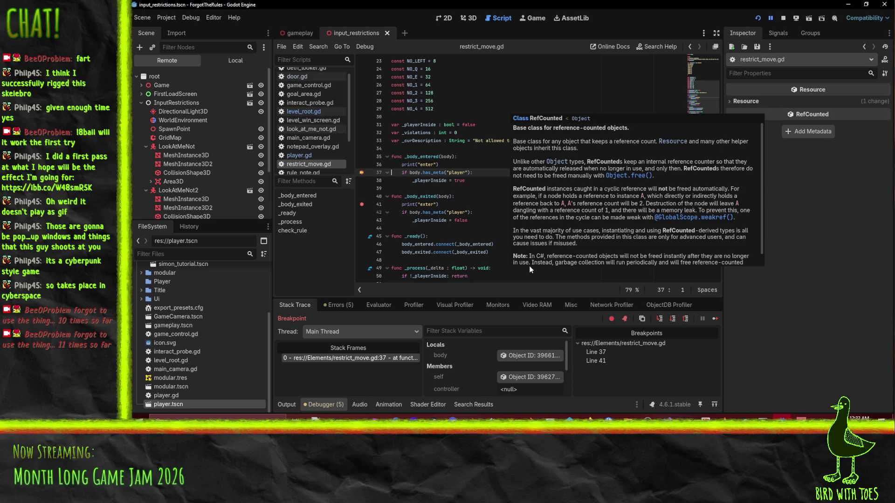
left_click(530, 356)
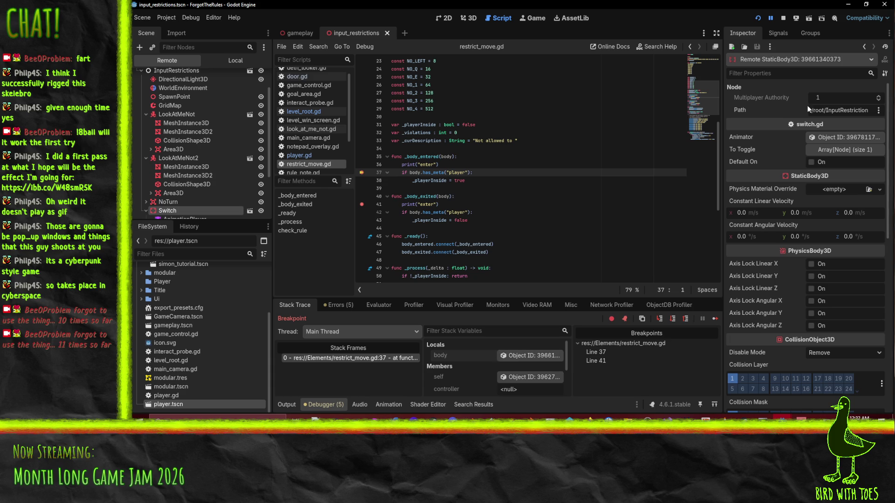
left_click(770, 19)
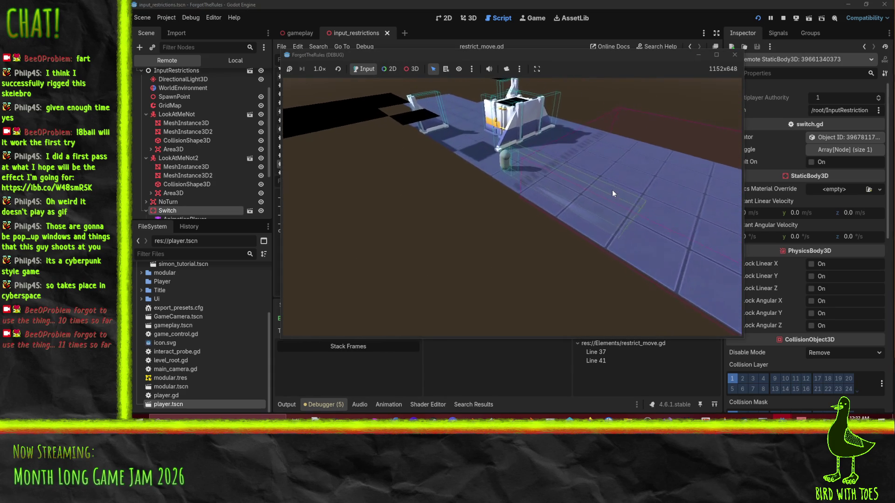
Step: Delete the stray characters on line 37 and save restrict_move.gd
type("wwwwwwwwww    if body.has_meta(\"player\"):")
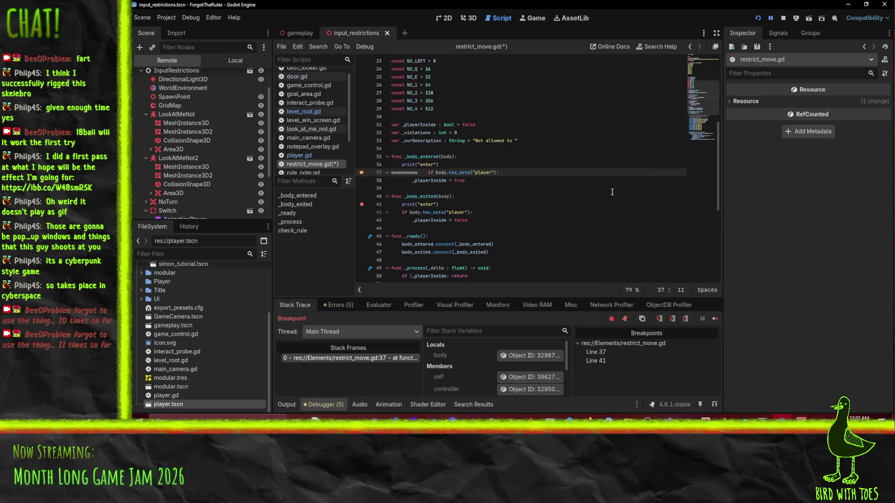
key("ctrl+BackSpace")
key("ctrl+s")
Step: Inspect the entering body to confirm it is Player, then continue to line 38
mouse_move(443, 156)
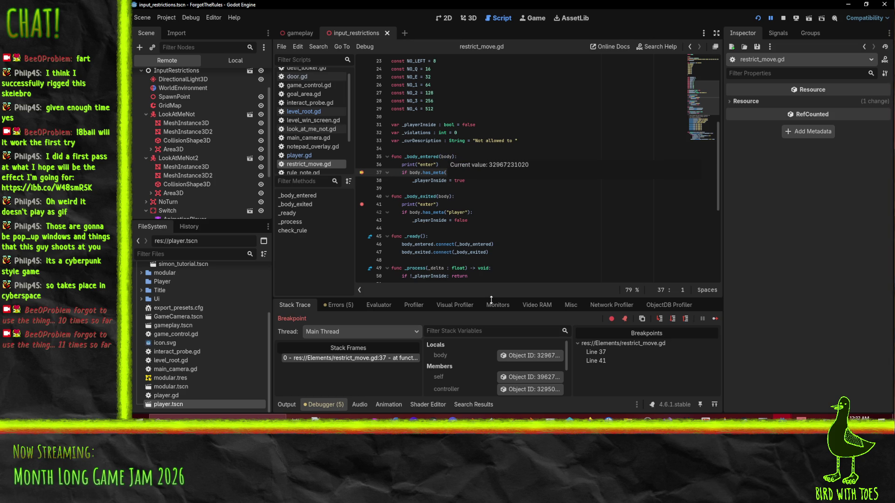
left_click(529, 355)
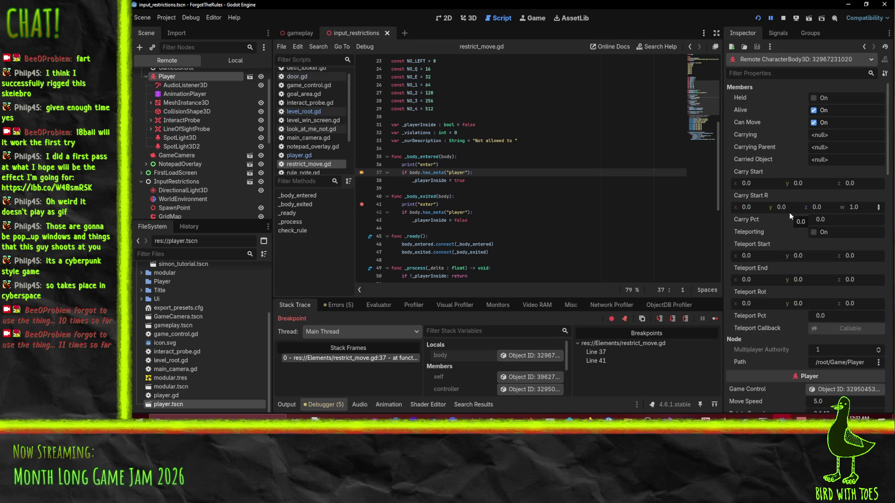
scroll(799, 127, "down", 10)
scroll(795, 136, "down", 8)
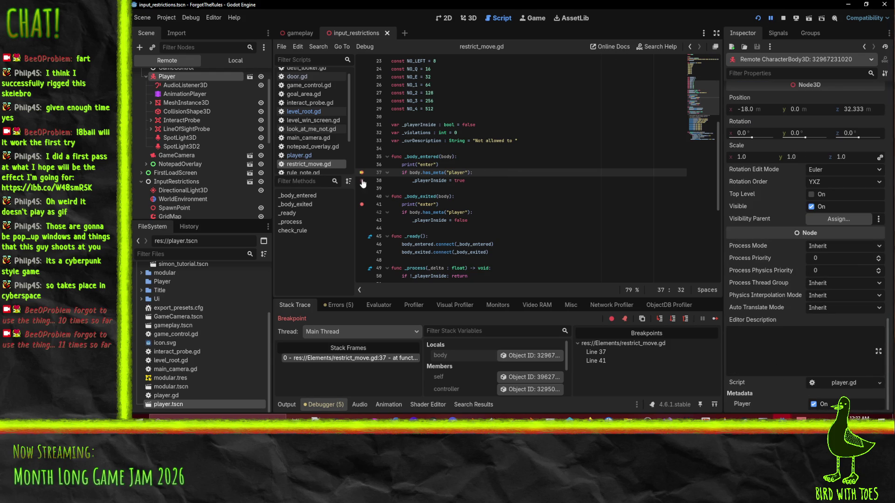
scroll(481, 166, "down", 3)
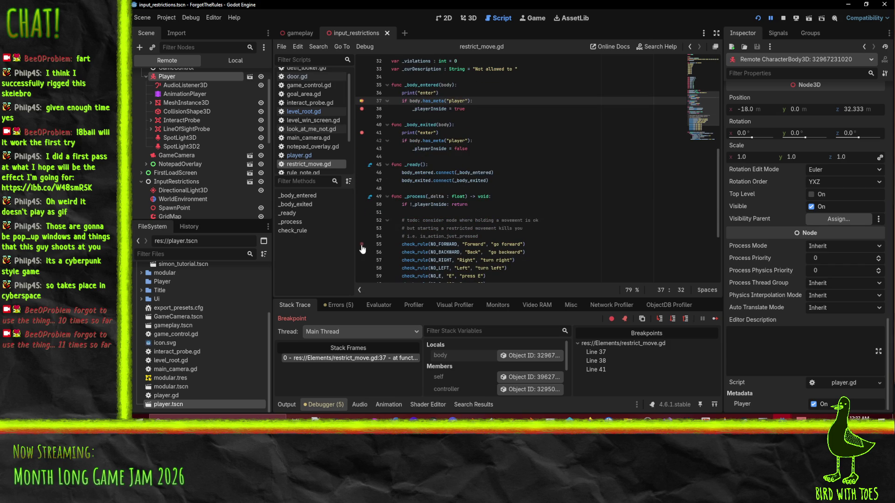
left_click(773, 21)
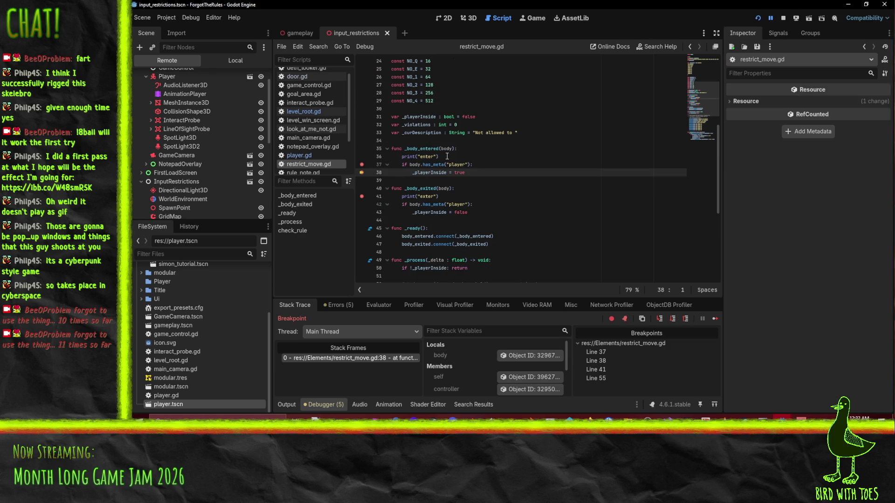
Step: Clear the breakpoints on lines 37, 38 and 55, leaving a single one on line 57
left_click(772, 19)
scroll(390, 141, "up", 4)
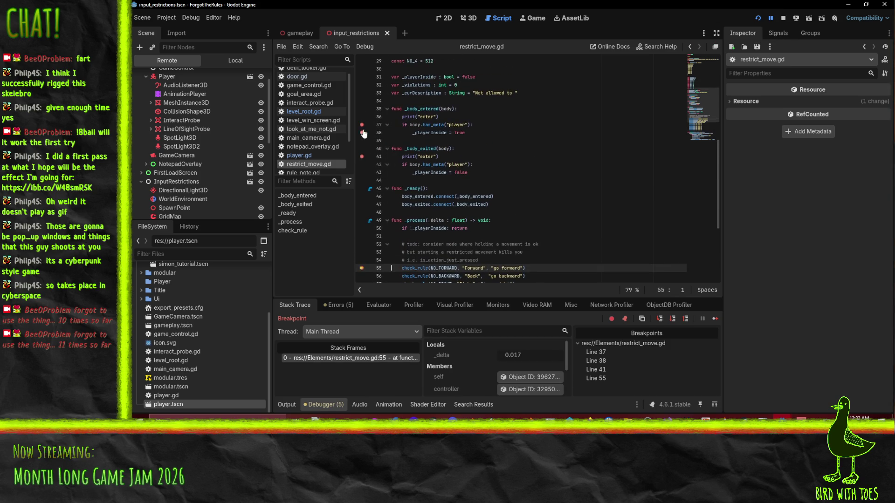
left_click(361, 133)
left_click(361, 125)
scroll(395, 160, "down", 6)
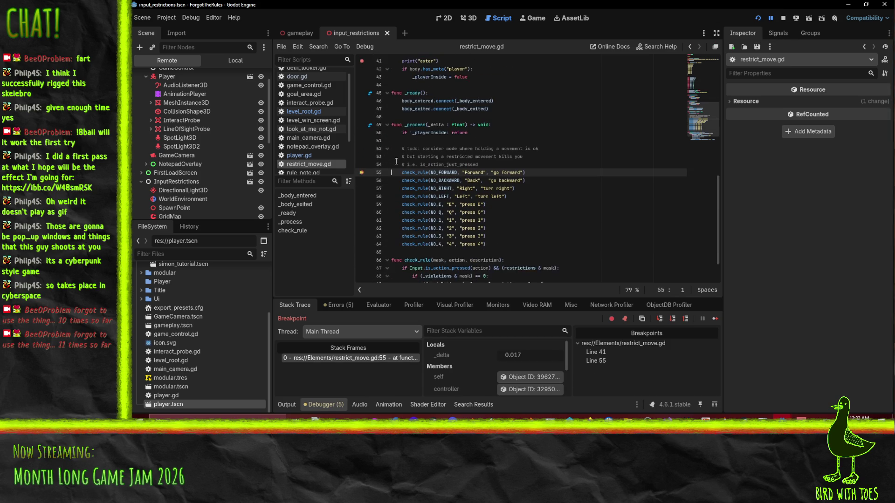
scroll(370, 152, "up", 4)
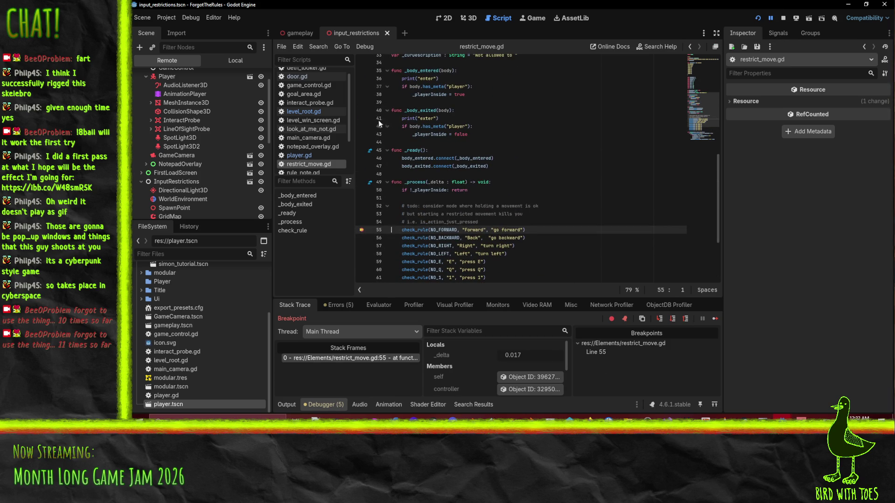
scroll(457, 134, "down", 4)
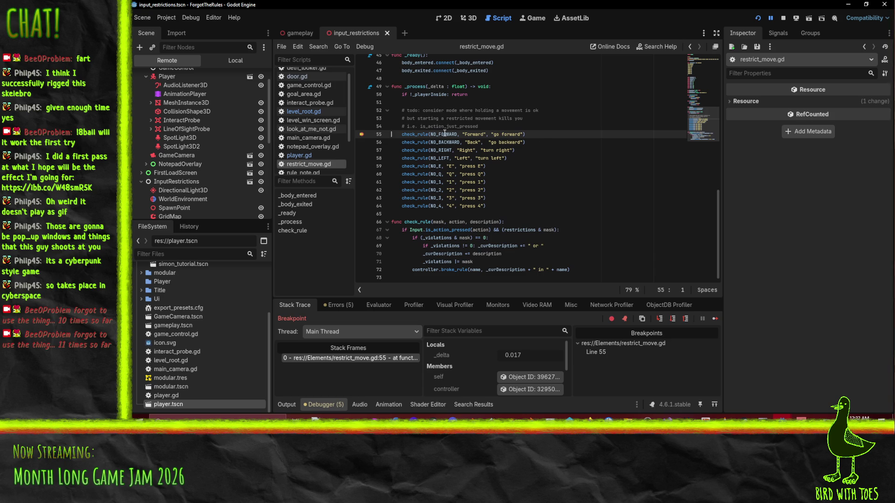
double_click(436, 150)
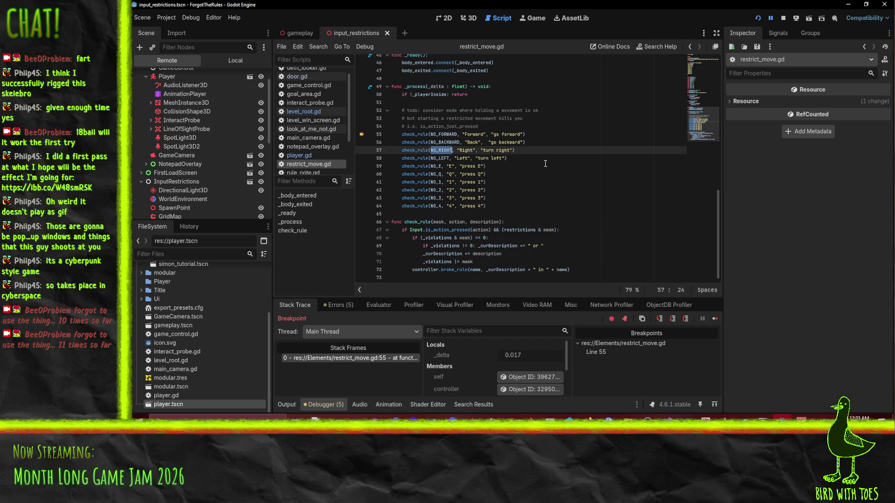
left_click(363, 135)
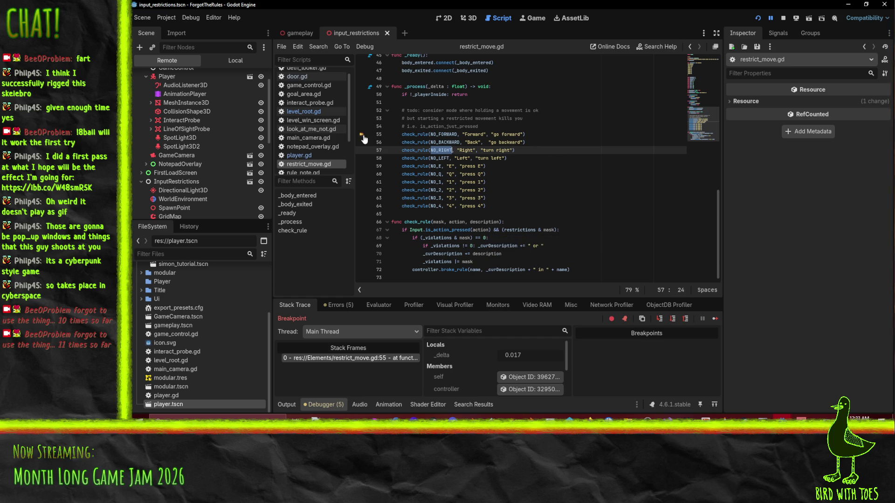
left_click(366, 149)
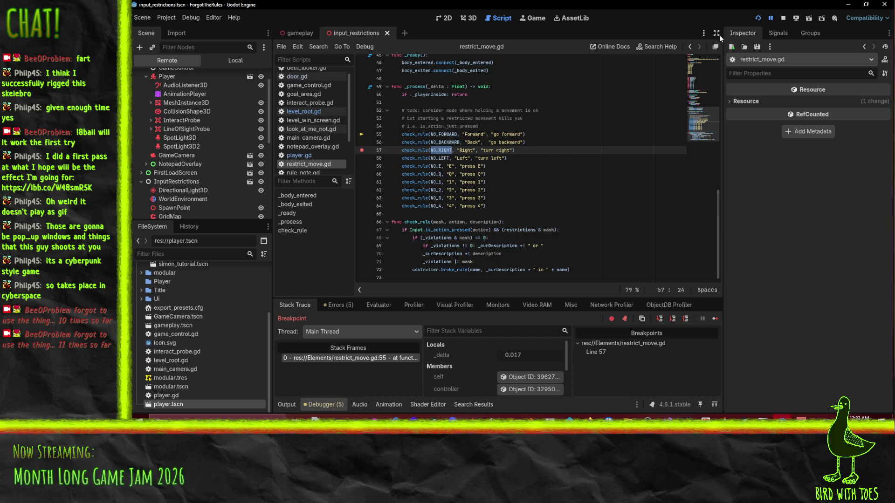
Step: Run to line 57, step over, then step into check_rule at line 67
left_click(774, 19)
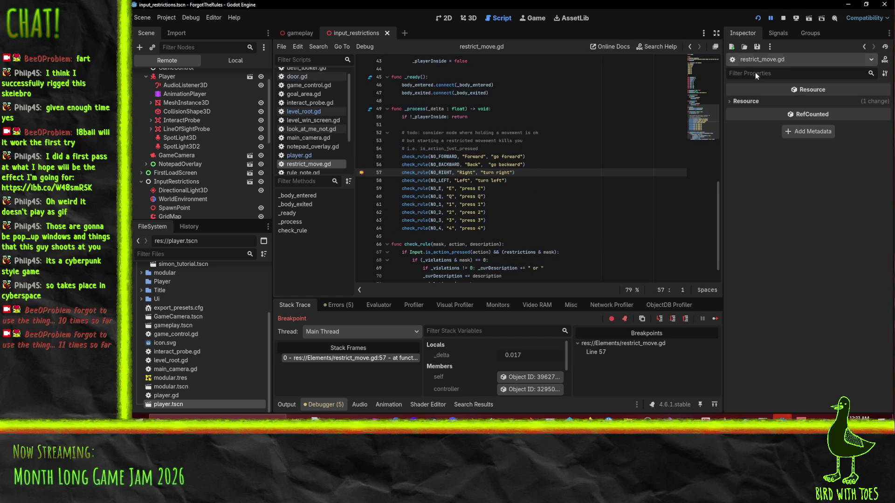
left_click(670, 320)
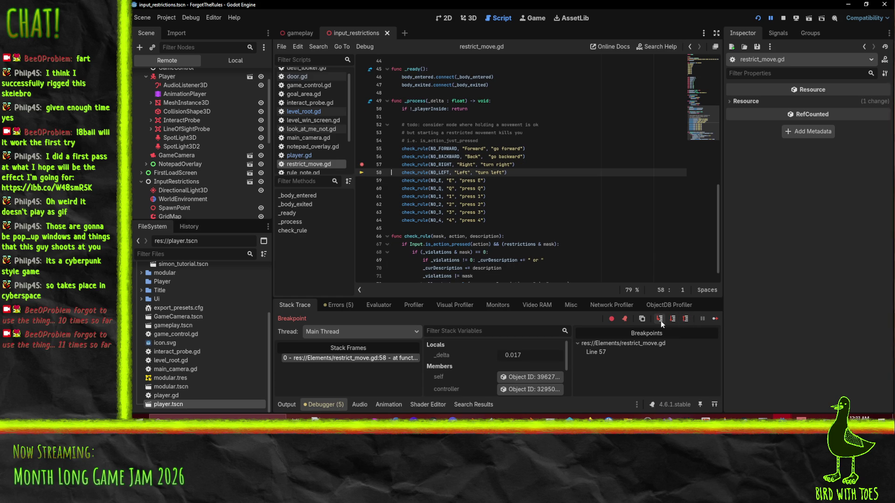
left_click(661, 321)
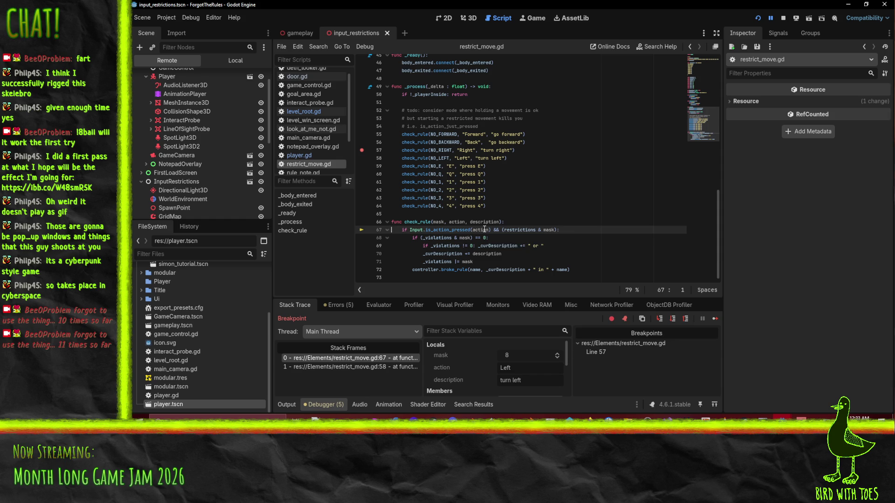
mouse_move(485, 230)
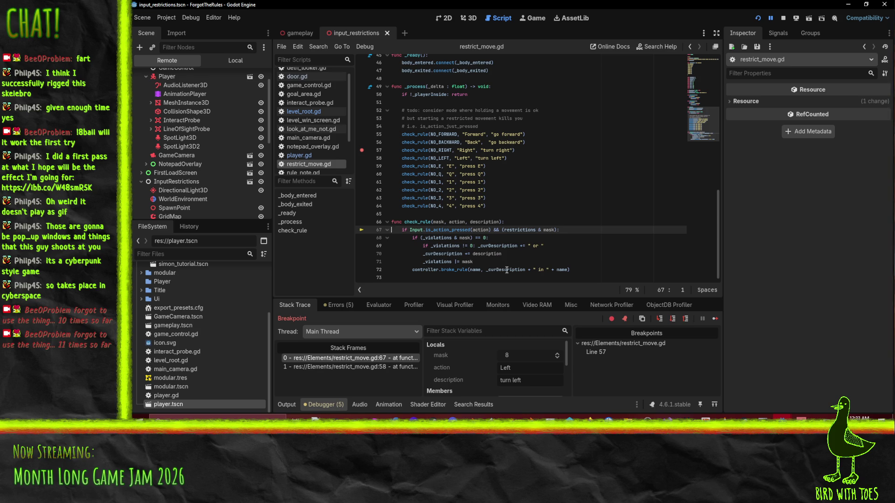
Step: Highlight every use of _curDescription, resume the game from the breakpoint and walk the player forward
double_click(438, 254)
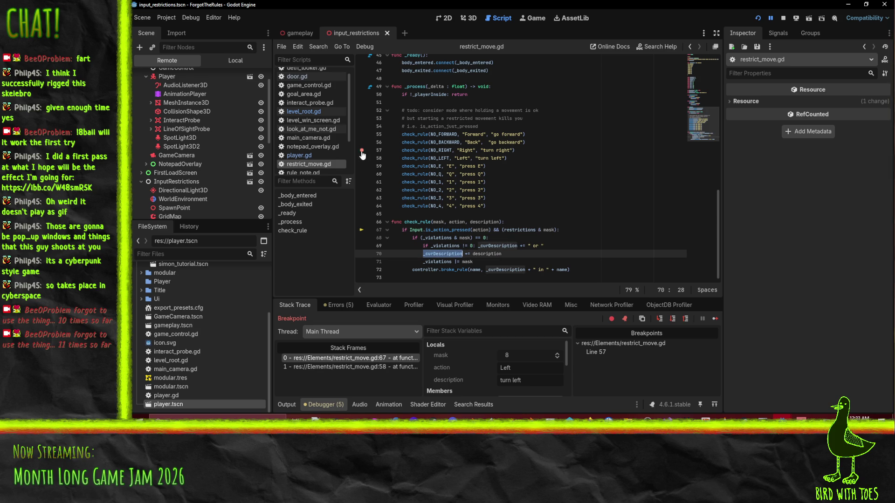
left_click(769, 18)
key("d")
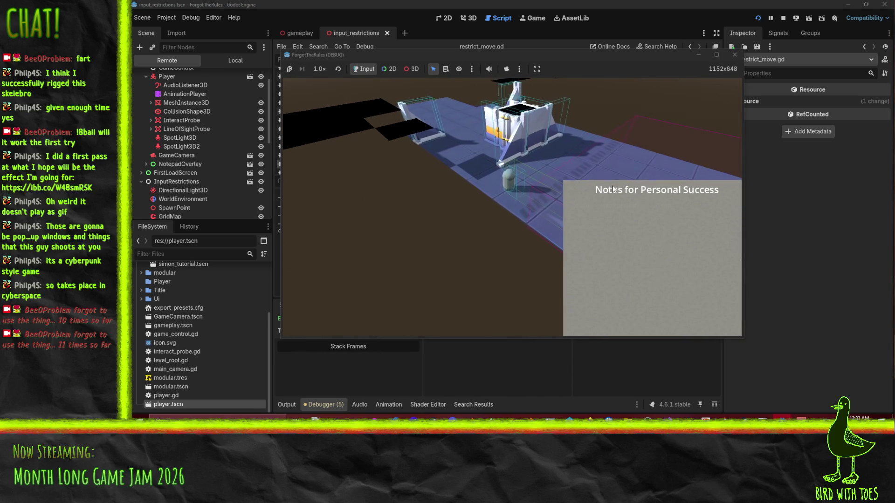
Step: Try turning left and right inside the NoTurn zone so the notes report both turns forbidden
key("a")
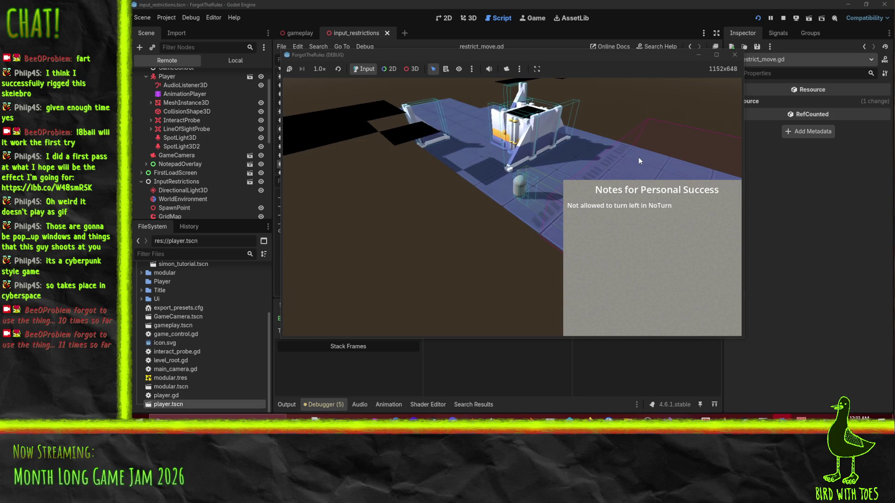
key("s")
key("w")
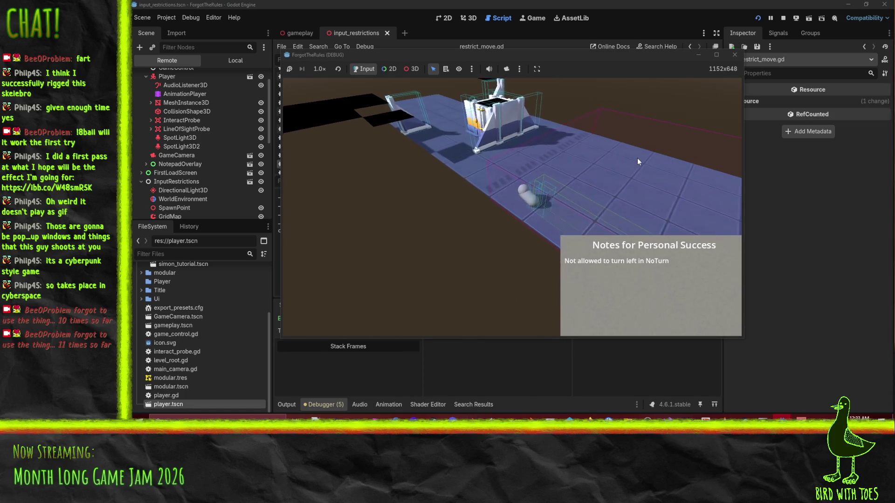
key("d")
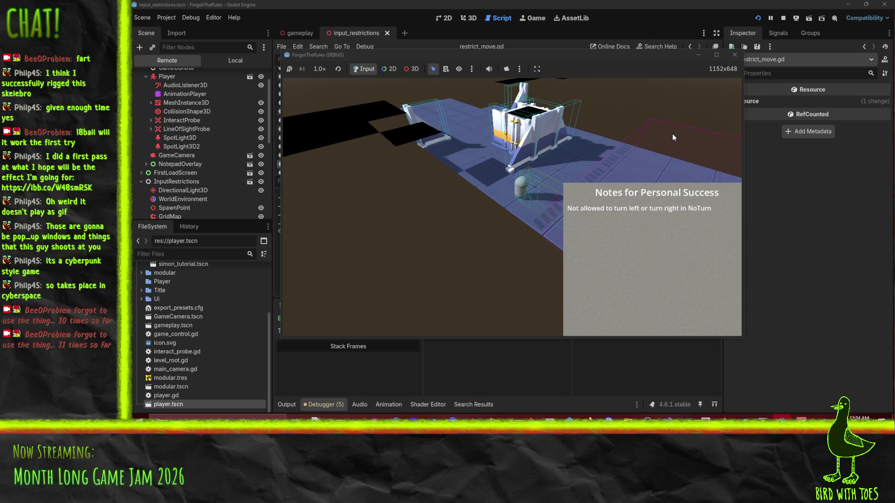
Step: Stop the running game and switch from the script to the level's 3D view
left_click(734, 55)
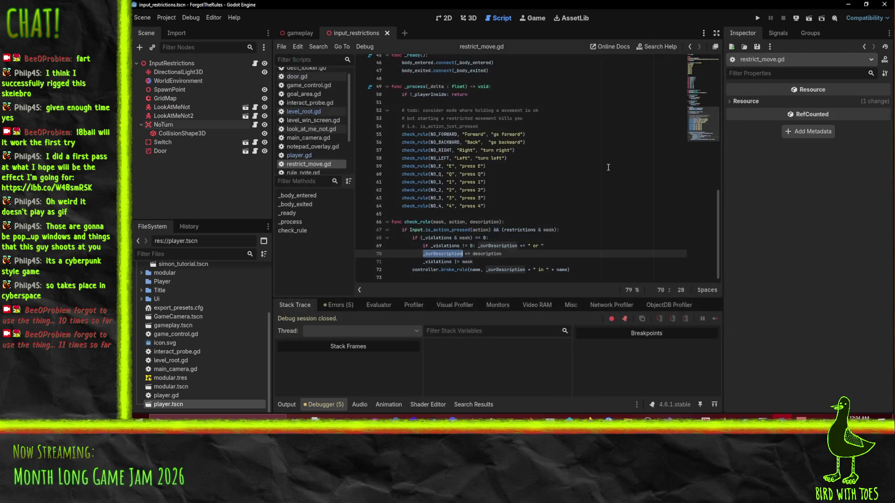
left_click(577, 191)
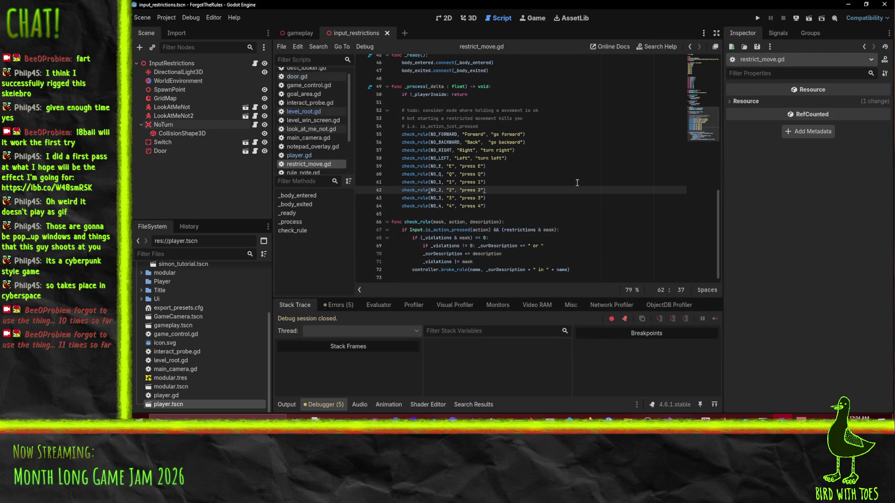
left_click(471, 18)
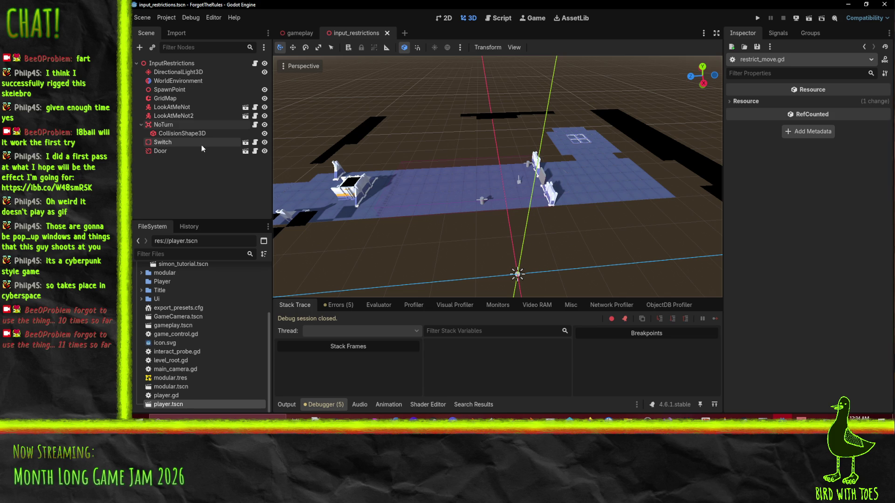
Step: Rename the NoTurn area node to 'turns restricted zone'
left_click(173, 124)
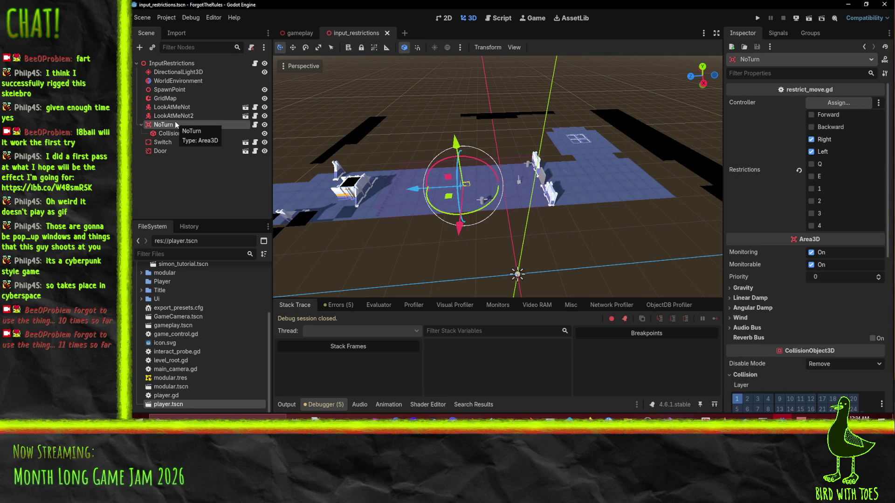
double_click(174, 123)
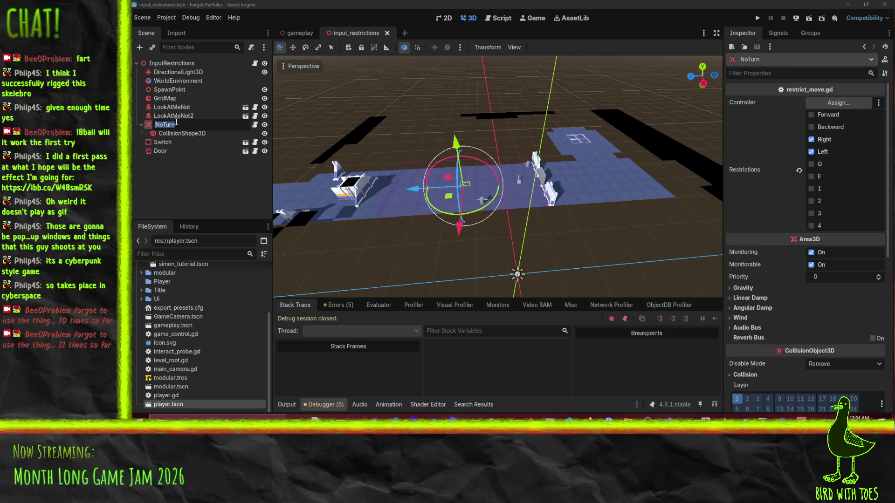
type("the restricted t")
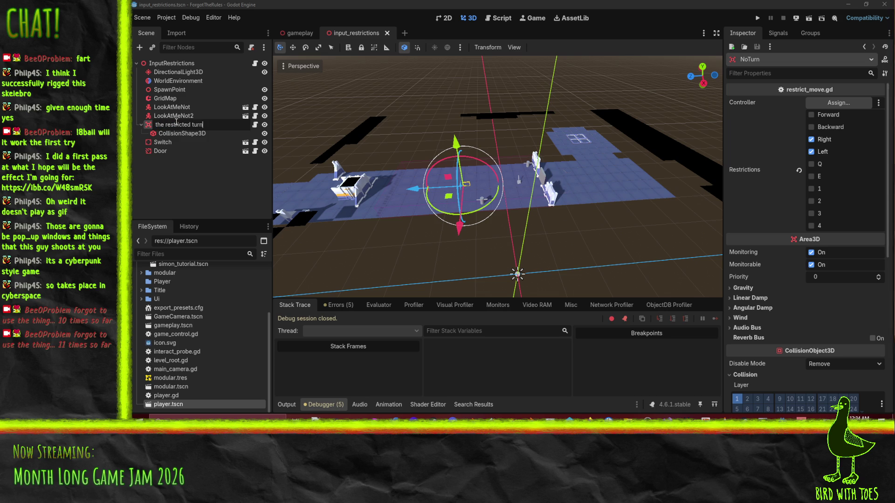
key("BackSpace")
key("BackSpace")
key("BackSpace")
key("Return")
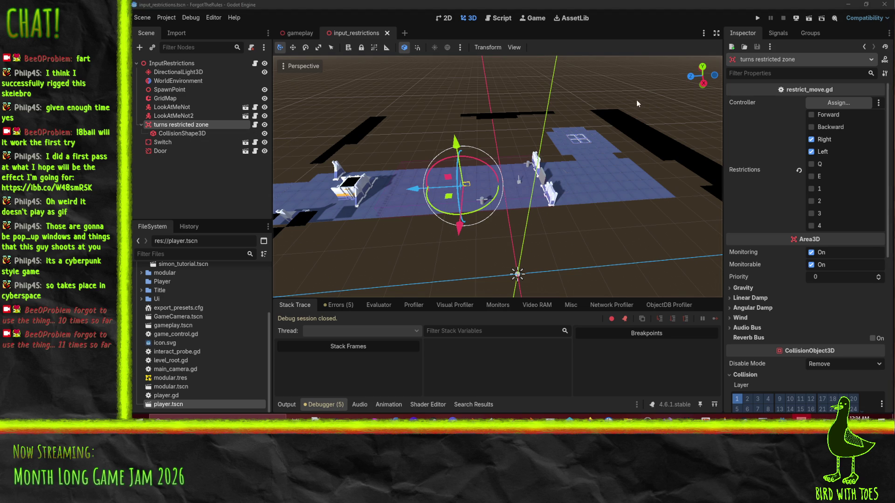
Step: Run the project, start from the title screen and try turning left in the turns restricted zone
left_click(757, 18)
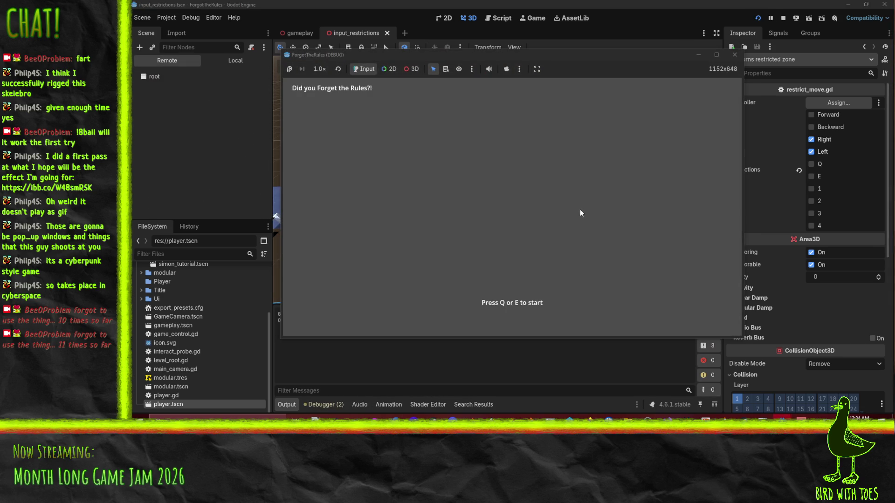
key("q")
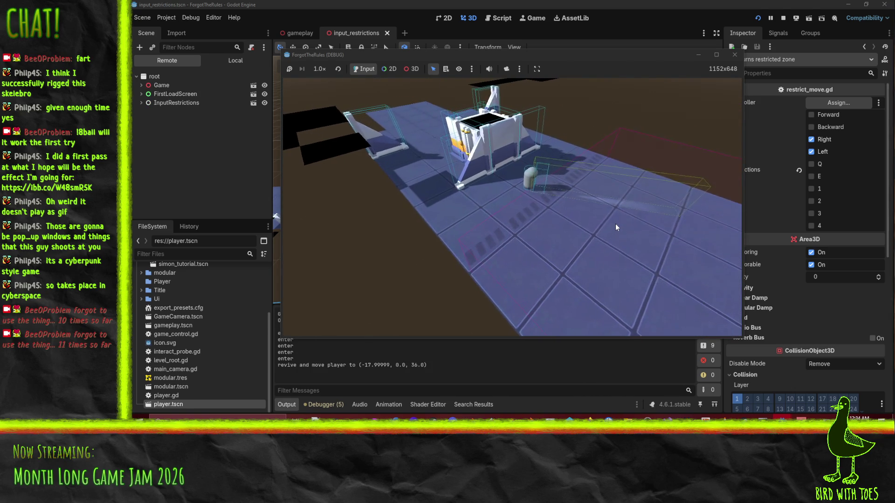
key("d")
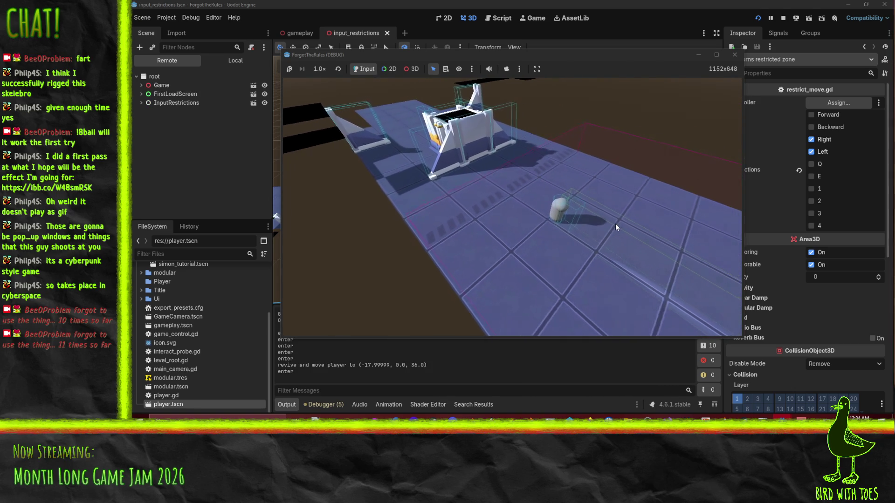
key("a")
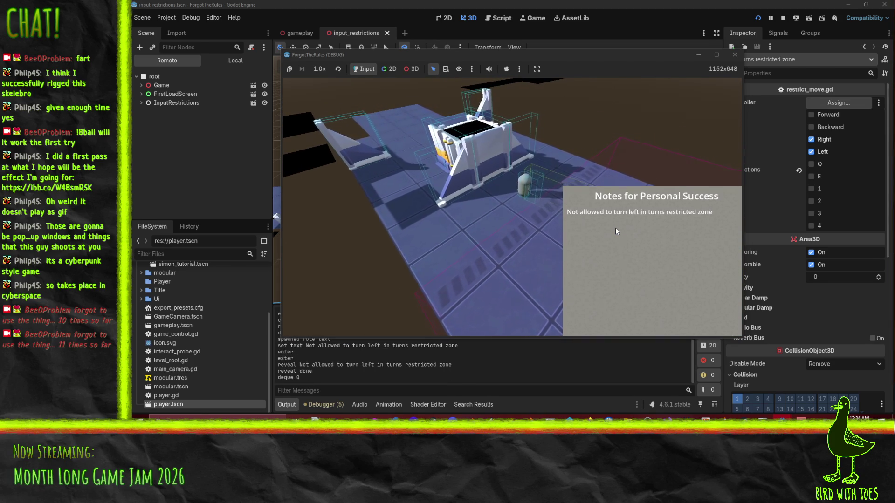
key("d")
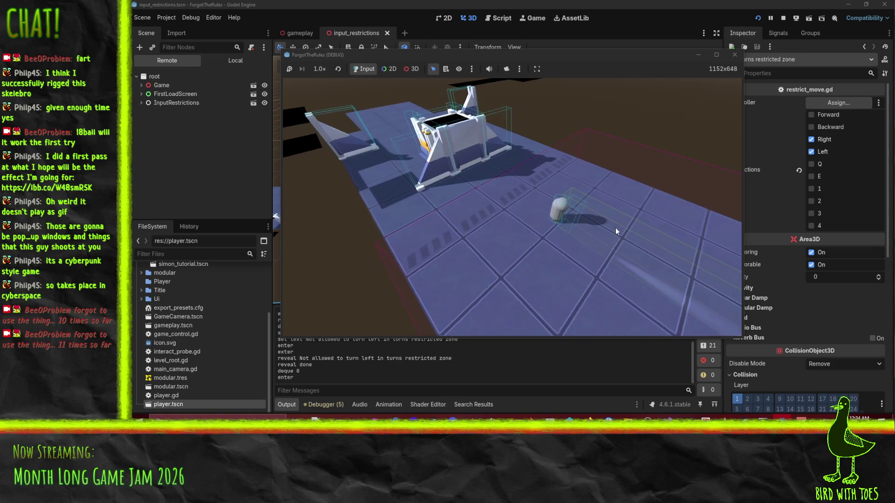
key("d")
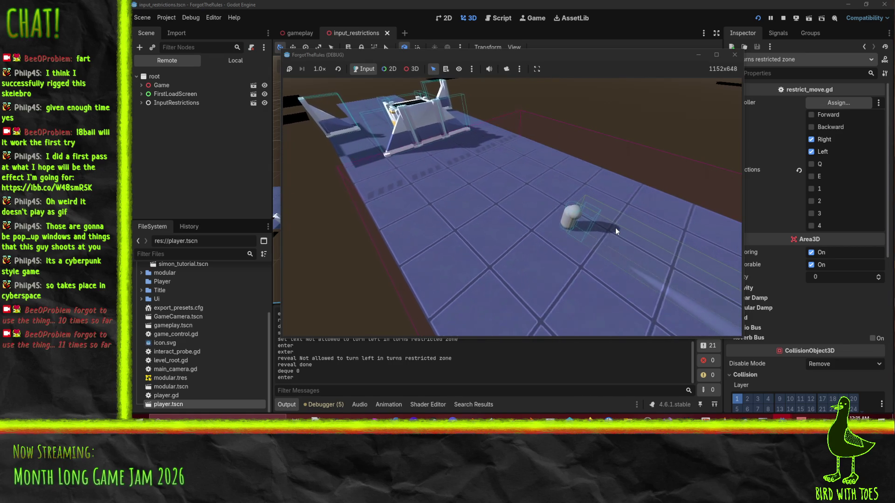
key("d")
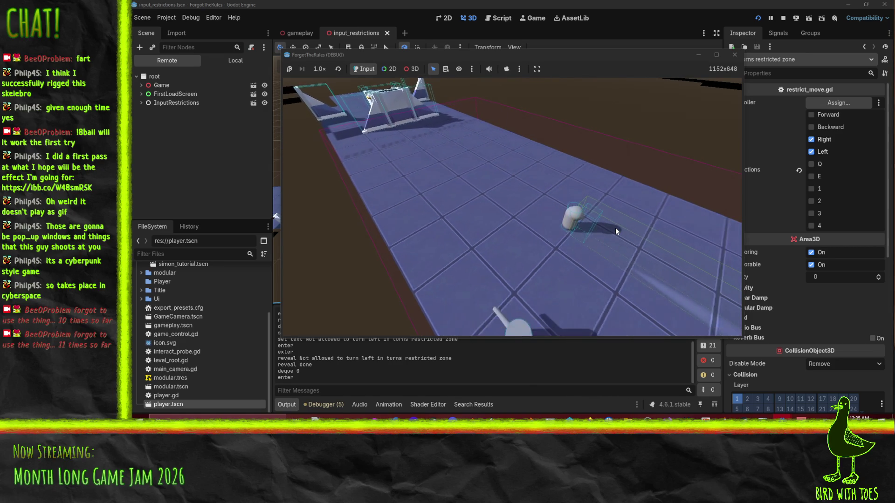
key("d")
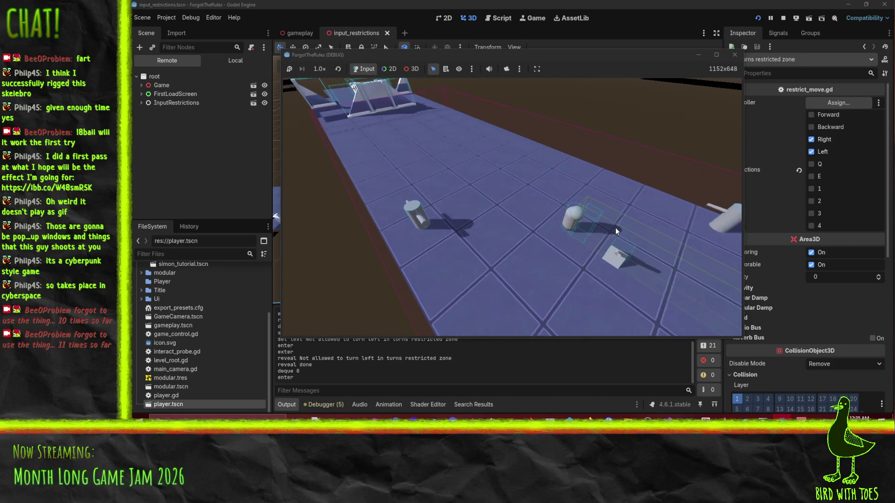
key("d")
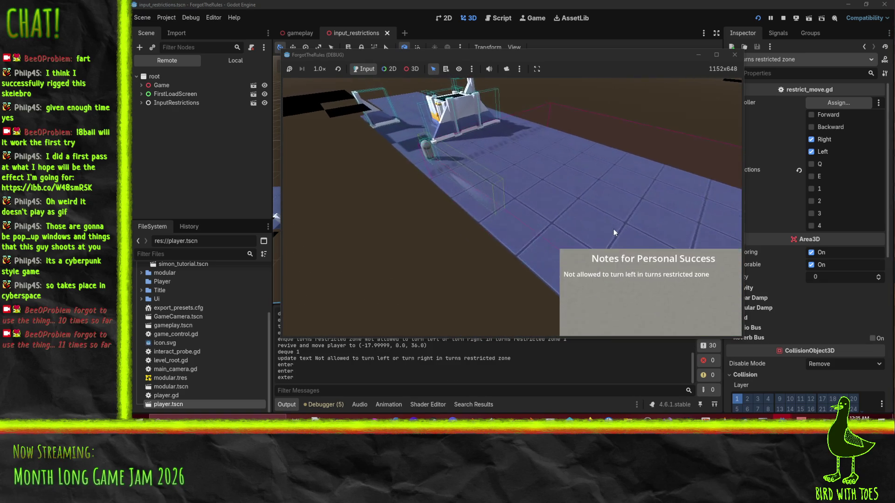
Step: Try turning right in the zone, walk forward across the floor, then stop the game
key("d")
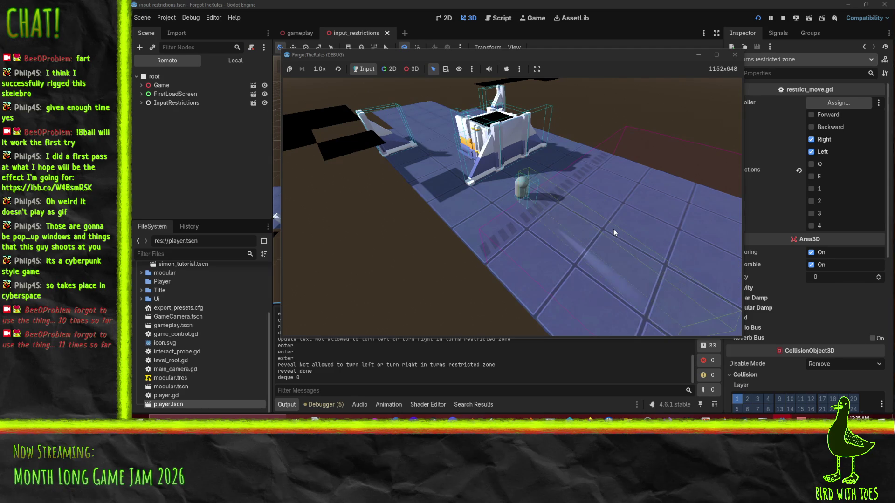
key("w")
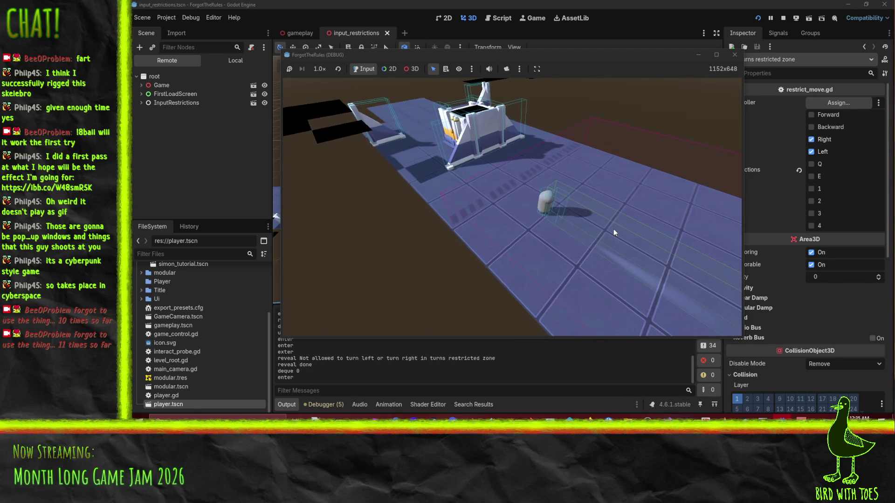
key("w")
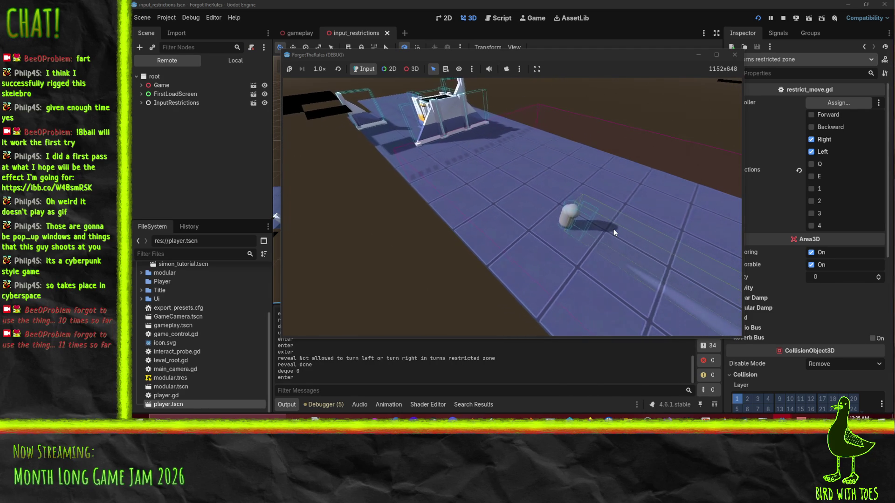
key("w")
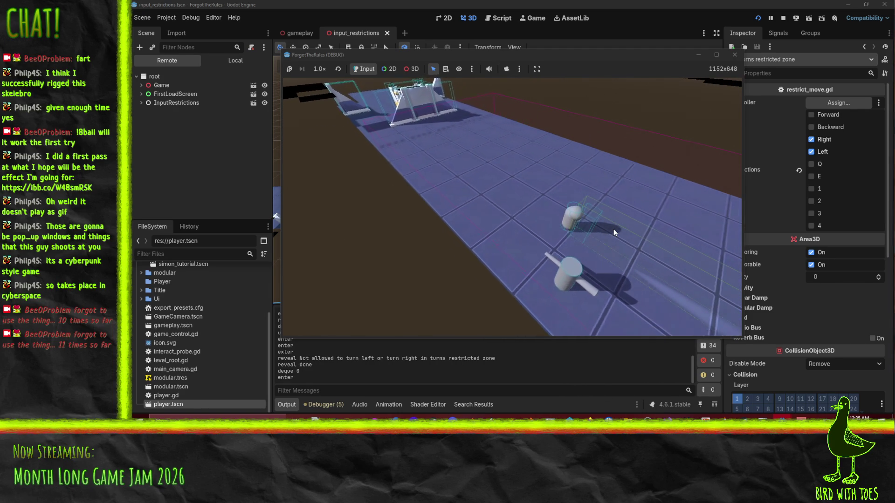
key("w")
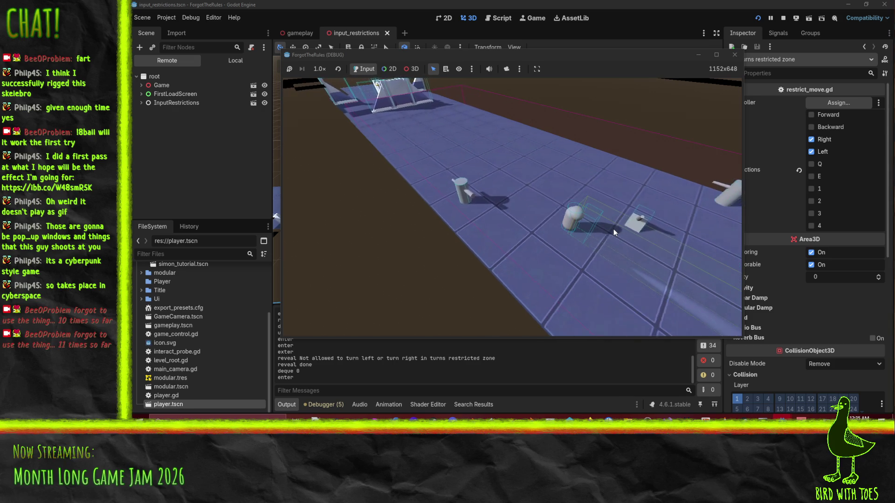
key("w")
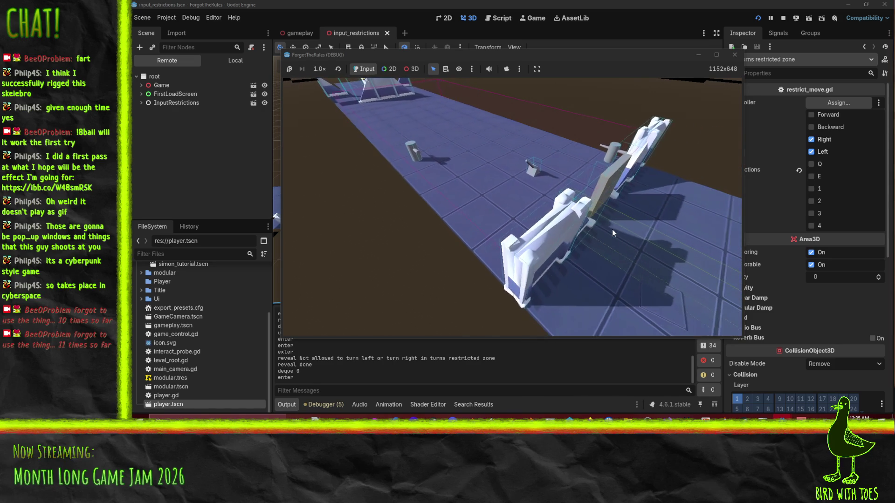
key("w")
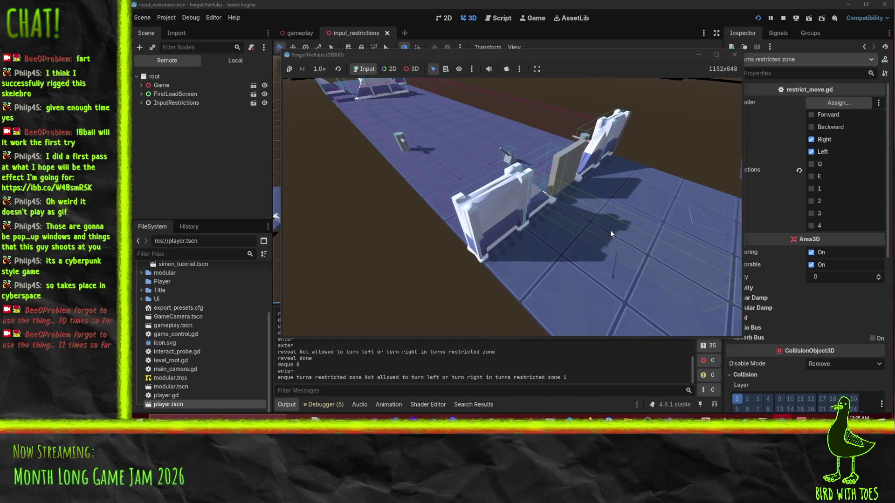
key("w")
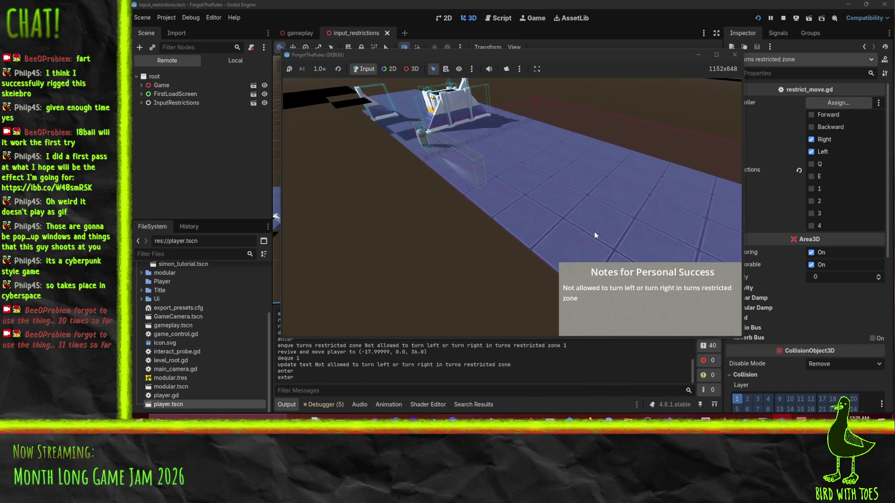
left_click(734, 55)
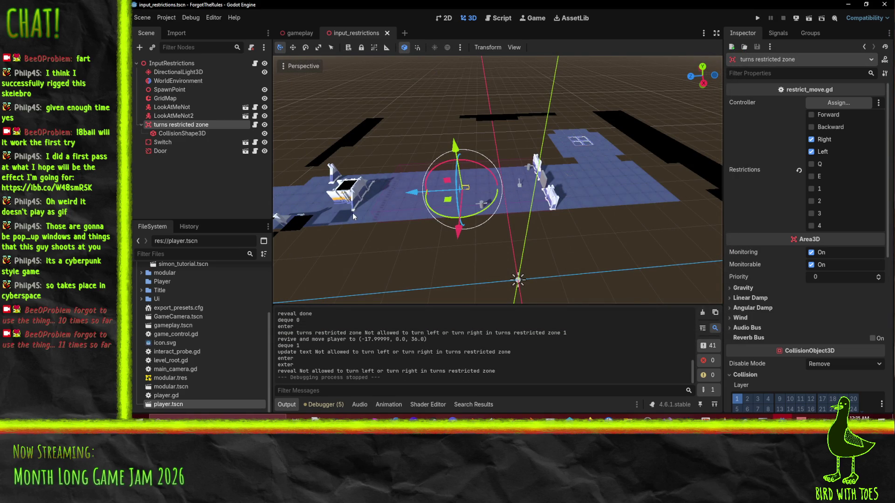
Step: Reposition the view over the level floor and select the Door node to show its door.gd settings
scroll(378, 203, "up", 5)
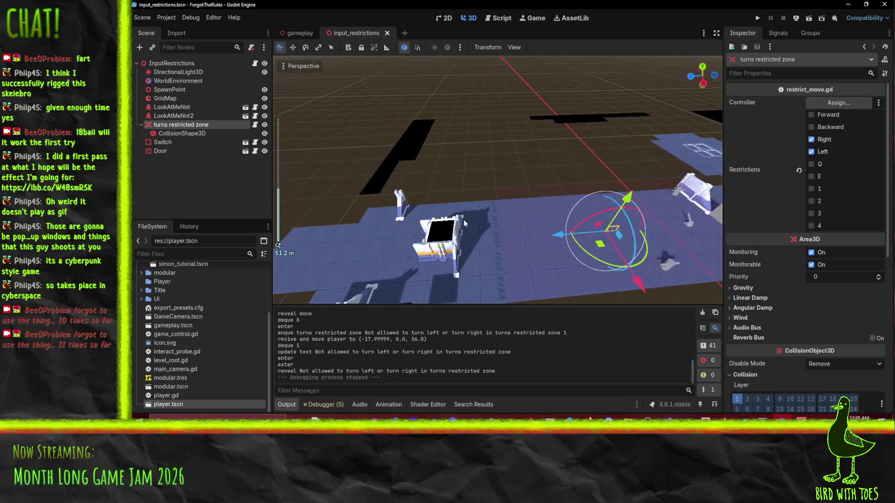
left_click_drag(491, 221, 526, 230)
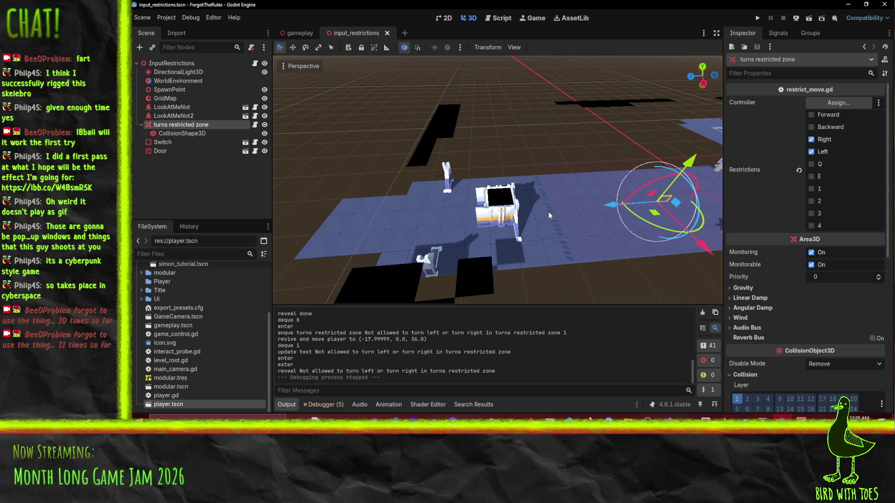
left_click(165, 152)
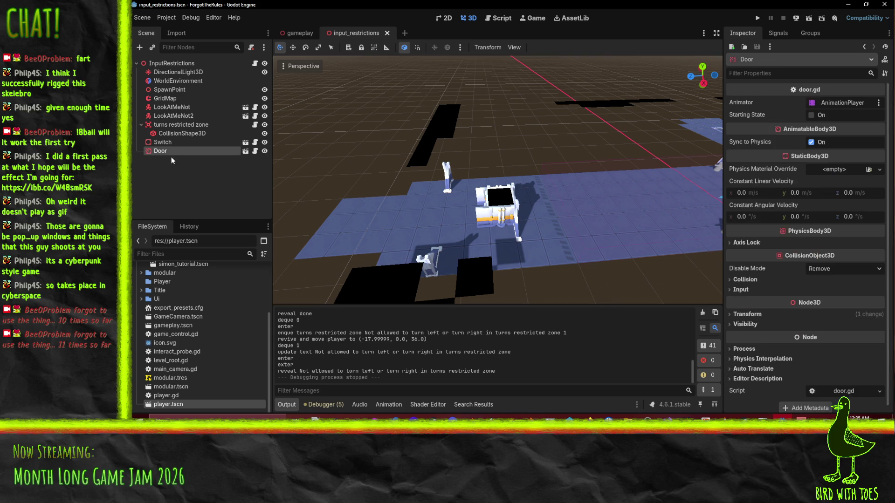
Step: Duplicate Door into Door2 and slide it 6 units along X beside the original
right_click(166, 152)
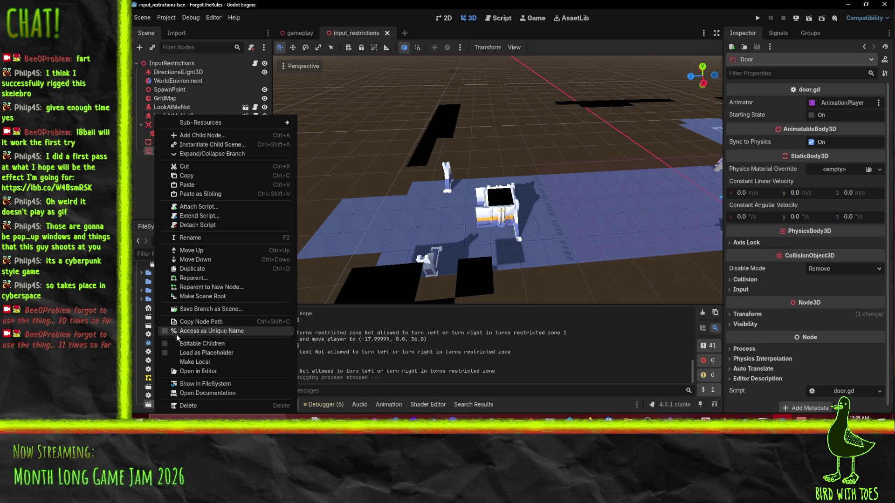
left_click(198, 269)
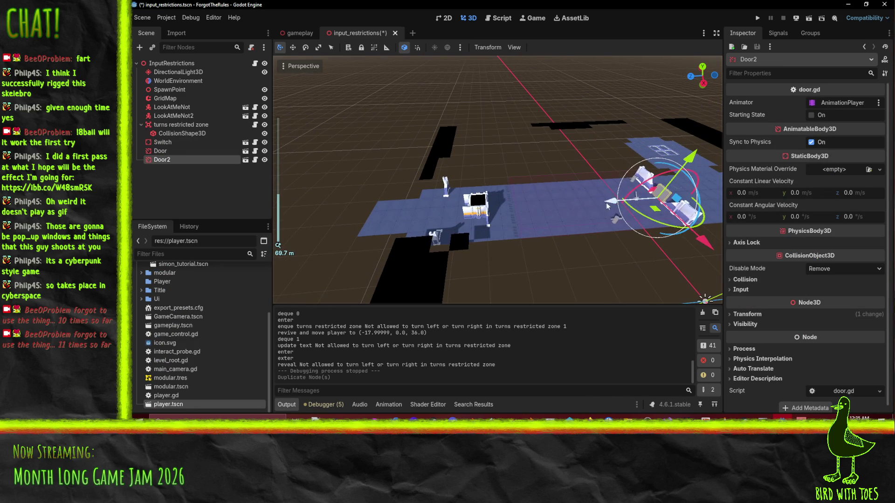
left_click_drag(606, 202, 464, 227)
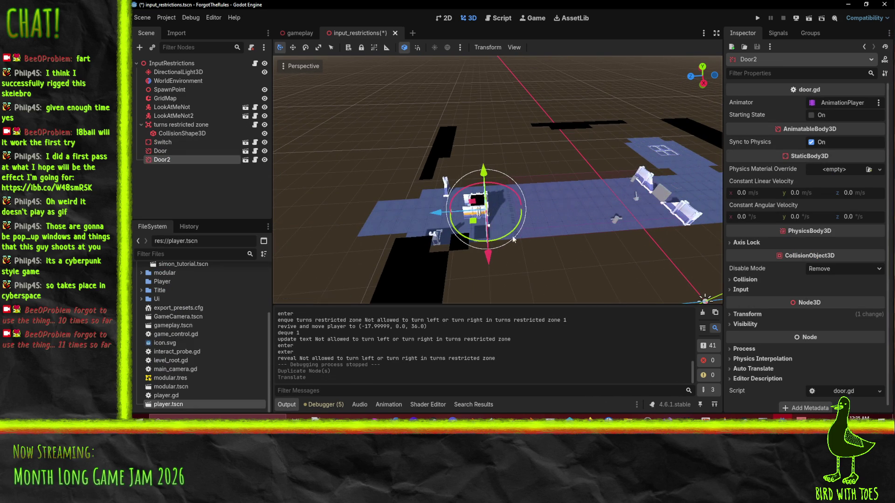
key("f")
scroll(566, 194, "up", 3)
mouse_move(618, 212)
left_mouse_down()
mouse_move(664, 217)
mouse_move(692, 255)
left_mouse_up()
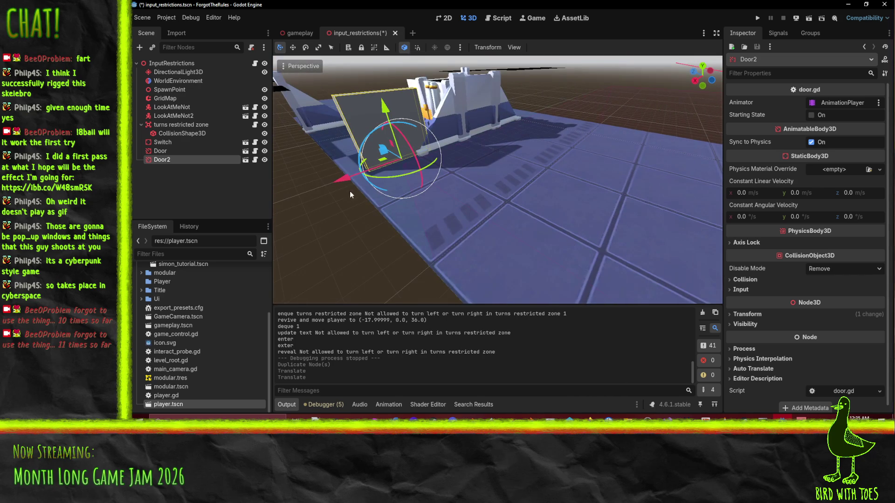
left_click_drag(331, 184, 329, 185)
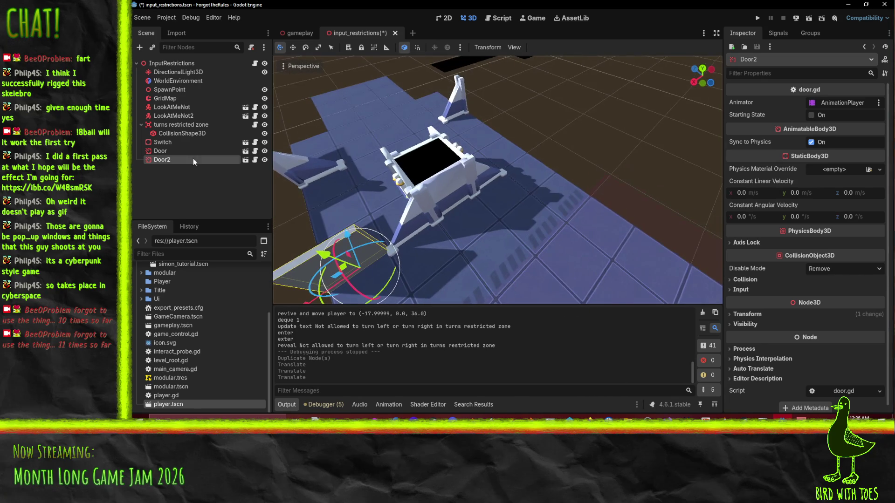
Step: Duplicate Door2 into Door3, move it 6 units along negative X and turn on Starting State
right_click(171, 160)
left_click(217, 264)
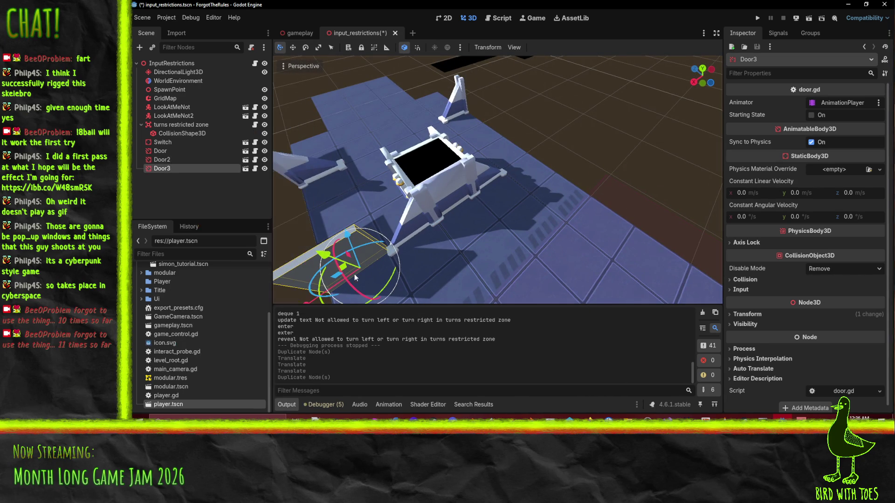
scroll(355, 273, "down", 3)
mouse_move(401, 243)
left_mouse_down()
mouse_move(426, 238)
mouse_move(454, 205)
mouse_move(494, 199)
left_mouse_up()
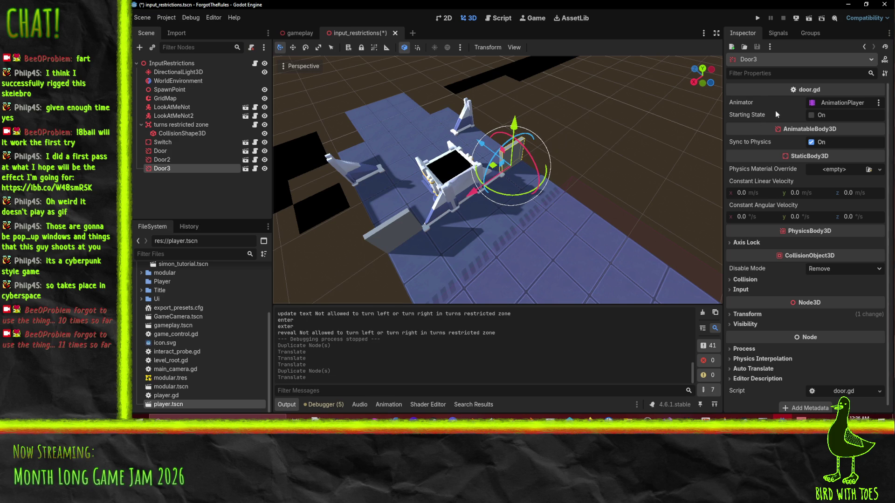
left_click(809, 114)
scroll(384, 114, "up", 3)
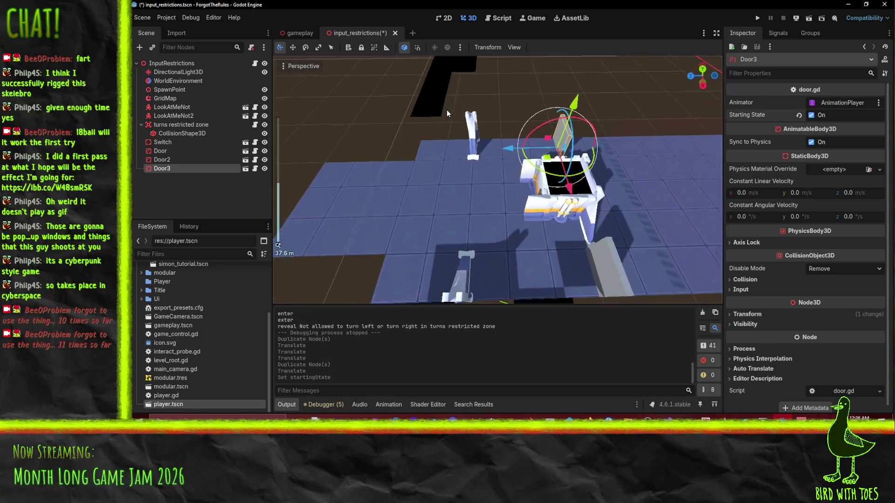
scroll(469, 119, "down", 3)
left_click(161, 159)
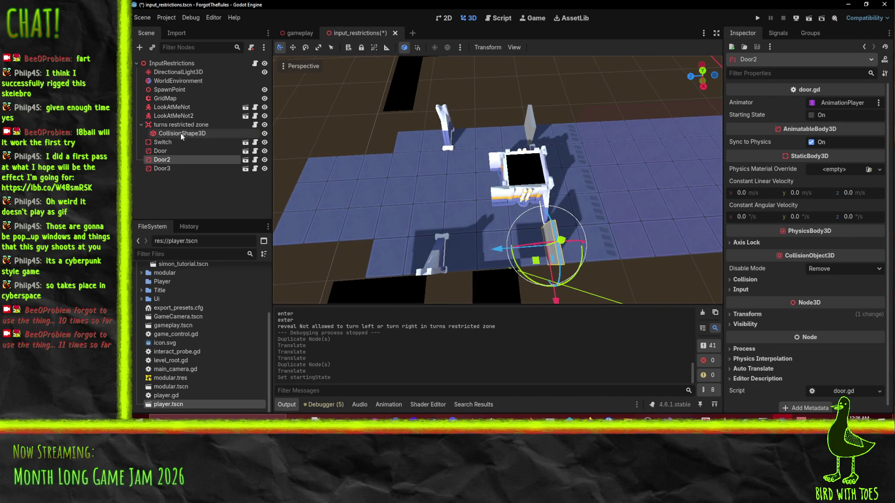
Step: Duplicate Door2 into Door4 and slide it along the X axis with G then X
right_click(167, 163)
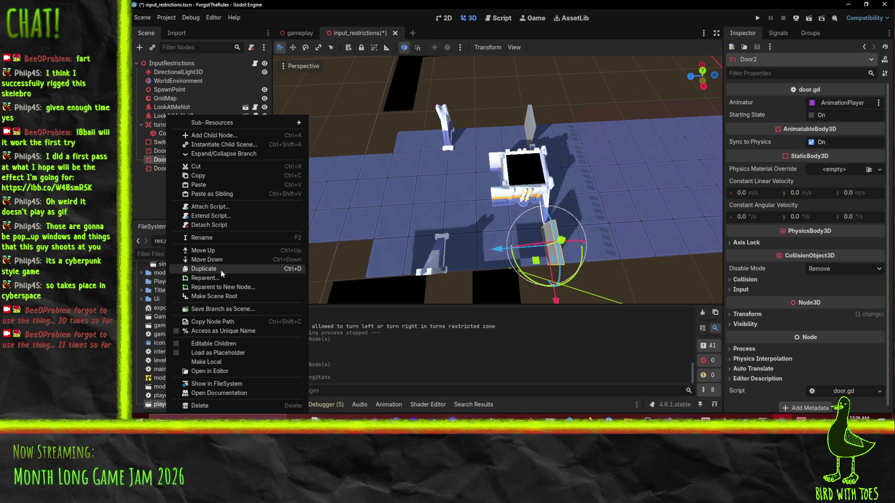
left_click(187, 260)
mouse_move(496, 261)
left_mouse_down()
mouse_move(411, 267)
mouse_move(461, 301)
left_mouse_up()
scroll(471, 275, "down", 2)
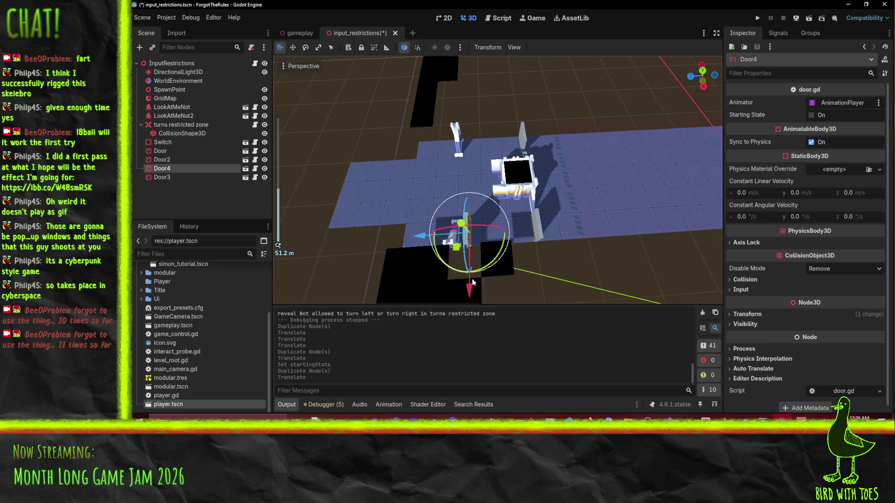
key("g")
key("x")
scroll(460, 207, "up", 5)
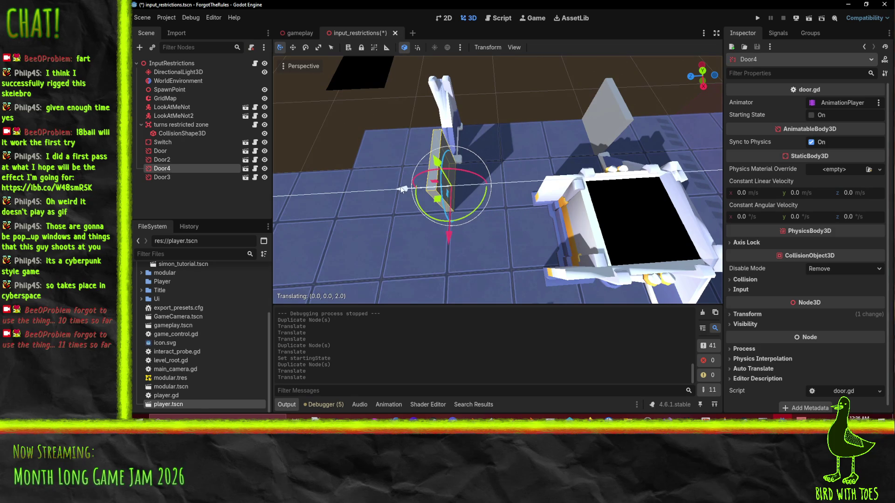
left_click(399, 186)
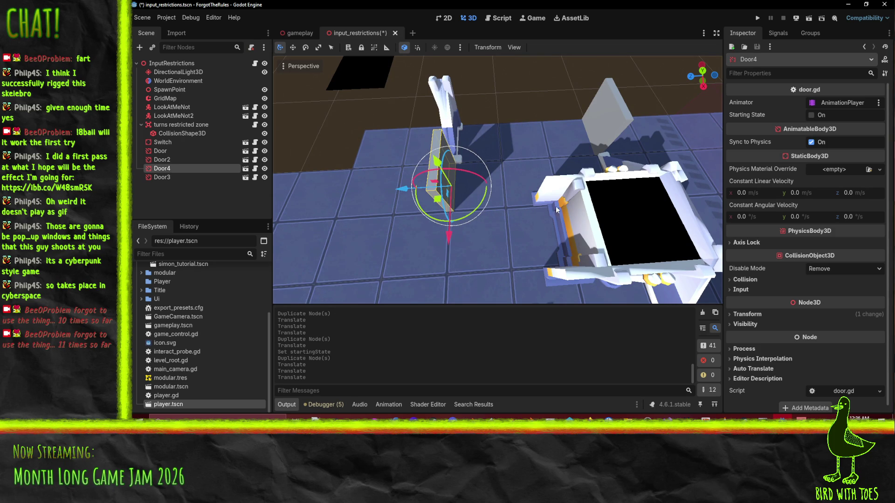
Step: Zoom and orbit the view around the doors until the Switch is in sight
scroll(556, 209, "down", 3)
scroll(545, 214, "up", 4)
scroll(541, 214, "down", 1)
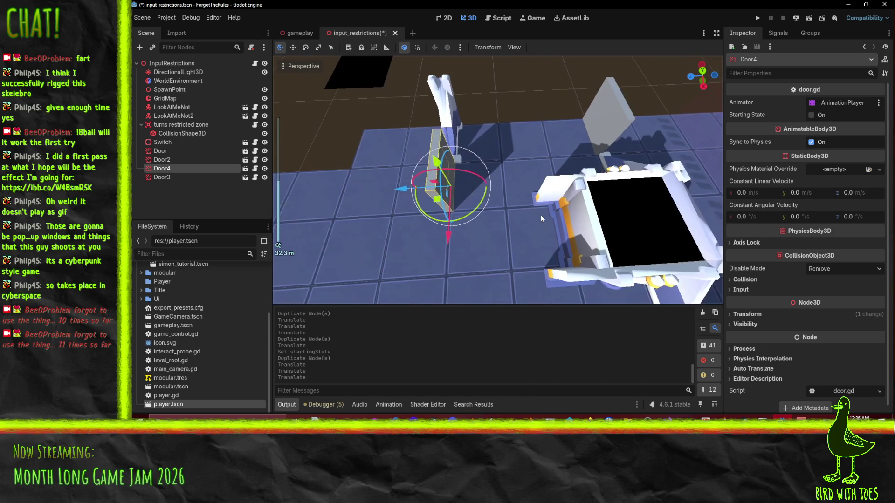
scroll(525, 239, "down", 2)
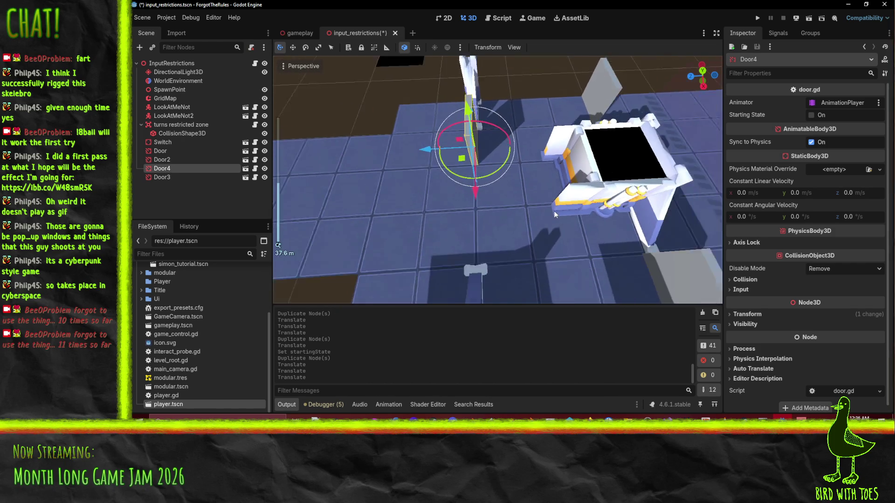
scroll(553, 211, "up", 3)
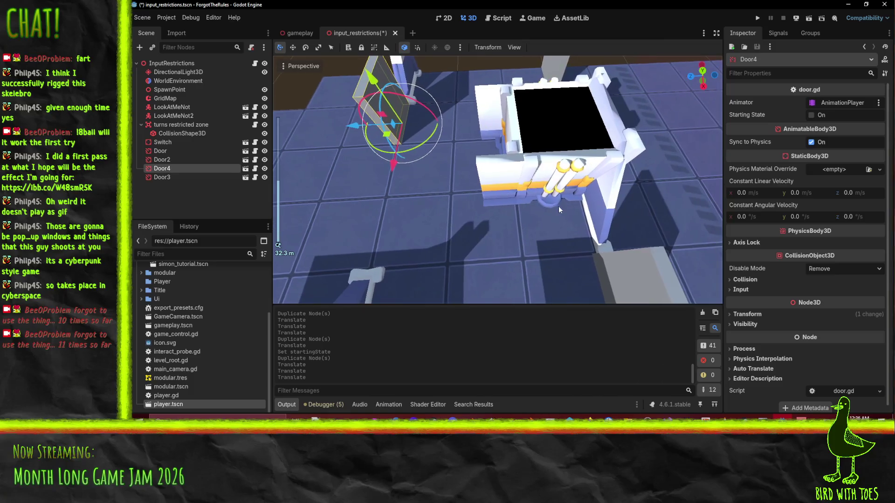
scroll(392, 225, "down", 5)
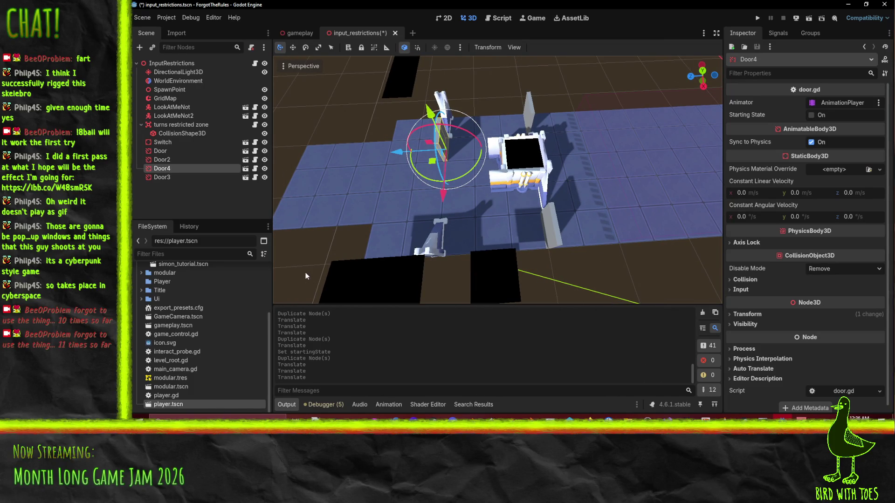
mouse_move(458, 205)
left_mouse_down()
mouse_move(513, 216)
mouse_move(501, 213)
left_mouse_up()
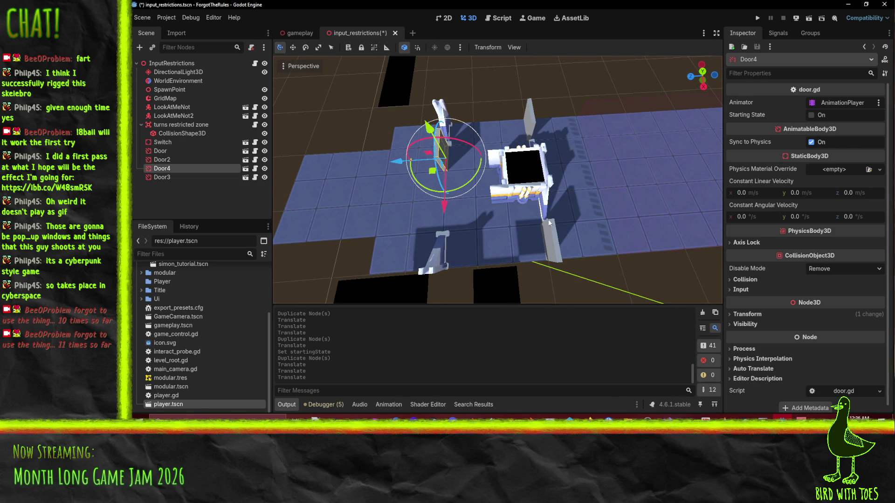
mouse_move(641, 191)
left_mouse_down()
mouse_move(499, 205)
mouse_move(422, 192)
left_mouse_up()
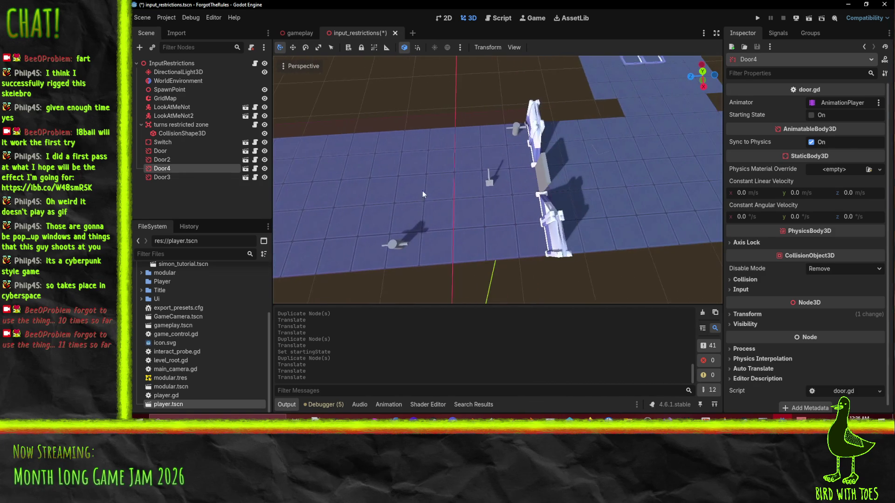
mouse_move(501, 181)
left_mouse_down()
mouse_move(578, 192)
mouse_move(559, 223)
left_mouse_up()
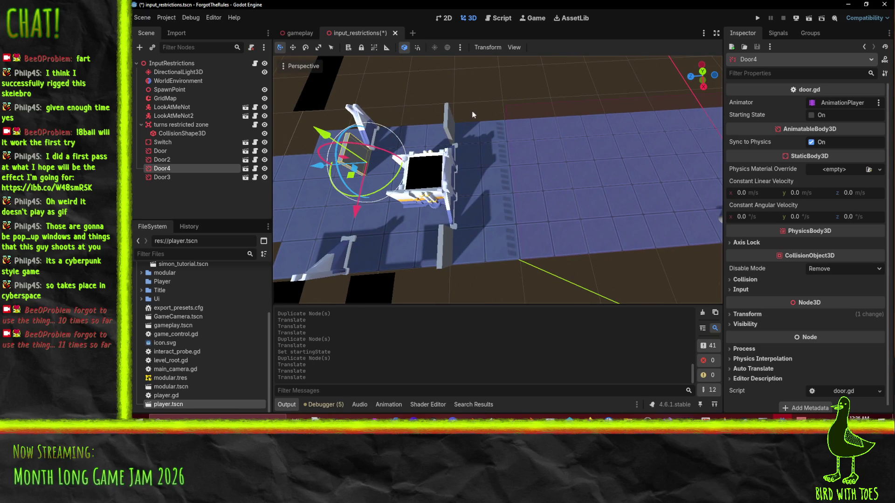
left_click_drag(507, 188, 544, 169)
Step: Give the Switch's To Toggle list two entries, Door2 and Door3
left_click(544, 169)
left_click_drag(472, 192, 559, 179)
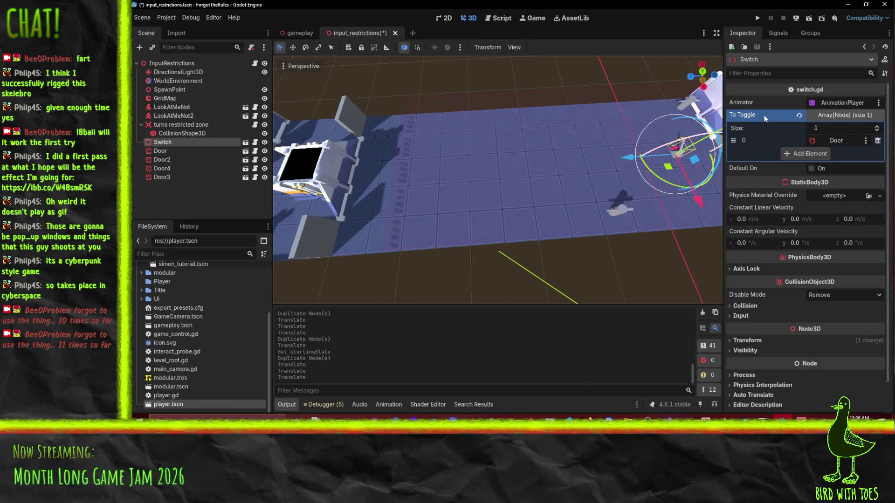
left_click(811, 154)
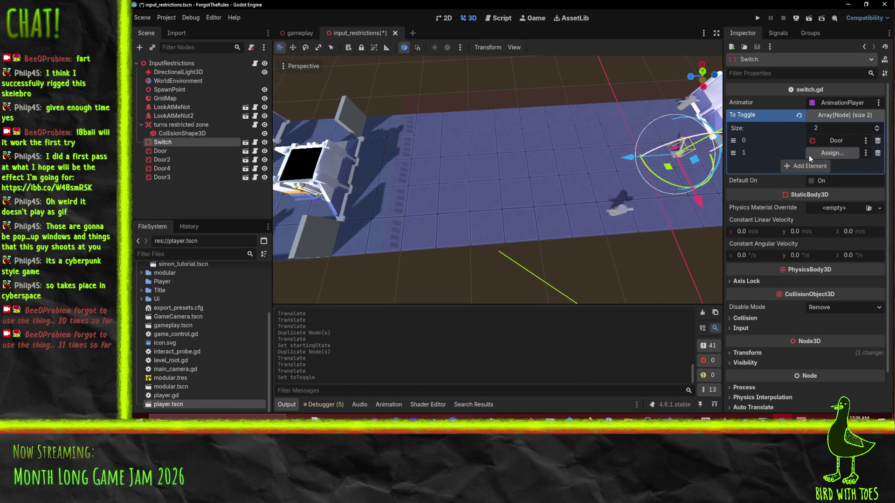
mouse_move(164, 161)
left_mouse_down()
mouse_move(653, 163)
mouse_move(834, 140)
left_mouse_up()
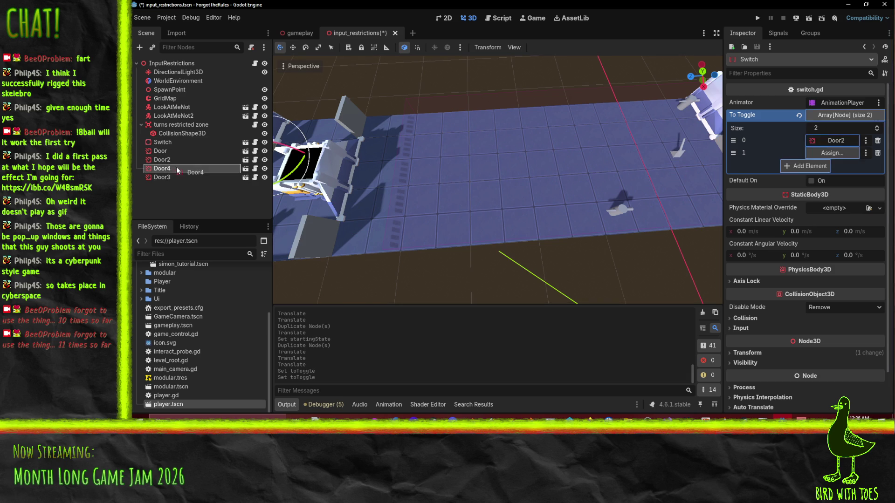
mouse_move(163, 178)
left_mouse_down()
mouse_move(803, 174)
mouse_move(834, 152)
left_mouse_up()
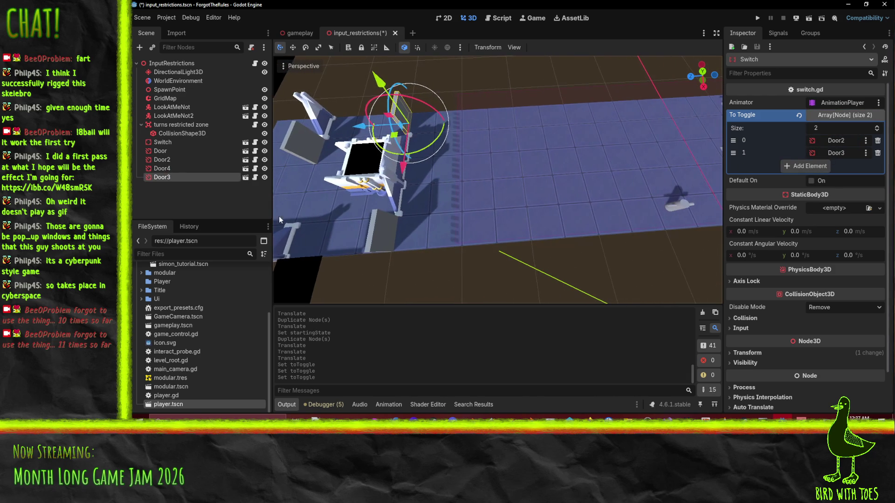
left_click(164, 169)
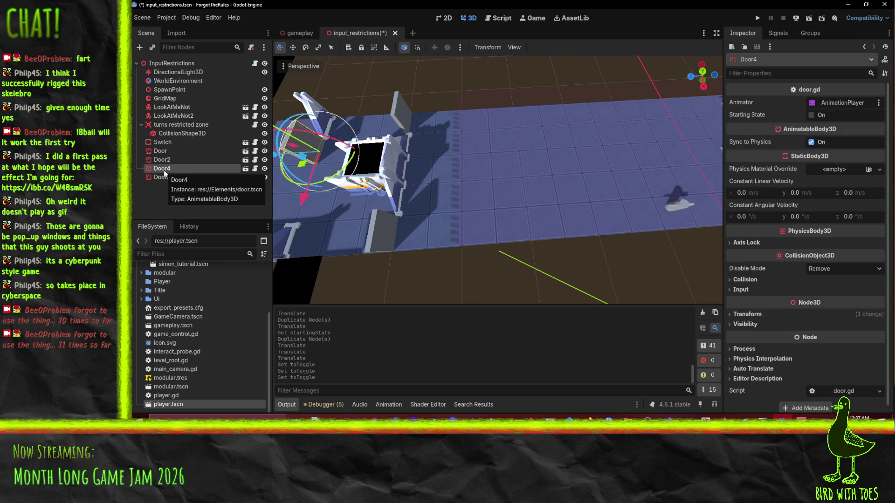
Step: Rename Door2 to StartDoorS and Door3 to StartDoorN
left_click(173, 159)
key("F1")
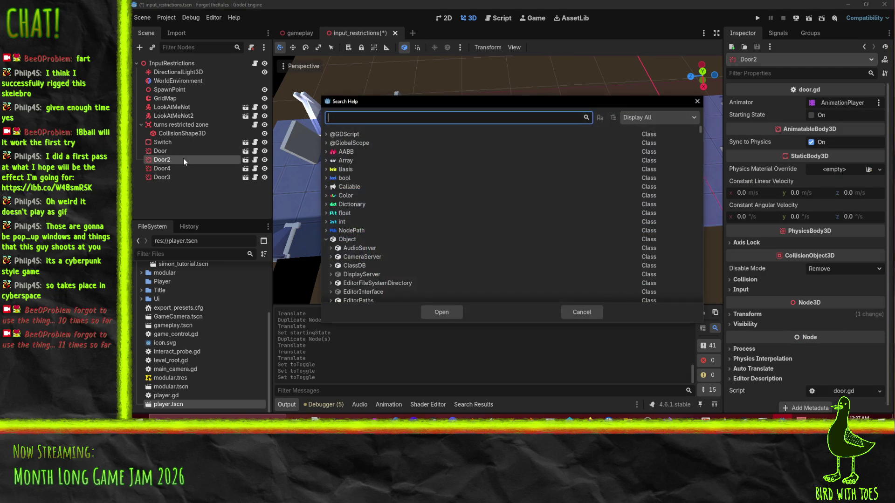
key("Escape")
key("F2")
left_click(179, 162)
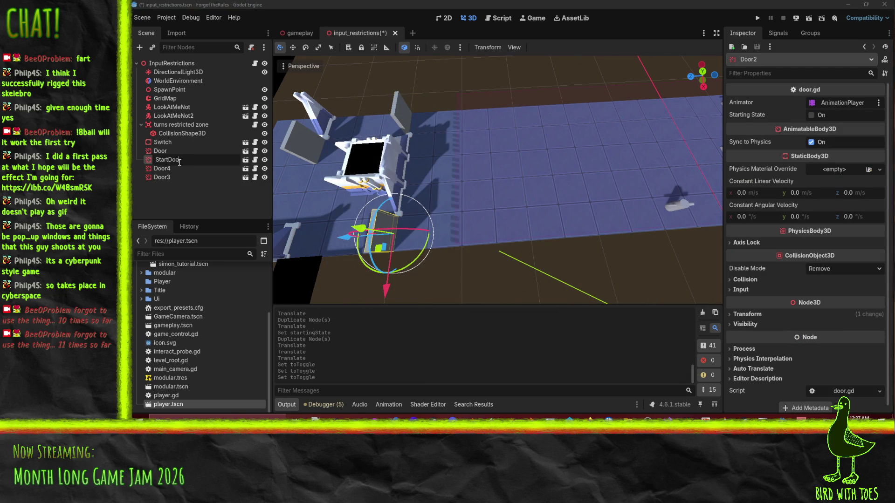
key("Return")
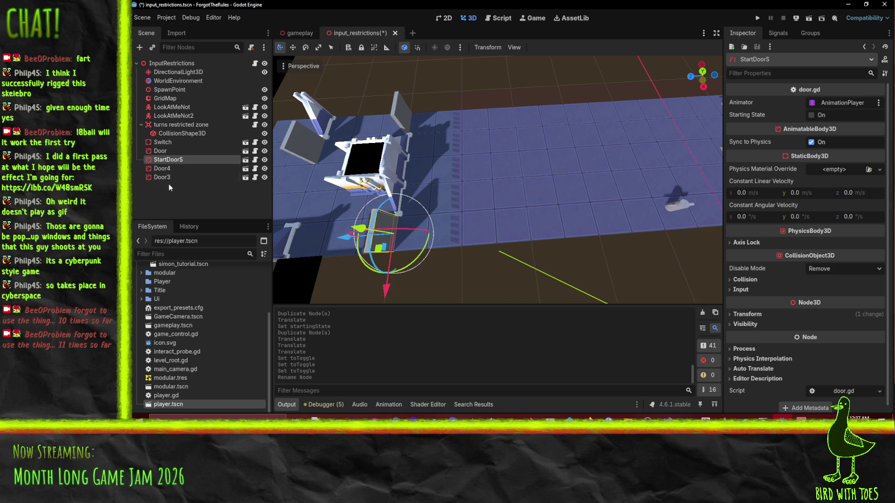
left_click(166, 177)
left_click(172, 168)
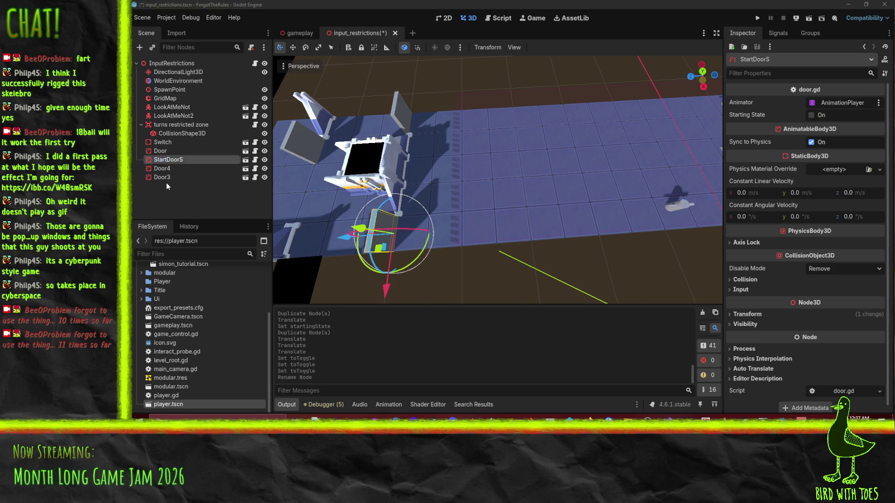
left_click(168, 176)
left_click(169, 176)
type("Start")
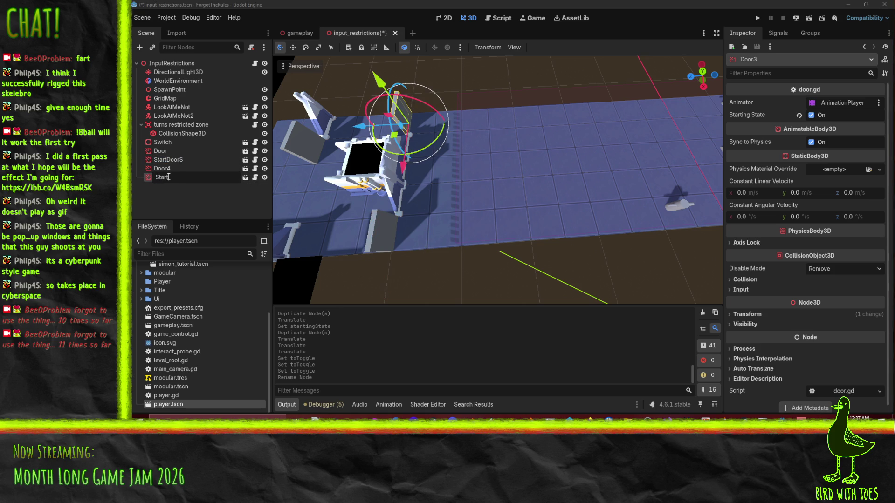
type("N")
key("Return")
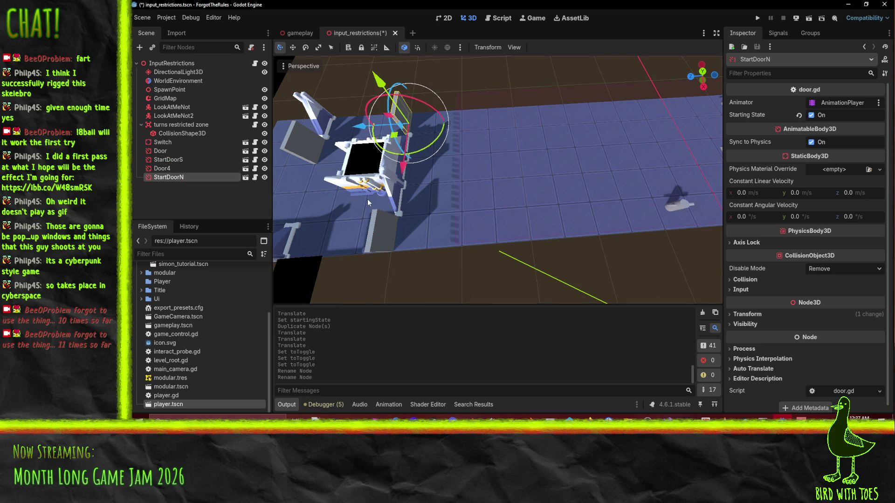
Step: Change the names to StartDoorNC and StartDoorNO, moving StartDoorNO above Door4 in the tree
double_click(187, 159)
left_click(191, 158)
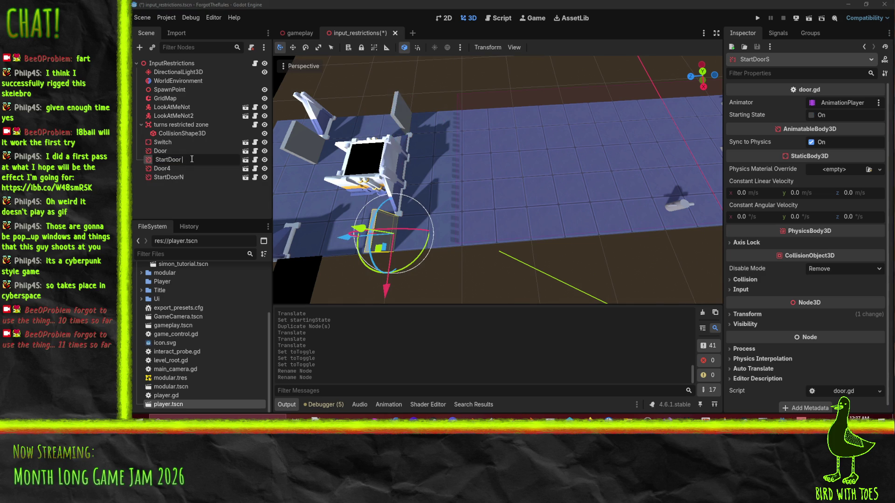
type("C")
key("Return")
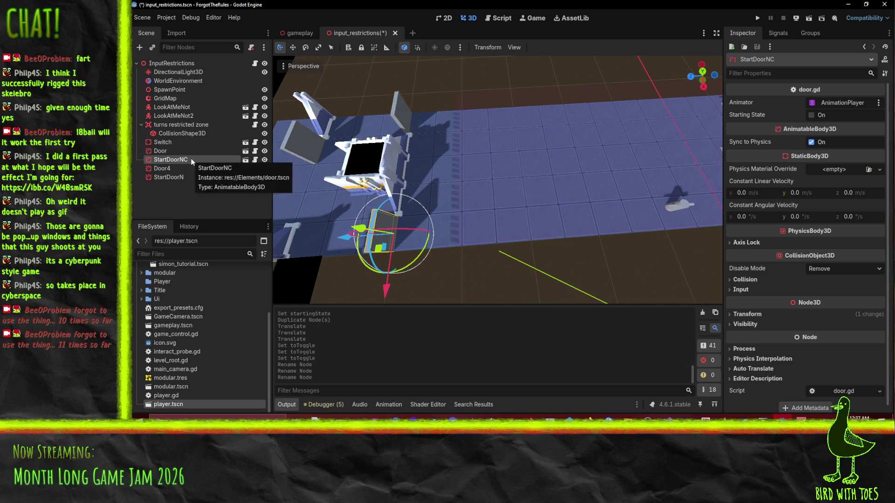
double_click(186, 177)
left_click(202, 177)
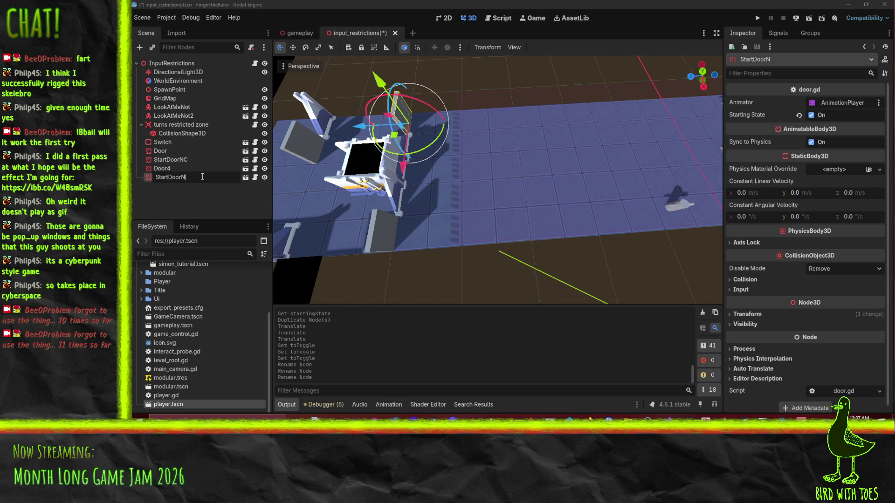
type("O")
key("Return")
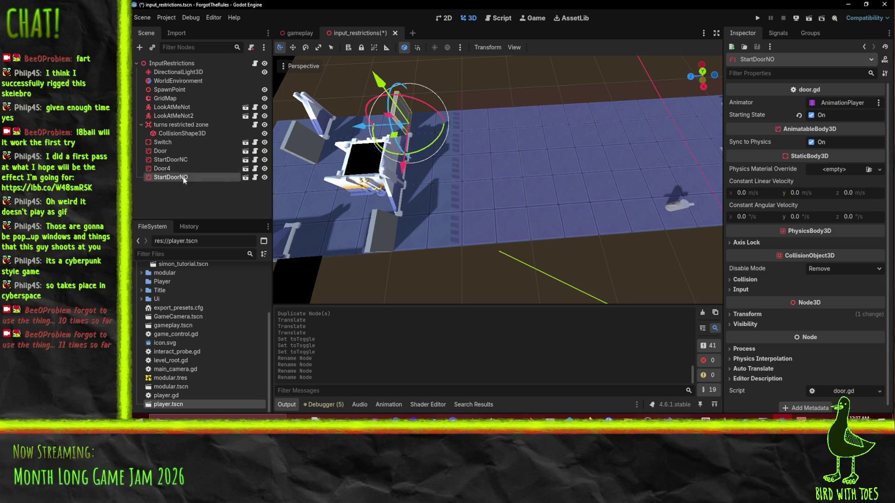
left_click_drag(183, 169, 184, 166)
Step: Rename Door to GoalDoor and Door4 to ItemDoor
double_click(158, 152)
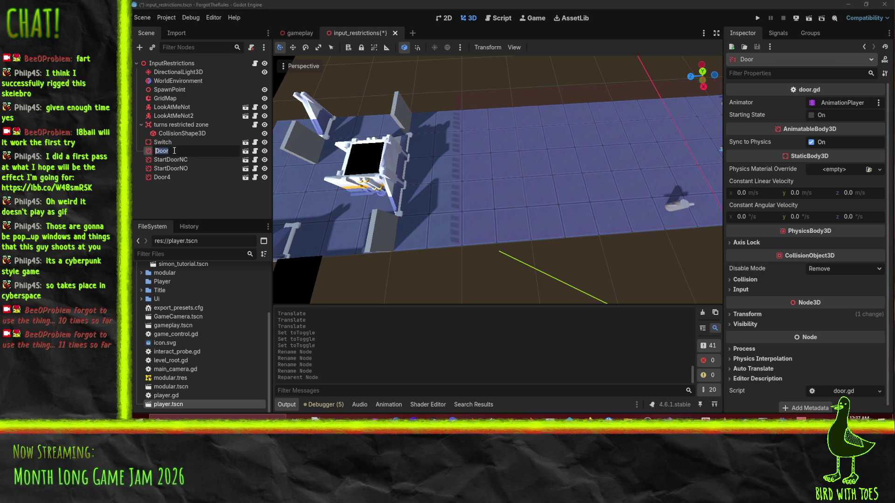
type("GoalD")
type("oor")
key("Return")
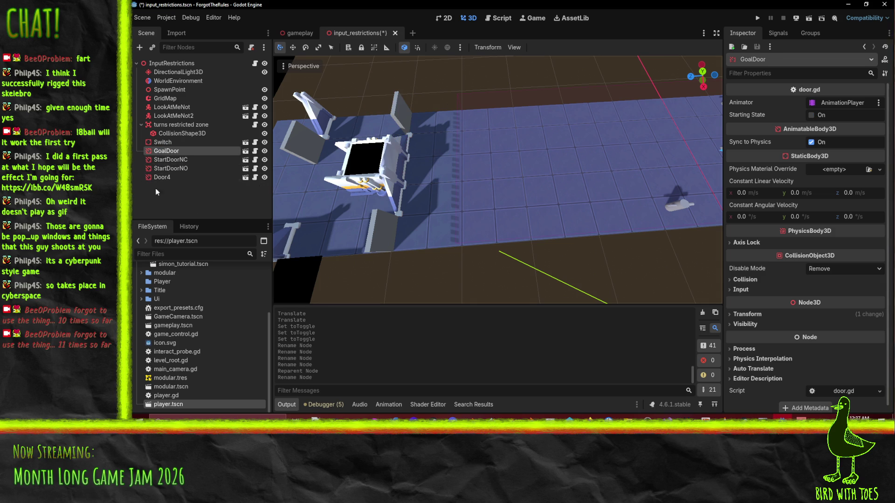
left_click(183, 178)
left_click(183, 178)
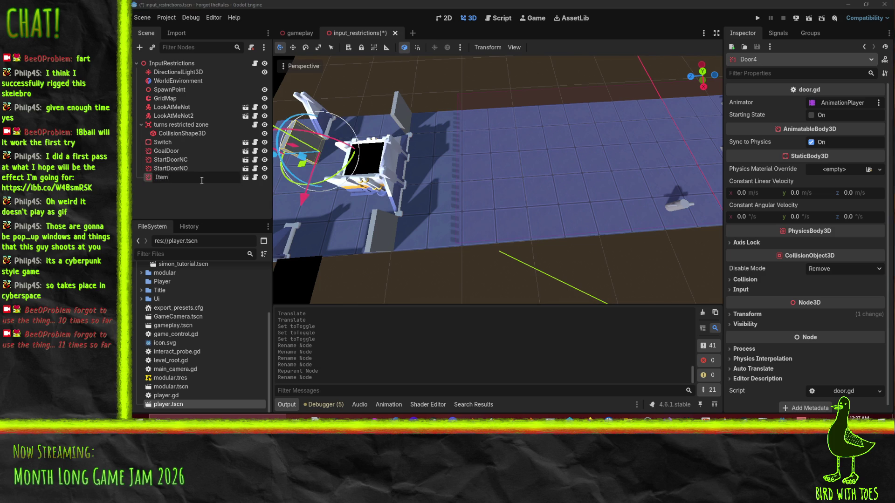
type("oor")
key("Return")
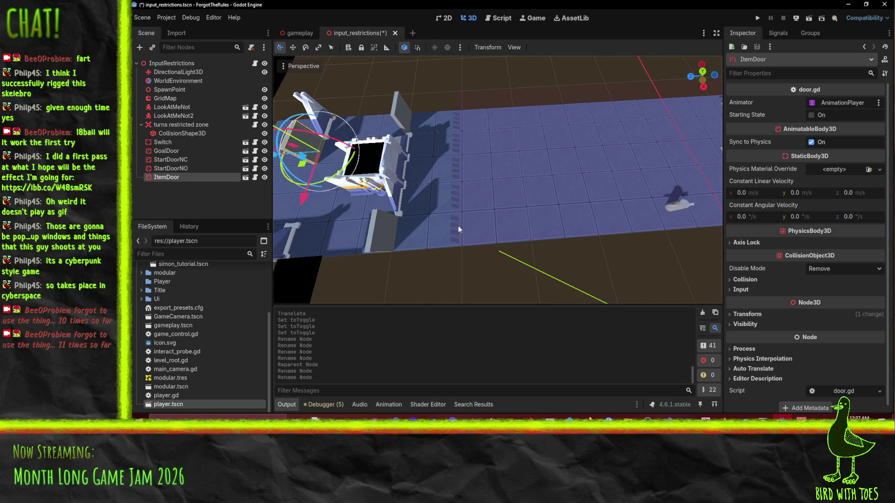
scroll(458, 229, "down", 4)
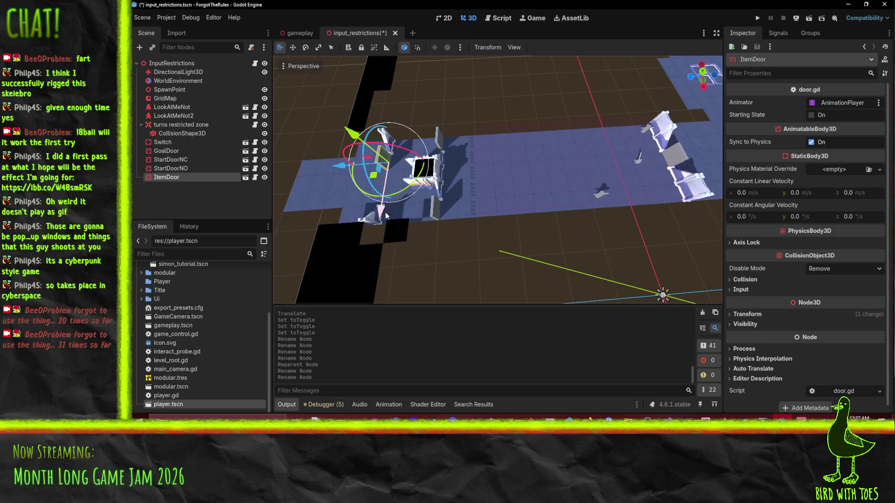
Step: Duplicate the Switch into Switch2 and move the copy near the left door
left_click(158, 142)
right_click(155, 143)
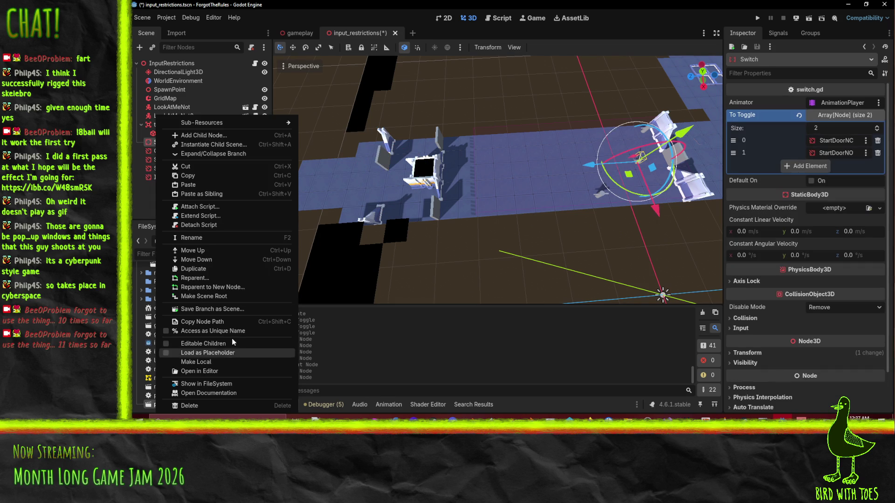
left_click(209, 268)
mouse_move(593, 167)
left_mouse_down()
mouse_move(359, 166)
mouse_move(357, 183)
left_mouse_up()
left_click_drag(394, 233, 385, 275)
scroll(378, 216, "up", 4)
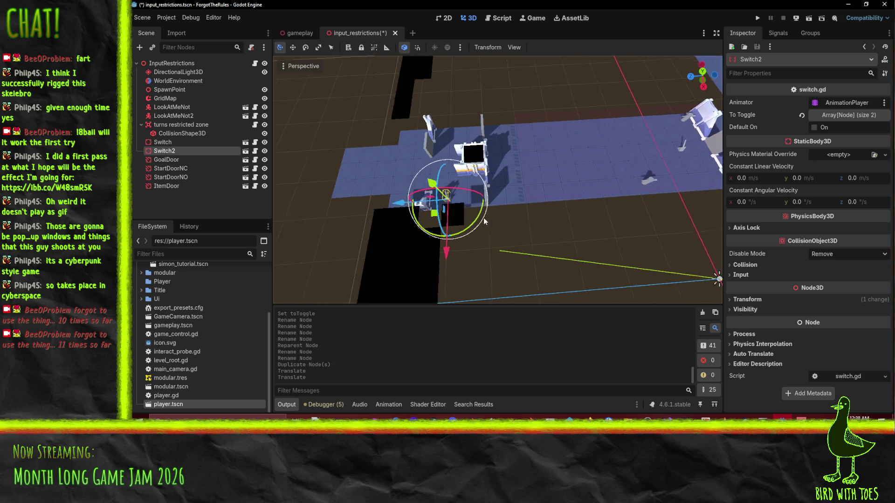
left_click_drag(379, 216, 359, 220)
Step: Rename Switch2 to ExitSwitch and the original Switch to StartSwitch
double_click(175, 151)
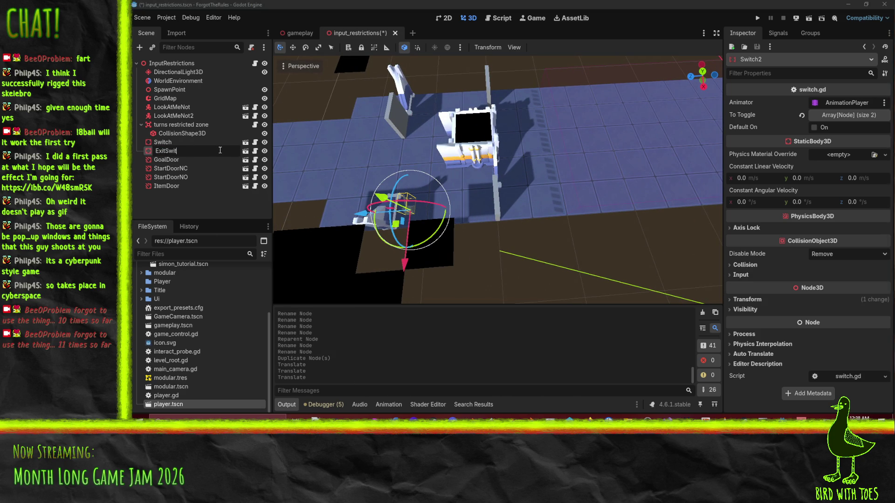
type("ch")
key("Return")
left_click(184, 145)
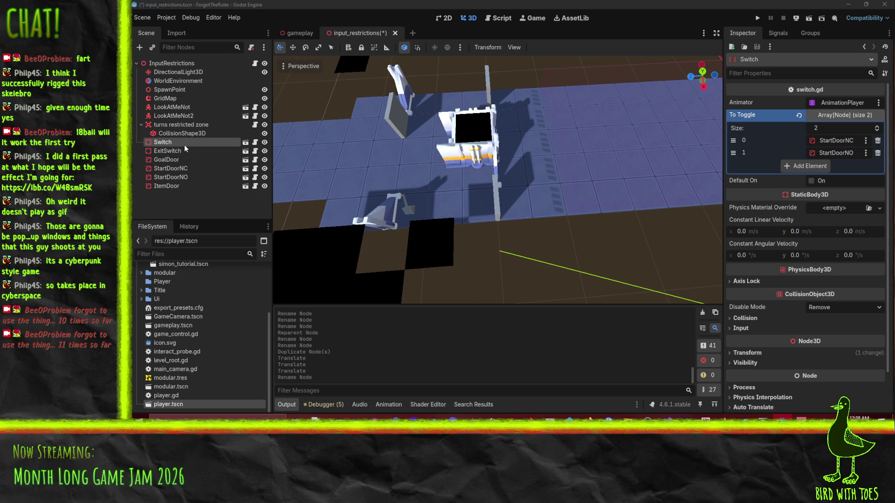
double_click(184, 145)
type("StartSwit")
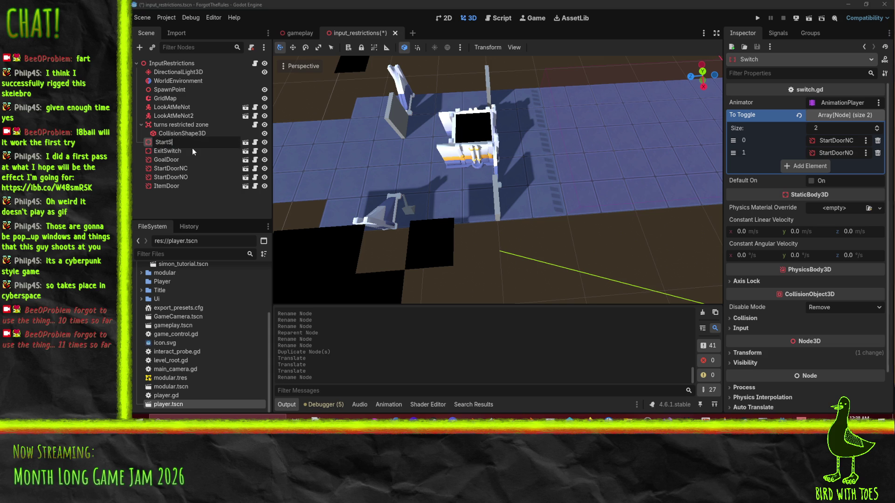
type("ch")
key("Return")
Step: Make ExitSwitch toggle only GoalDoor, dropping StartDoorNO, and rename it GoalSwitch
left_click(192, 149)
scroll(472, 186, "down", 4)
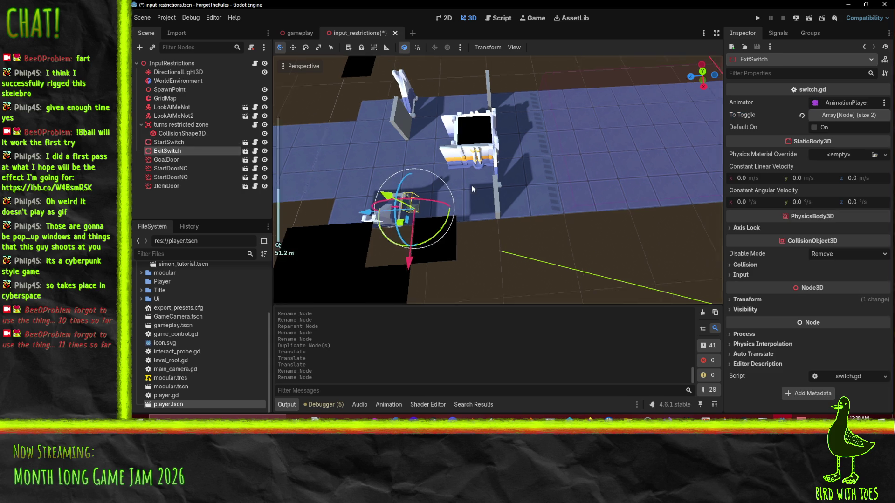
left_click_drag(459, 180, 583, 177)
left_click(844, 115)
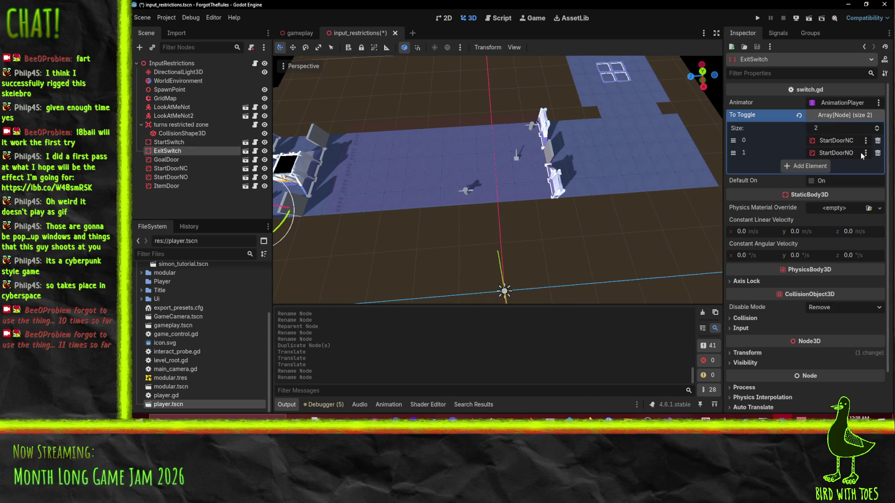
left_click(877, 153)
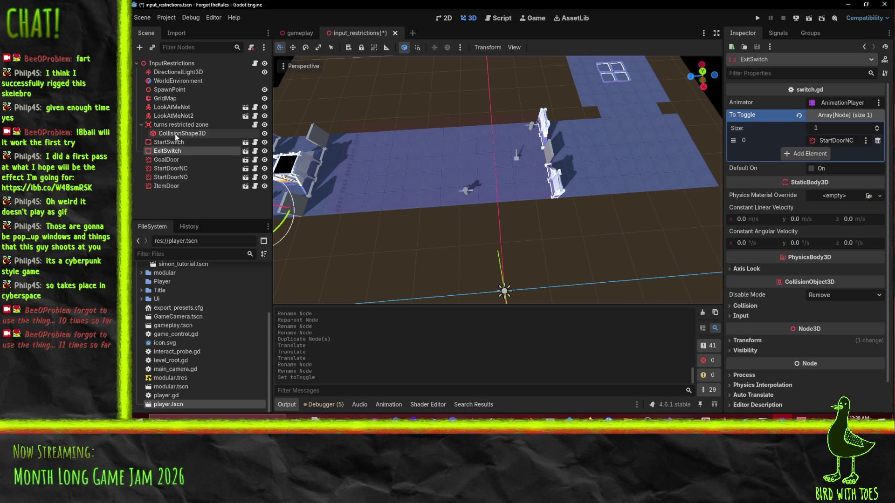
mouse_move(166, 159)
left_mouse_down()
mouse_move(841, 153)
mouse_move(834, 145)
left_mouse_up()
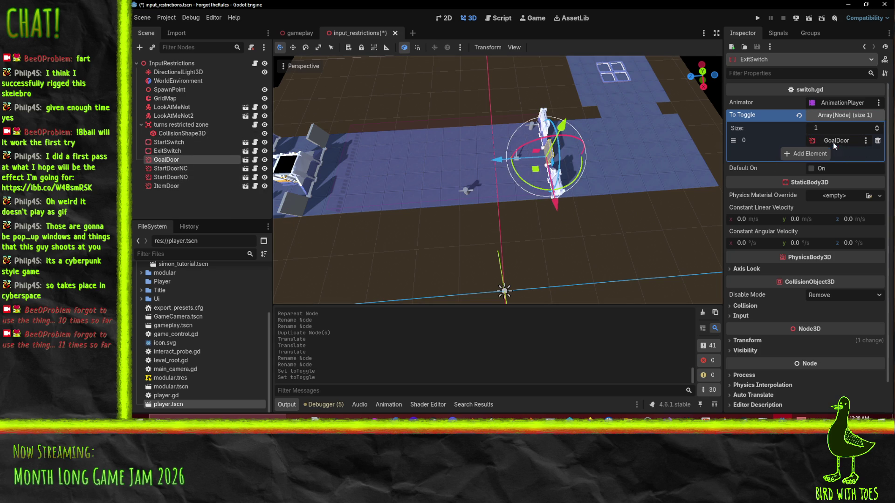
double_click(186, 151)
type("GoalSwitc")
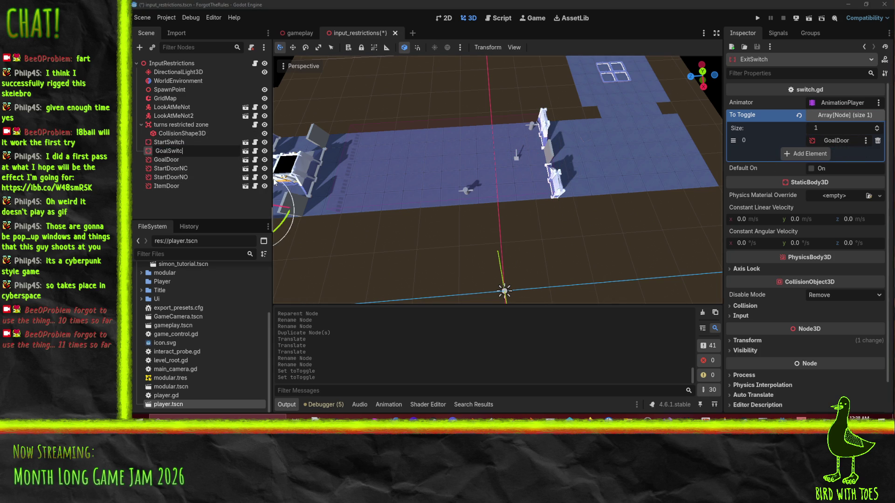
type("h")
key("Return")
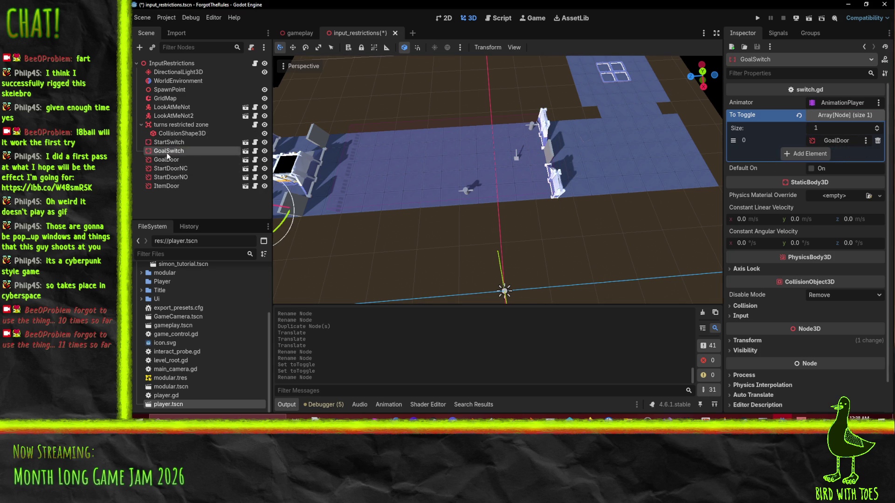
left_click(167, 159, "shift")
Step: Move GoalSwitch and GoalDoor below StartDoorNO in the Scene dock and save the scene
left_click_drag(171, 159, 171, 180)
left_click_drag(436, 170, 662, 171)
left_click_drag(409, 182, 410, 185)
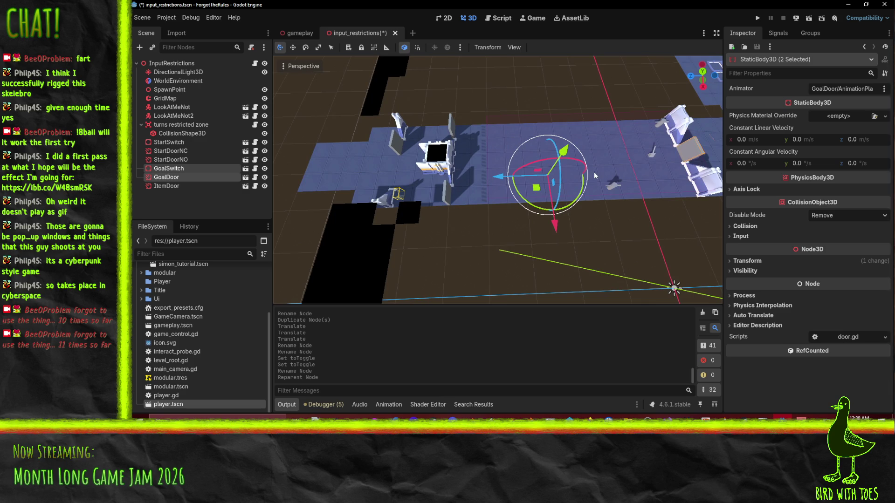
key("ctrl+s")
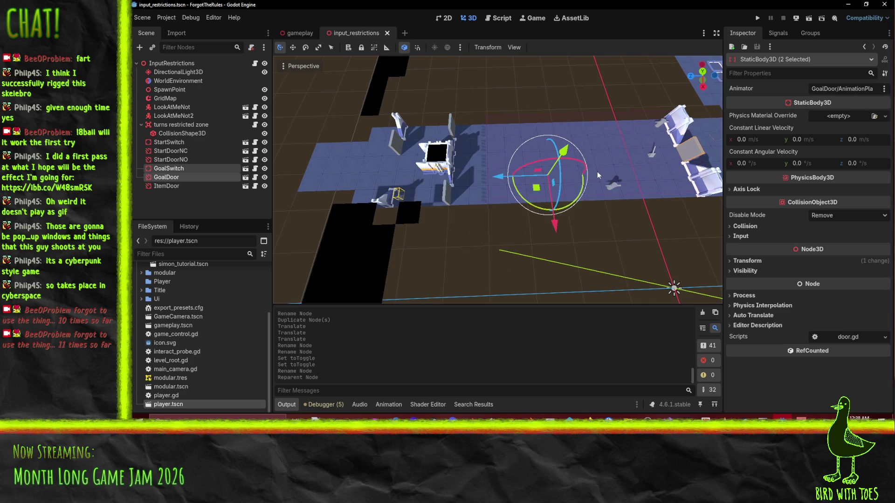
Step: Nudge StartSwitch along its Z axis and launch a new test run
mouse_move(551, 186)
left_mouse_down()
mouse_move(478, 185)
mouse_move(502, 185)
left_mouse_up()
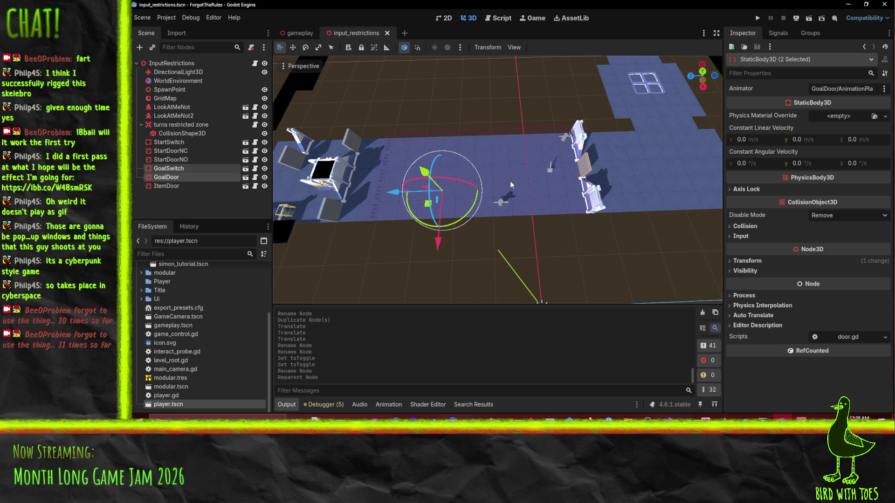
scroll(646, 147, "up", 5)
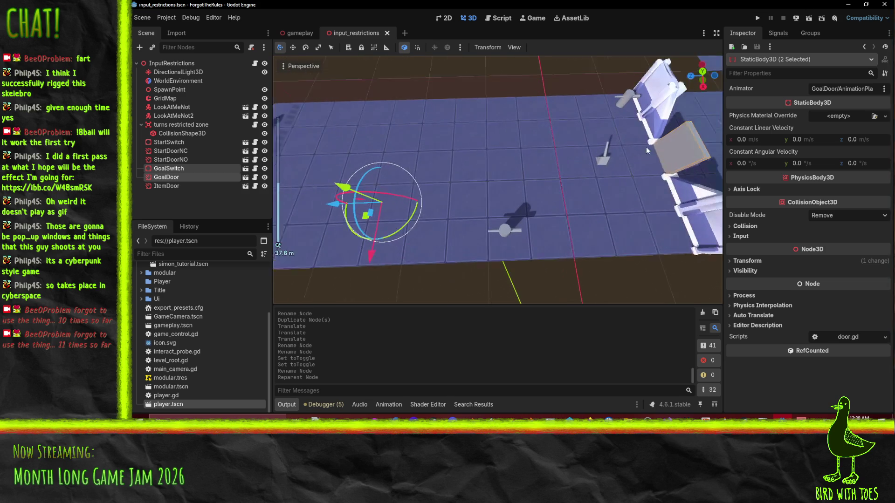
left_click(613, 159)
left_click_drag(624, 207, 620, 201)
scroll(619, 201, "down", 3)
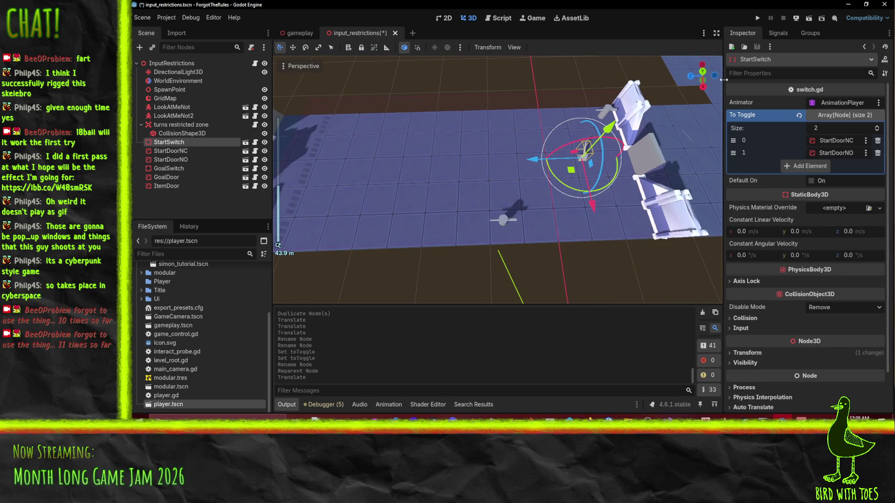
left_click(758, 18)
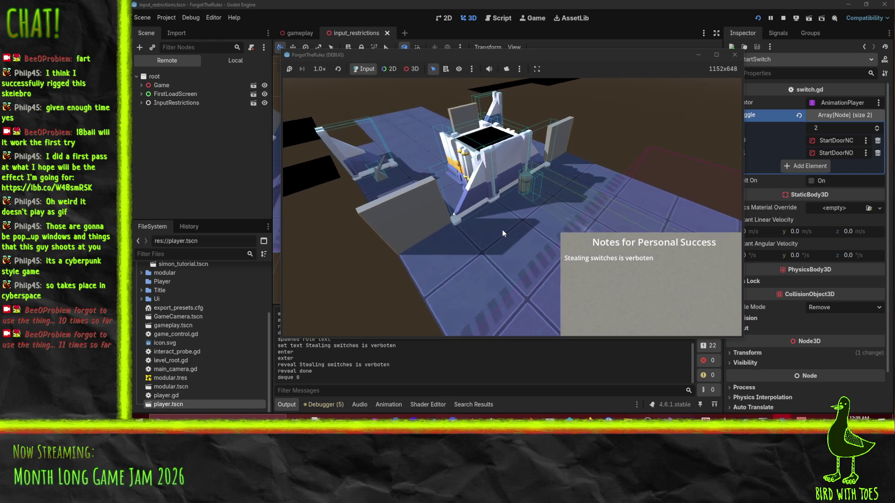
Step: Walk the player onto the start switch and toggle the doors three times
key("s")
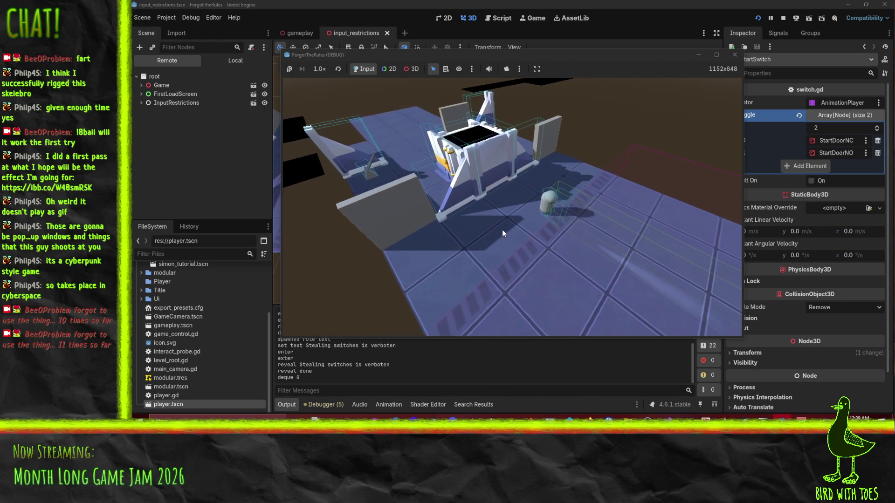
key("s")
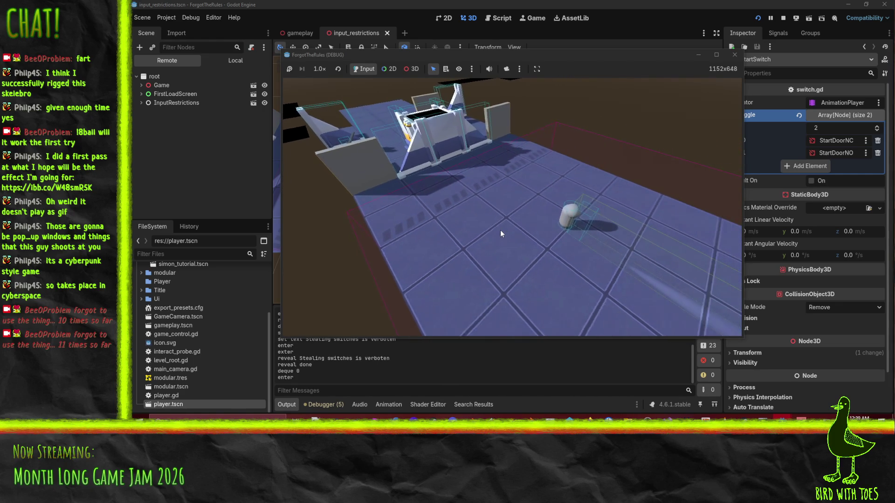
key("s")
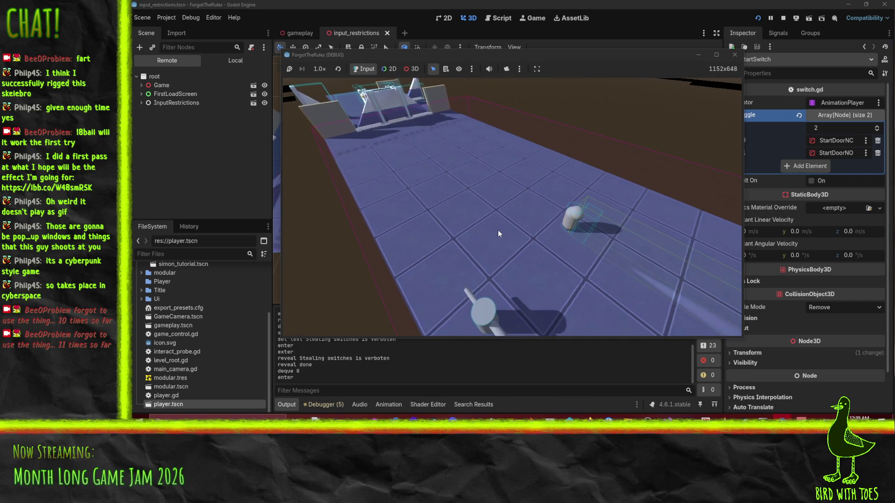
key("w")
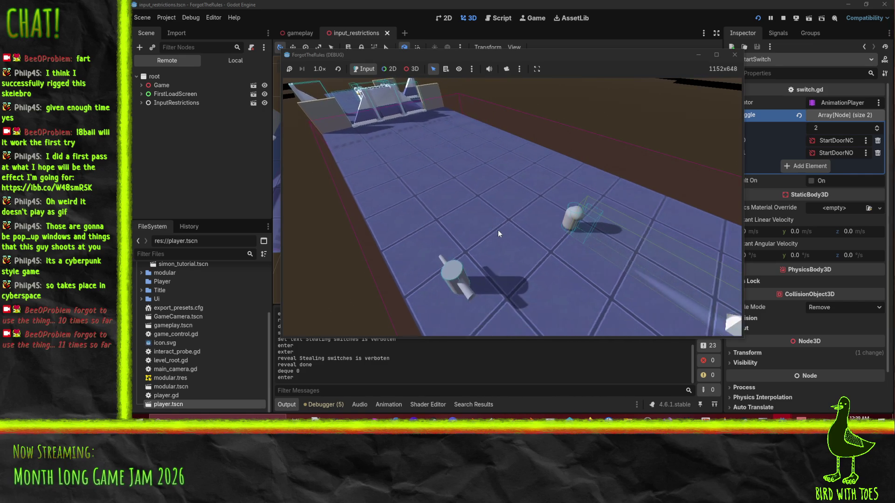
key("w")
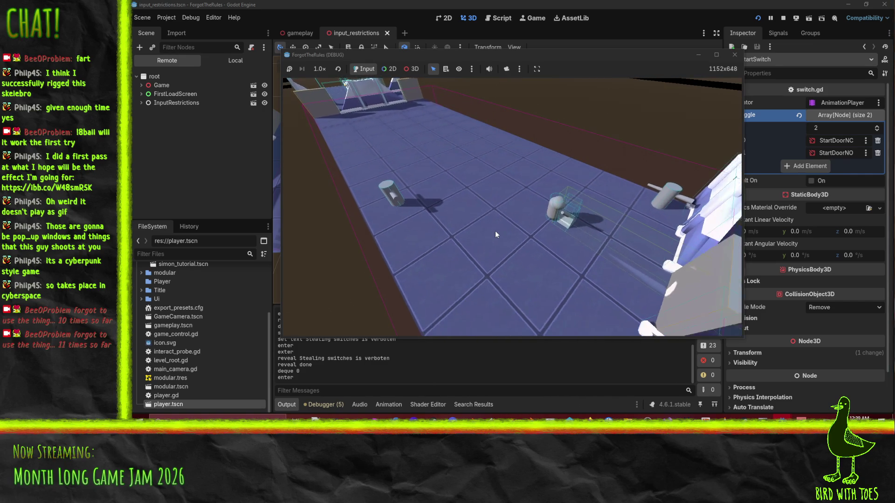
key("e")
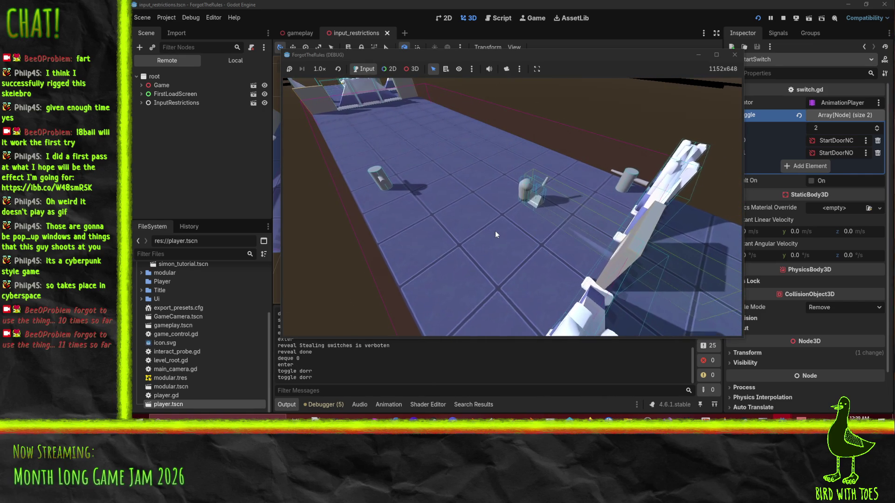
key("e")
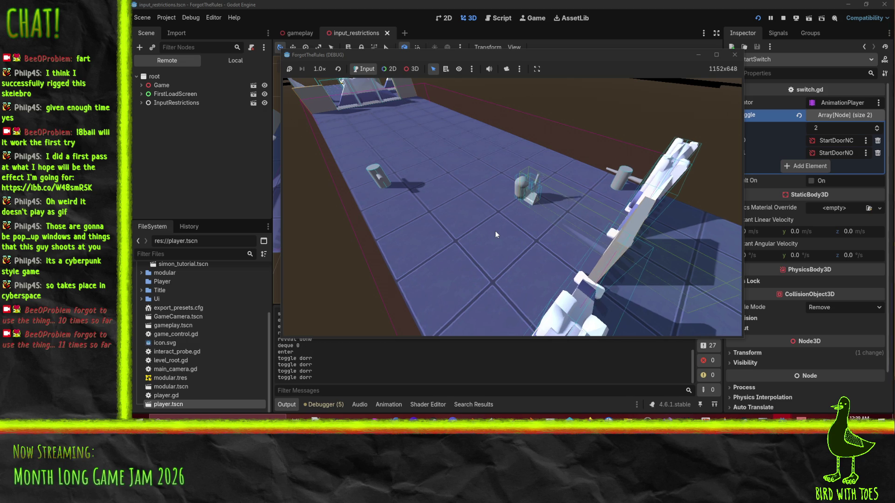
key("e")
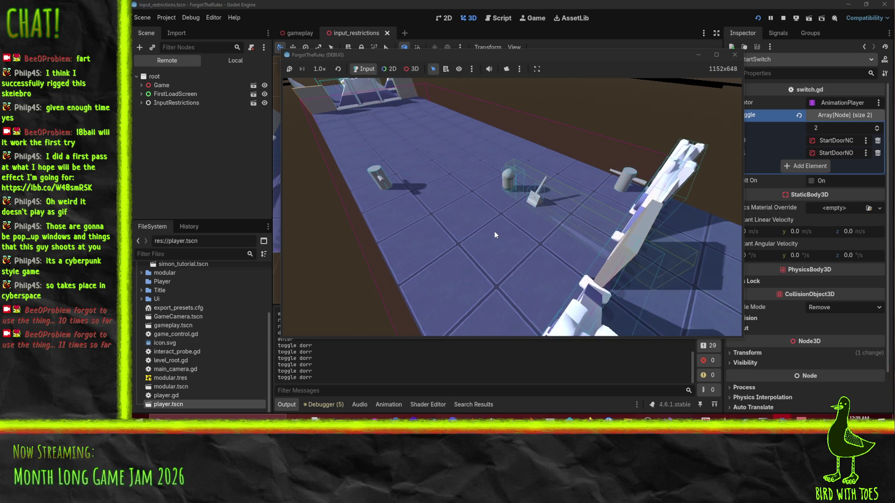
Step: Walk the player toward the far door, then stop the game with F8
key("w")
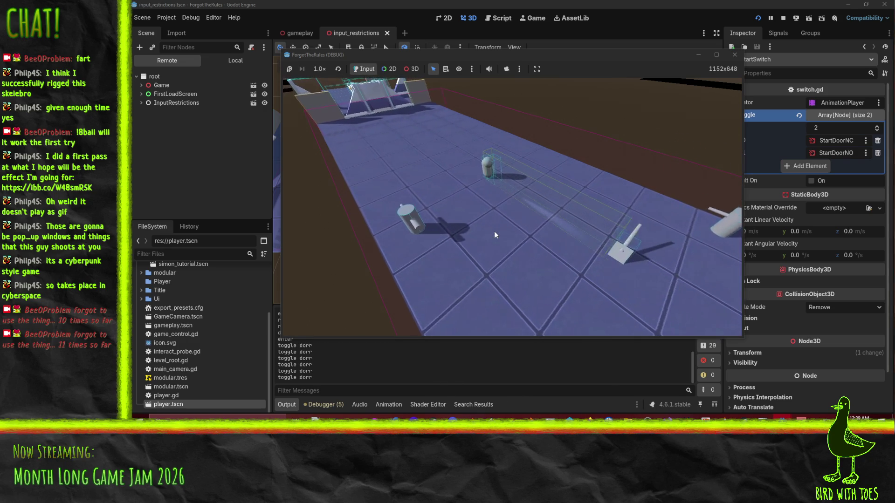
key("w")
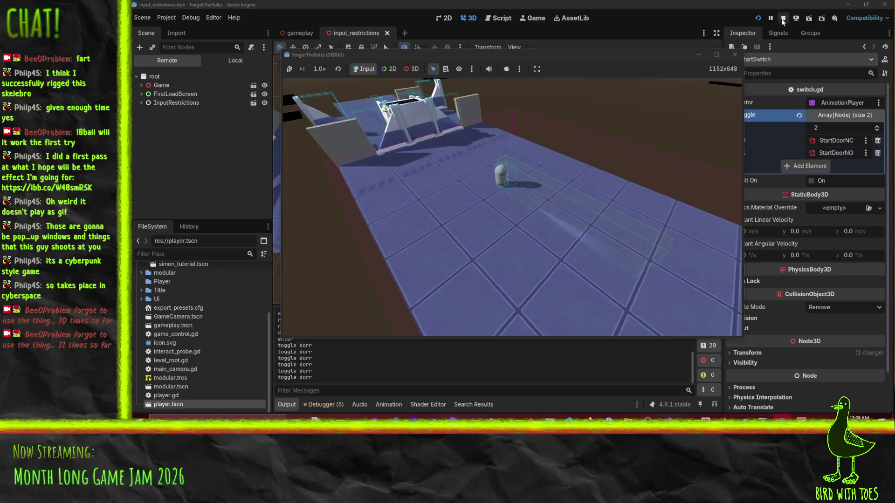
key("F8")
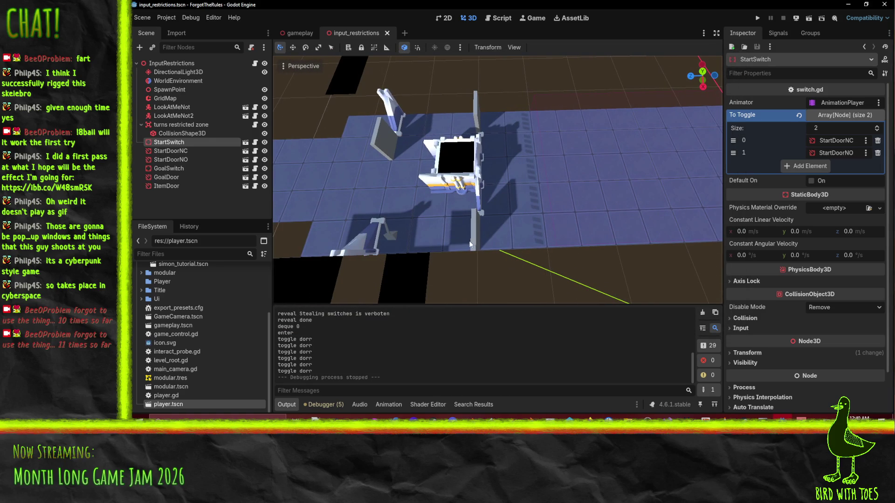
Step: Inspect StartDoorNC, StartDoorNO, GoalDoor and GoalSwitch settings from several view angles
left_click(476, 241)
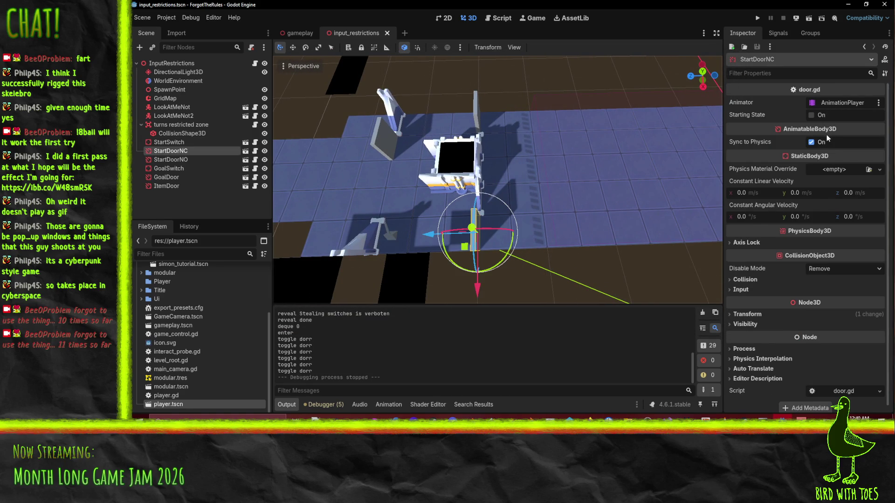
left_click(477, 124)
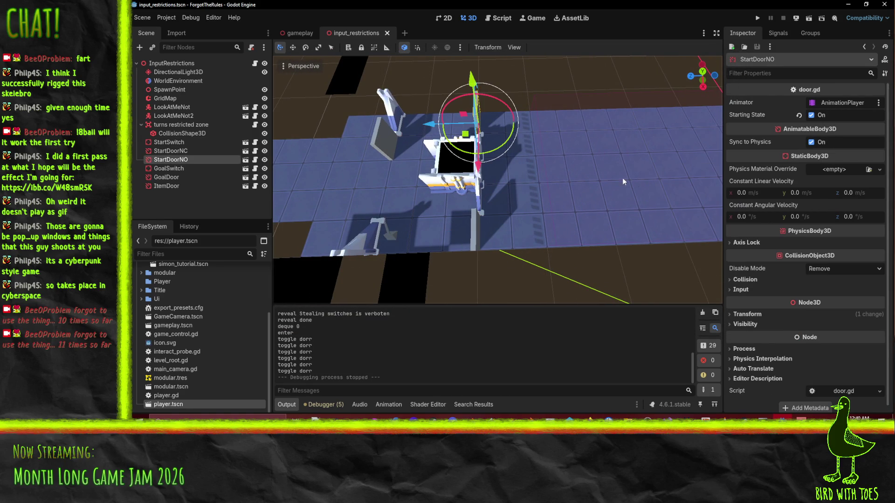
mouse_move(622, 178)
left_mouse_down()
mouse_move(413, 193)
mouse_move(443, 193)
left_mouse_up()
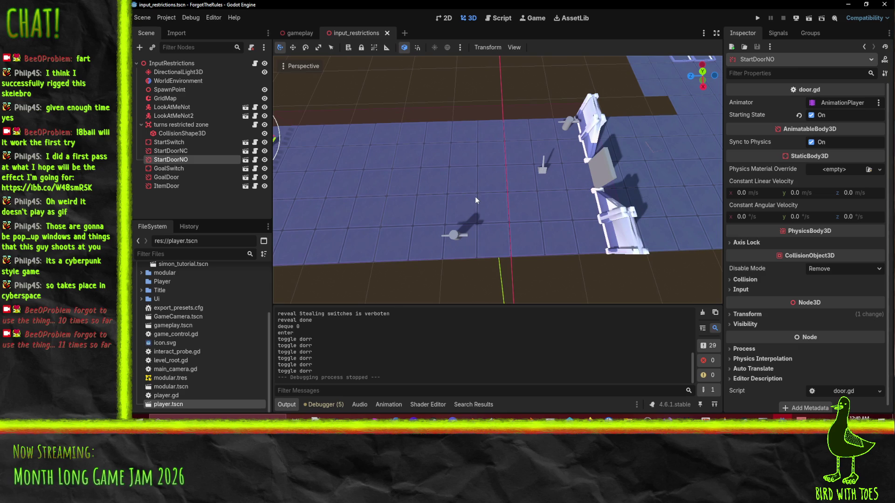
left_click(611, 173)
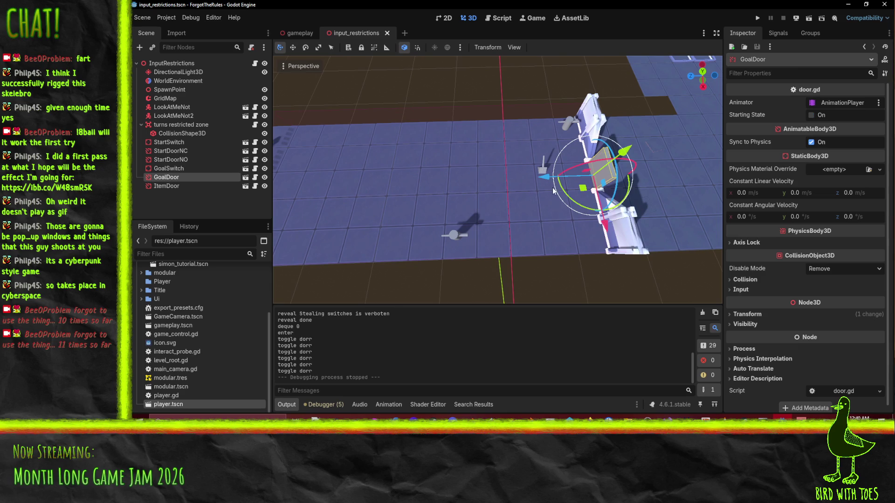
mouse_move(429, 195)
left_mouse_down()
mouse_move(606, 178)
mouse_move(395, 239)
left_mouse_up()
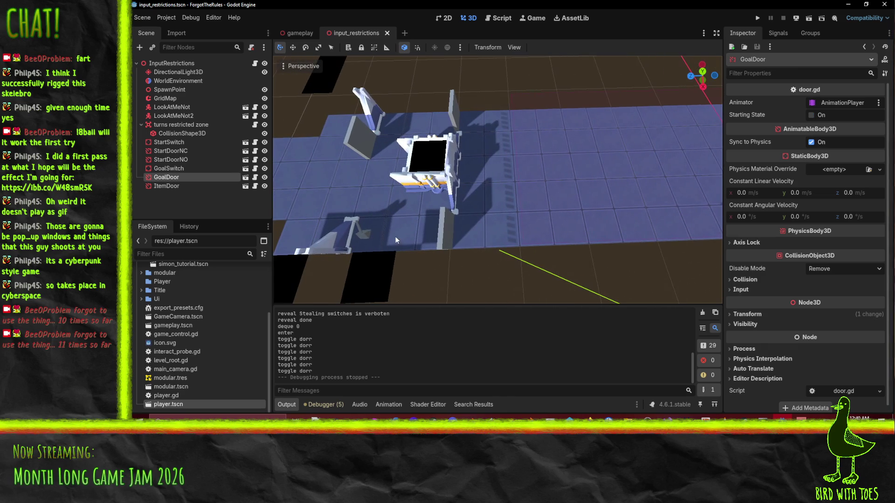
left_click(371, 238)
left_click_drag(549, 199, 452, 207)
scroll(449, 208, "down", 3)
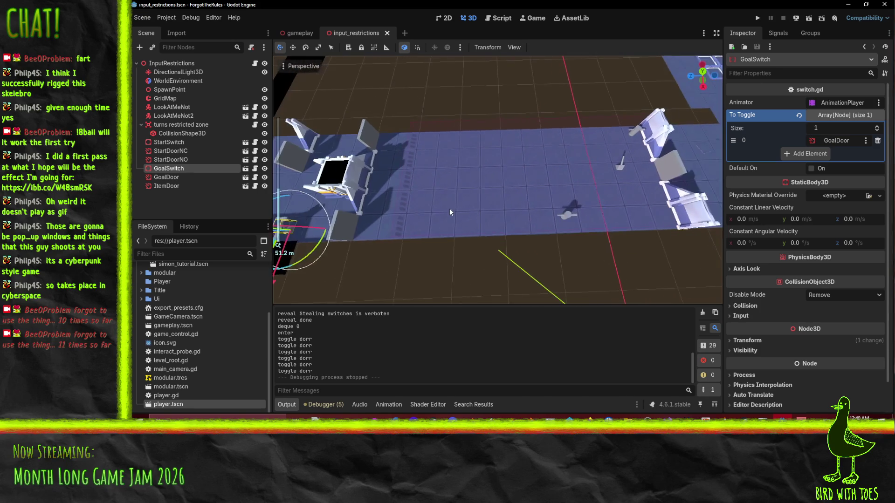
scroll(503, 208, "down", 1)
mouse_move(510, 211)
left_mouse_down()
mouse_move(334, 216)
mouse_move(357, 230)
mouse_move(580, 226)
mouse_move(538, 229)
left_mouse_up()
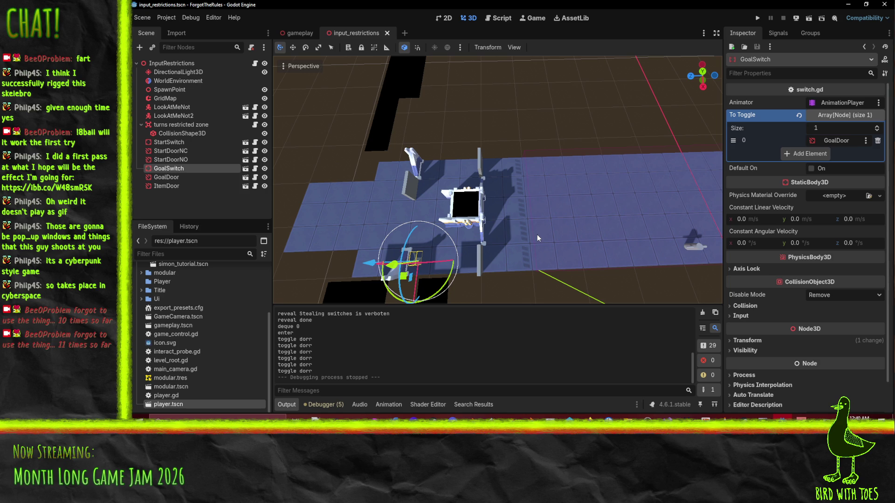
Step: Select ItemDoor and duplicate it to create ItemDoor2
left_click(413, 189)
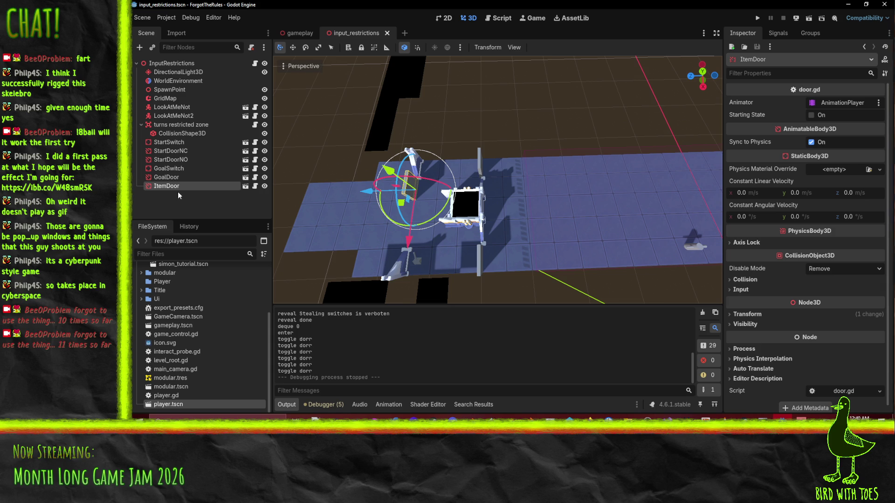
scroll(466, 208, "up", 4)
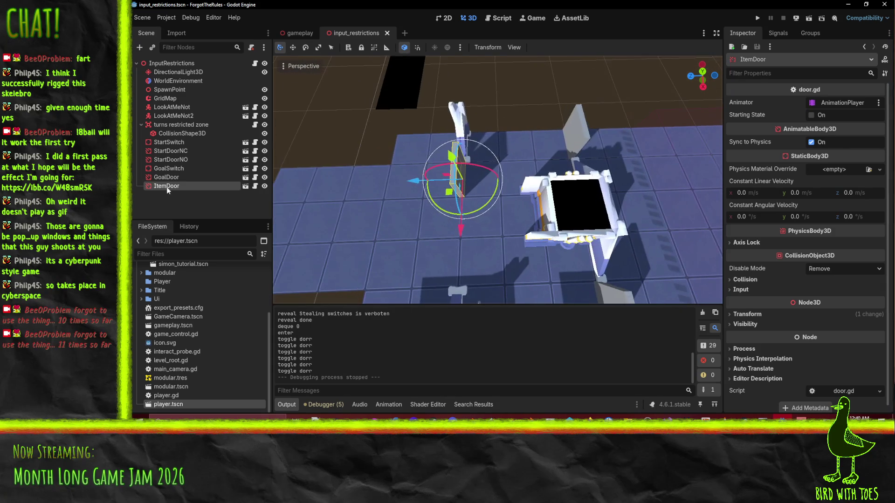
right_click(166, 186)
left_click(220, 269)
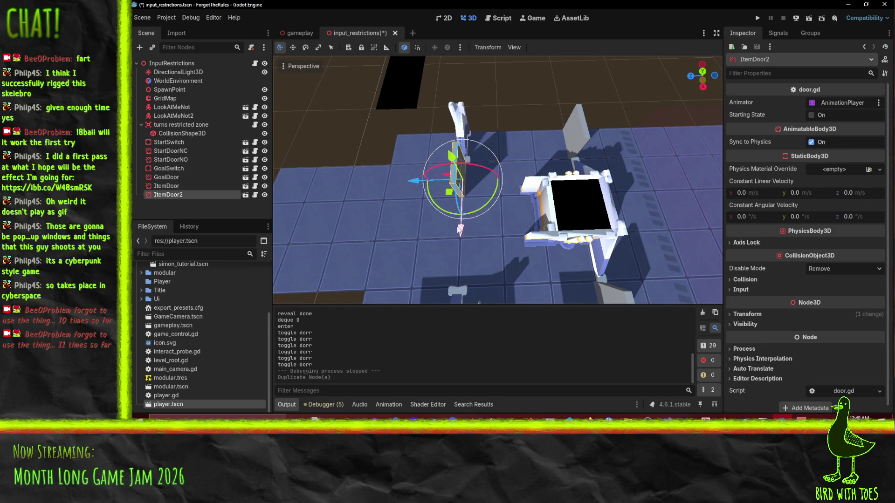
Step: Drag ItemDoor2 along X, then undo the move and the duplication to restore the original doors
left_click_drag(460, 228, 459, 277)
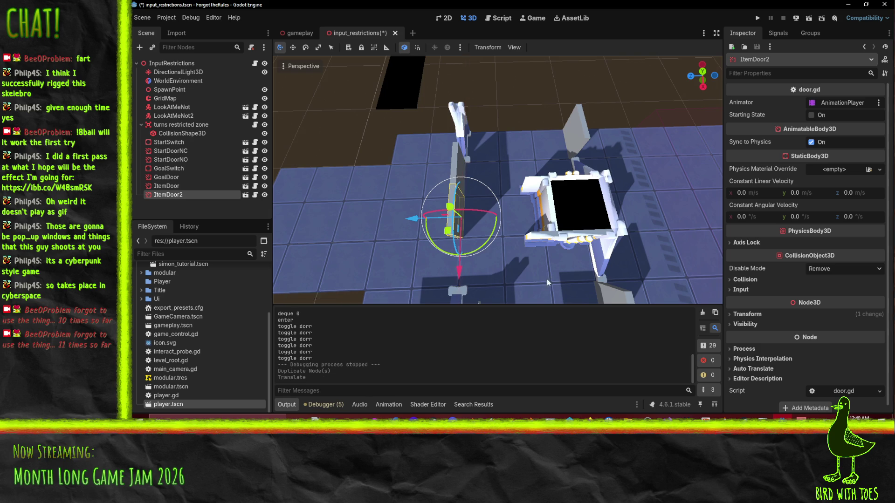
mouse_move(546, 278)
left_mouse_down()
mouse_move(529, 240)
mouse_move(510, 239)
left_mouse_up()
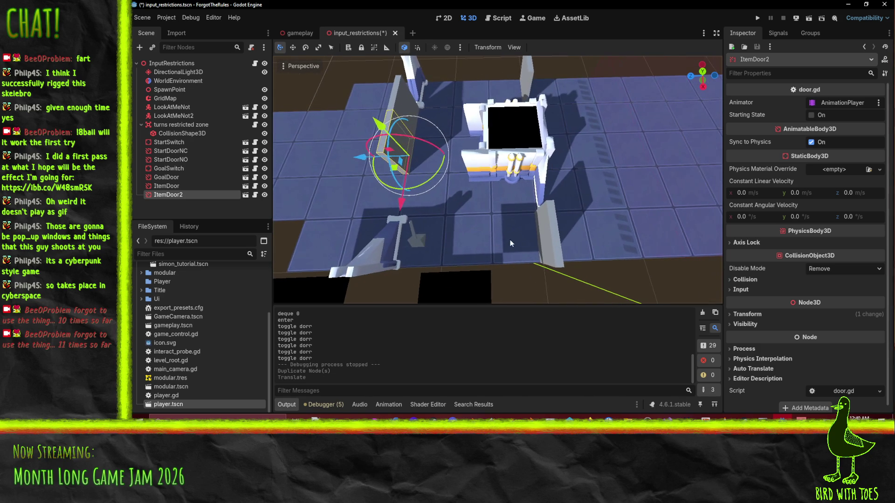
key("ctrl+z")
key("ctrl+z")
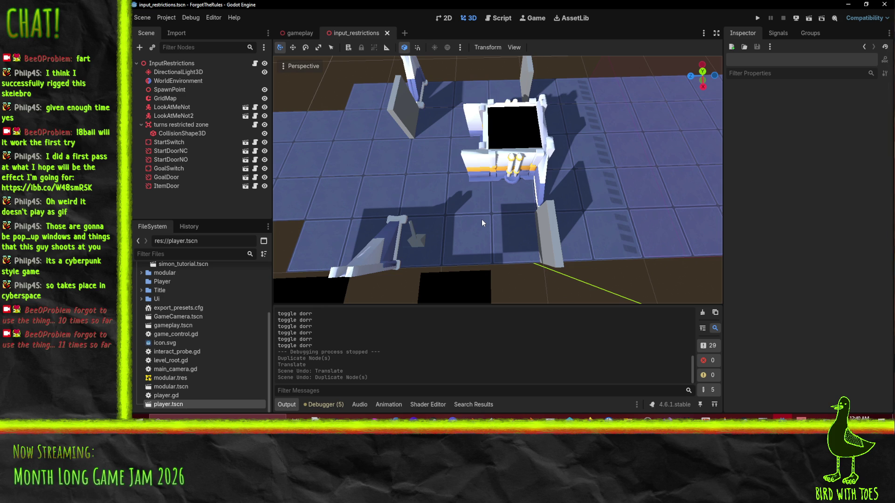
scroll(477, 227, "down", 10)
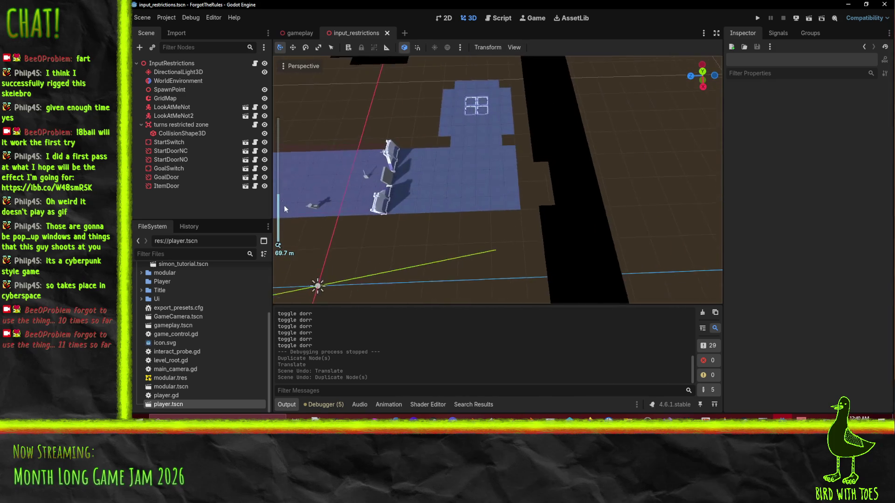
scroll(373, 203, "up", 4)
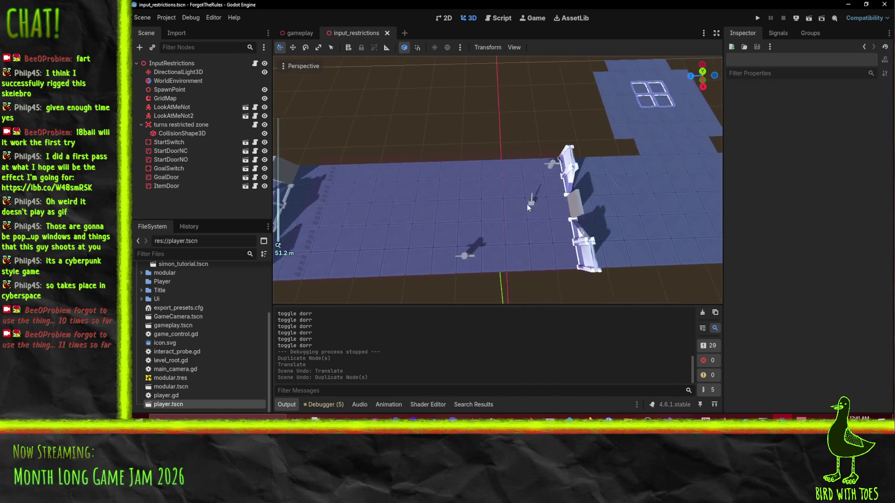
scroll(540, 208, "up", 2)
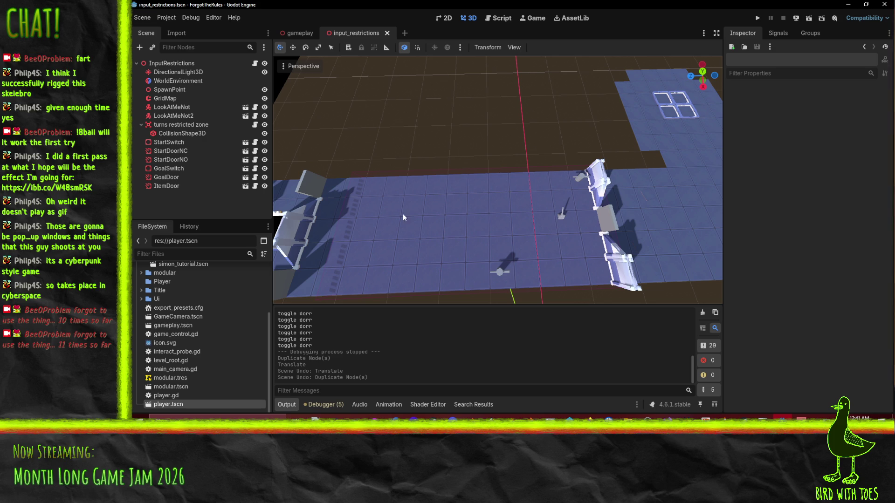
mouse_move(396, 219)
left_mouse_down()
mouse_move(516, 232)
mouse_move(520, 219)
mouse_move(536, 215)
mouse_move(370, 227)
mouse_move(386, 227)
left_mouse_up()
Step: Select StartSwitch, save and run the game to test the switch, then stop it
left_click(622, 202)
left_click(756, 20)
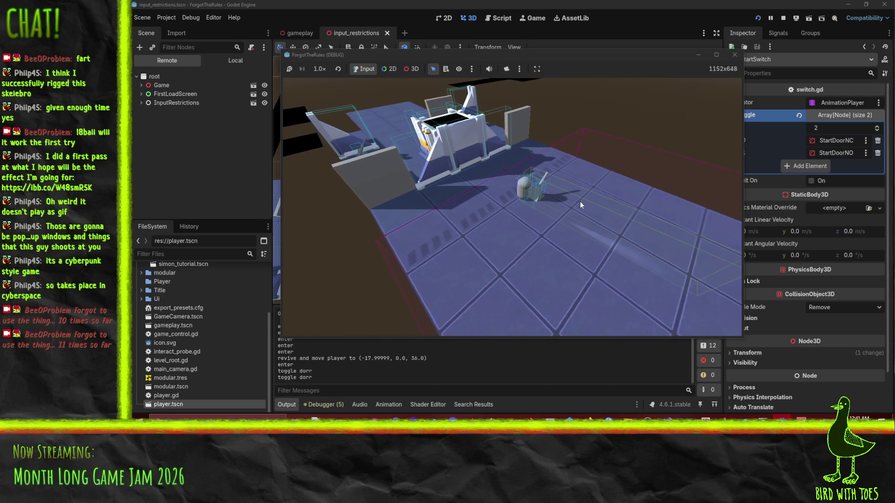
left_click(782, 17)
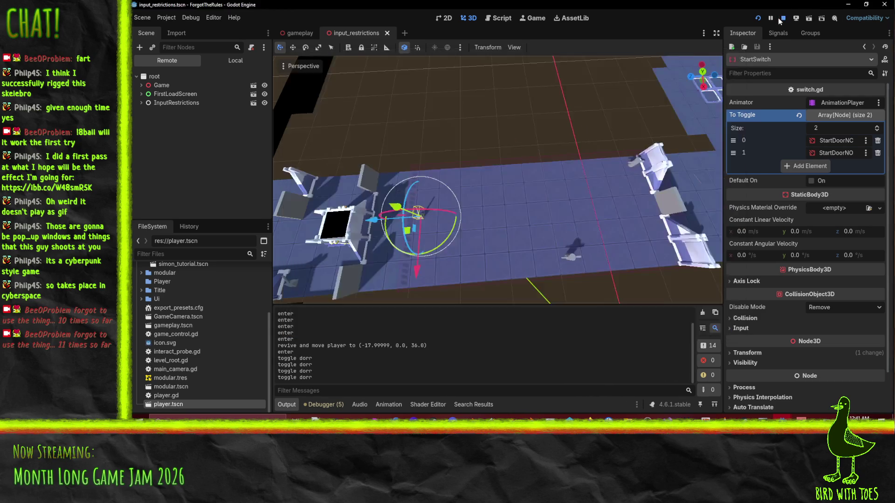
Step: Remove StartDoorNO from StartSwitch's To Toggle array, leaving only StartDoorNC
left_click(847, 142)
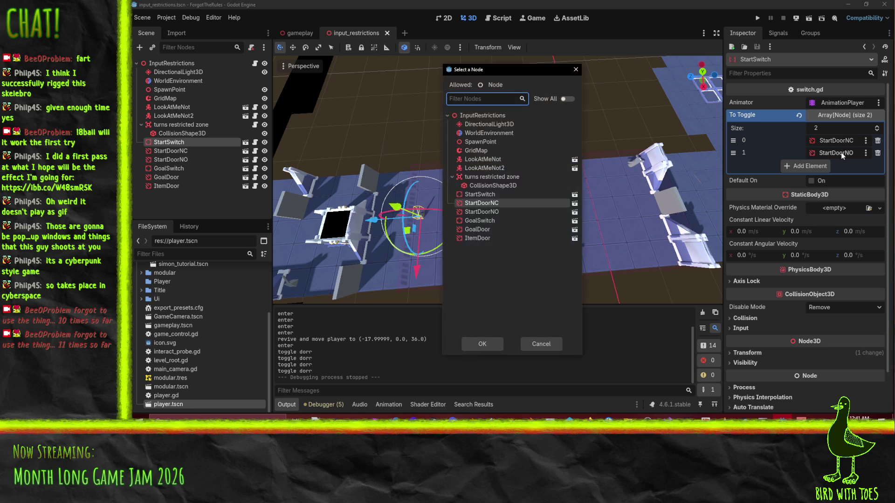
left_click(538, 338)
left_click(878, 153)
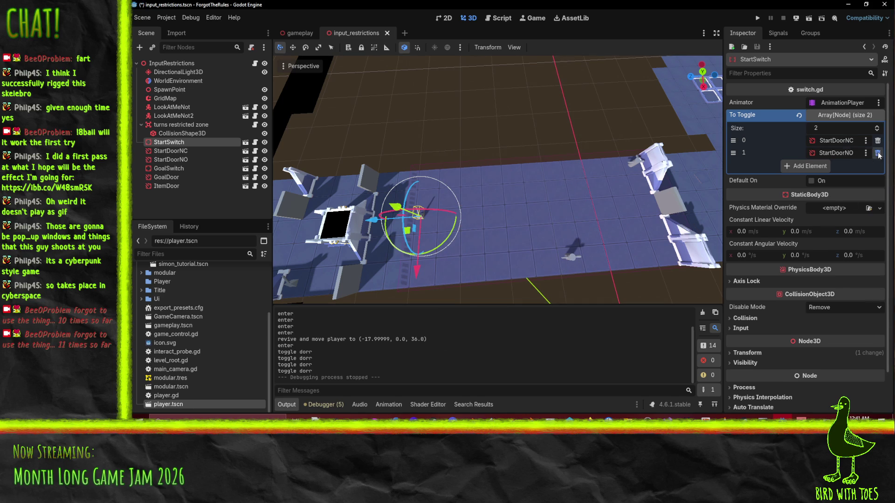
Step: Run the game to test the switch change, then stop it
left_click(757, 18)
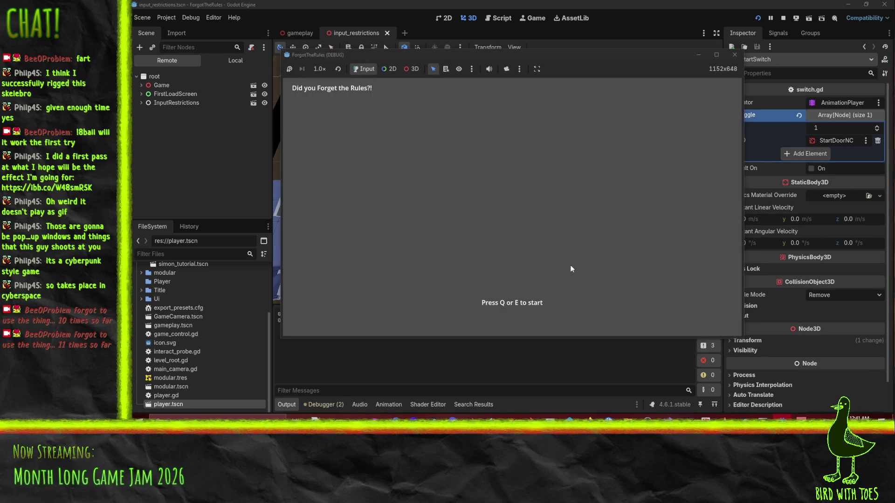
key("e")
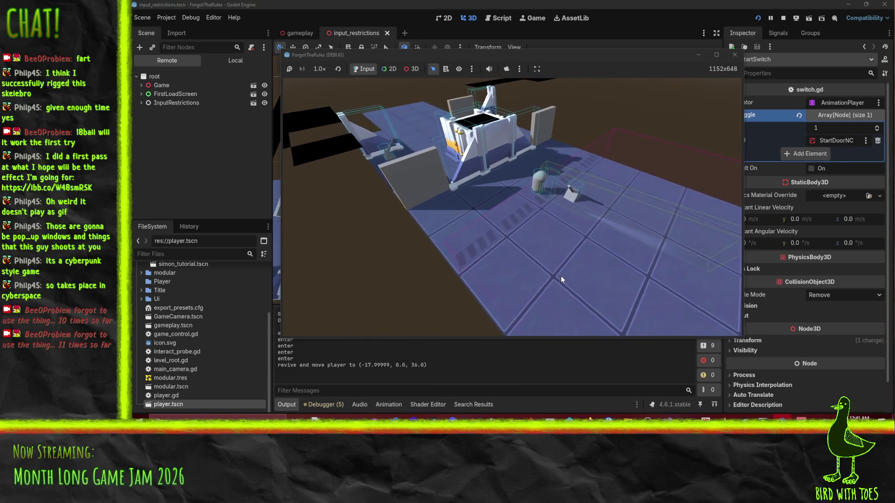
key("q")
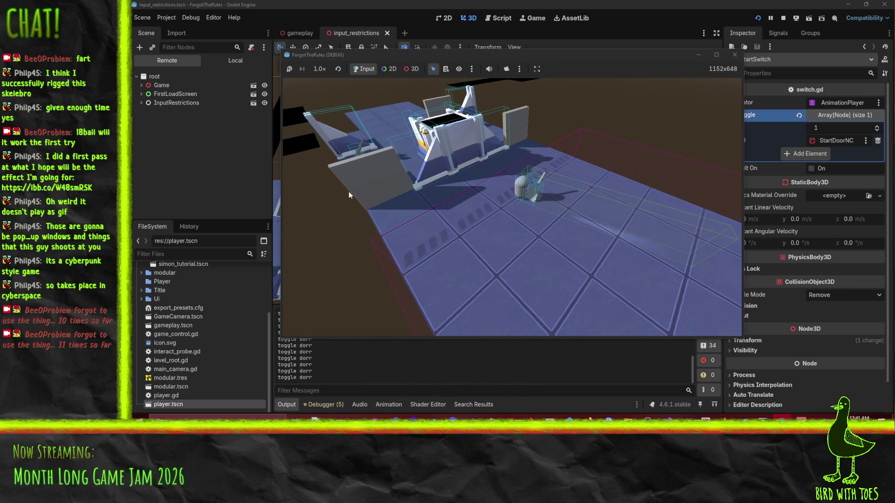
left_click(783, 17)
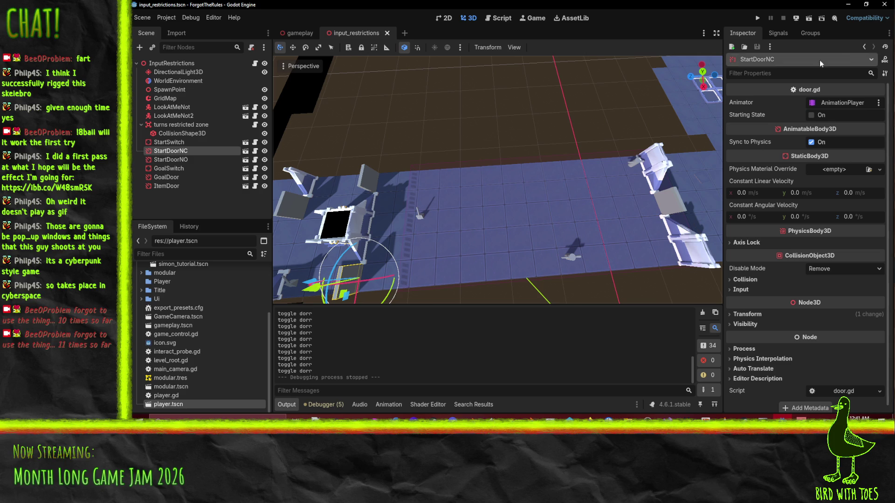
Step: Compare StartDoorNO and StartDoorNC settings in the Inspector
left_click(163, 159)
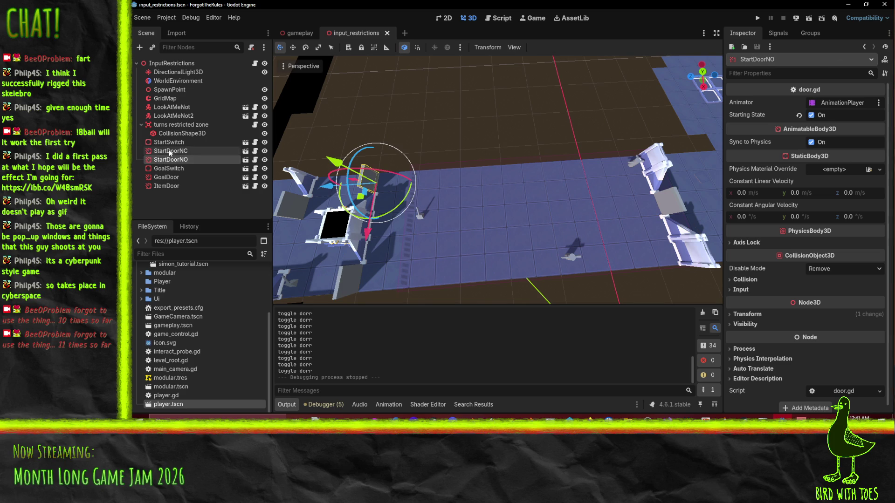
left_click(164, 152)
left_click(171, 160)
left_click(175, 153)
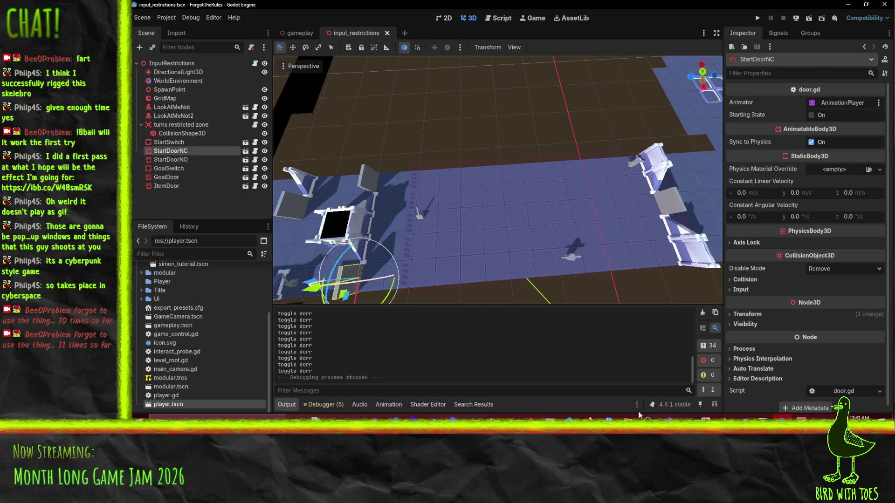
Step: In door.gd, add print("open") before the Opening animation
left_click(499, 18)
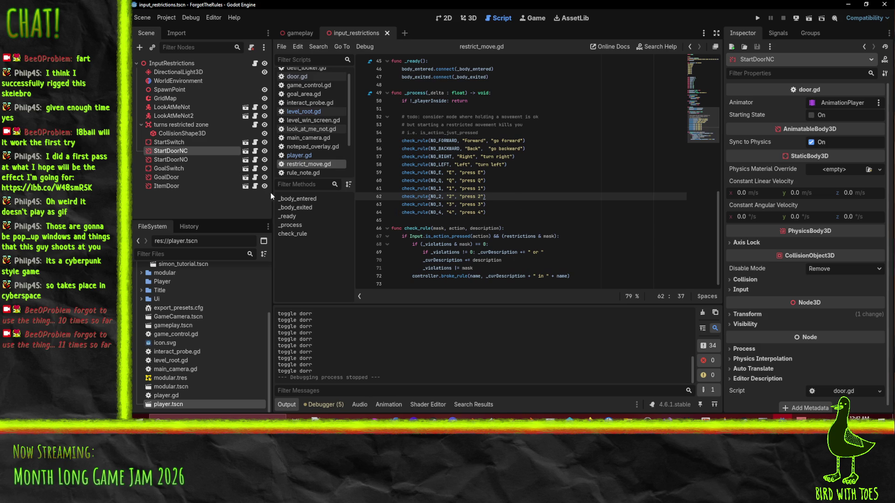
scroll(303, 129, "up", 1)
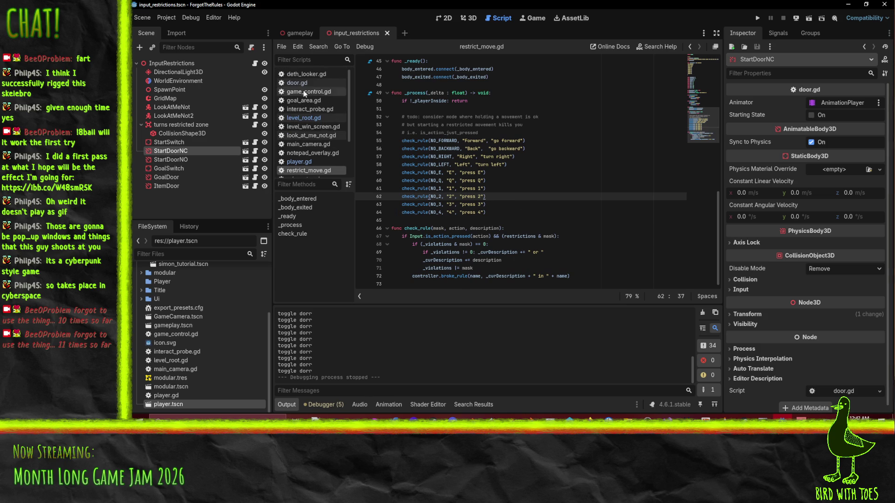
left_click(301, 83)
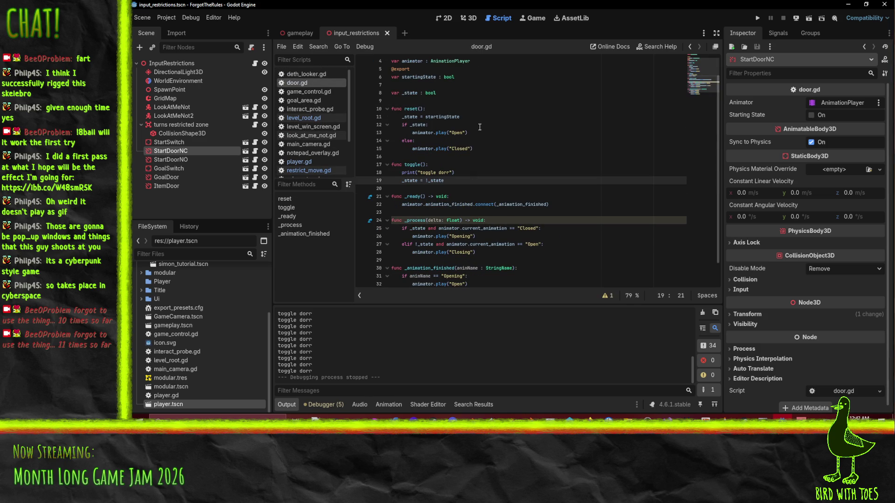
left_click(442, 173)
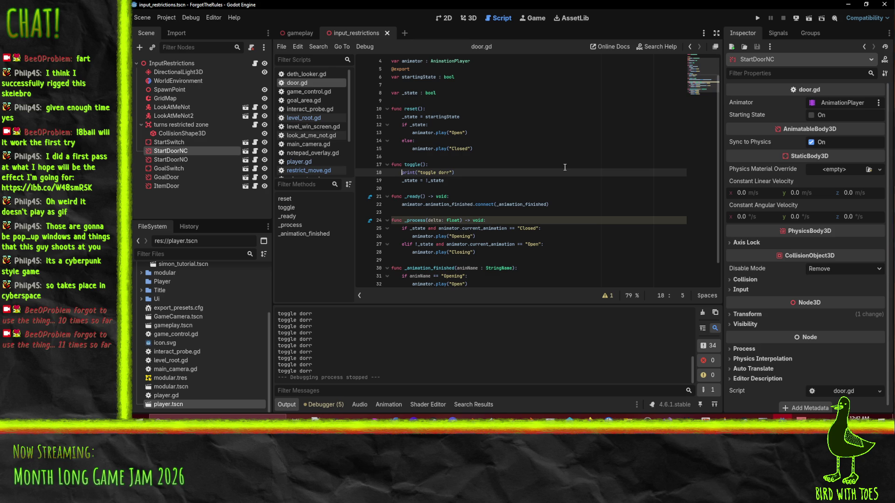
key("Down")
key("Down")
key("Down")
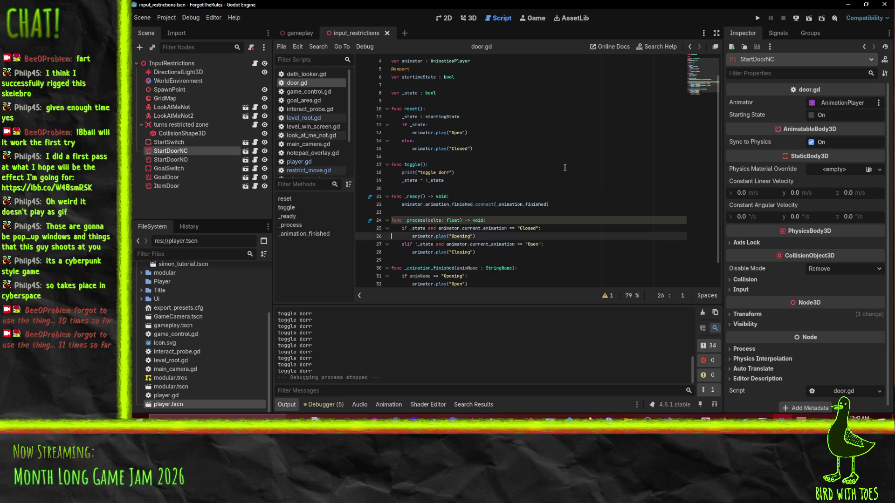
type("print(\"toggle dorr\")")
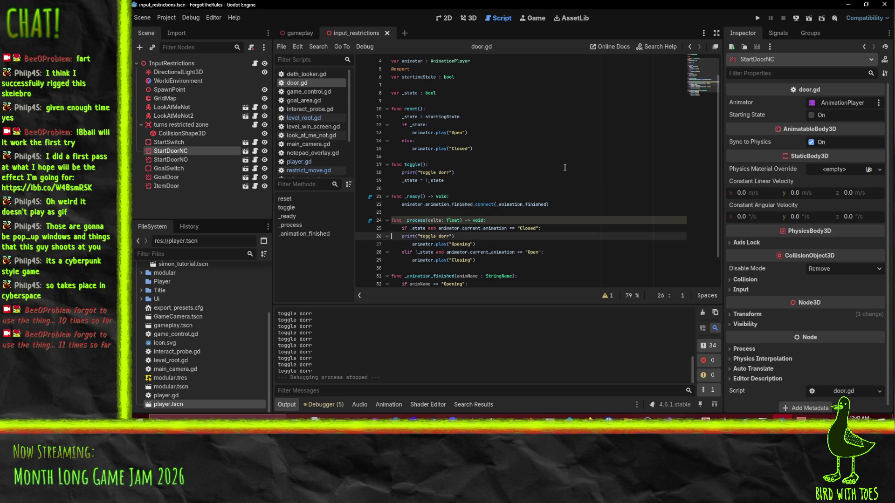
left_click_drag(430, 236, 460, 238)
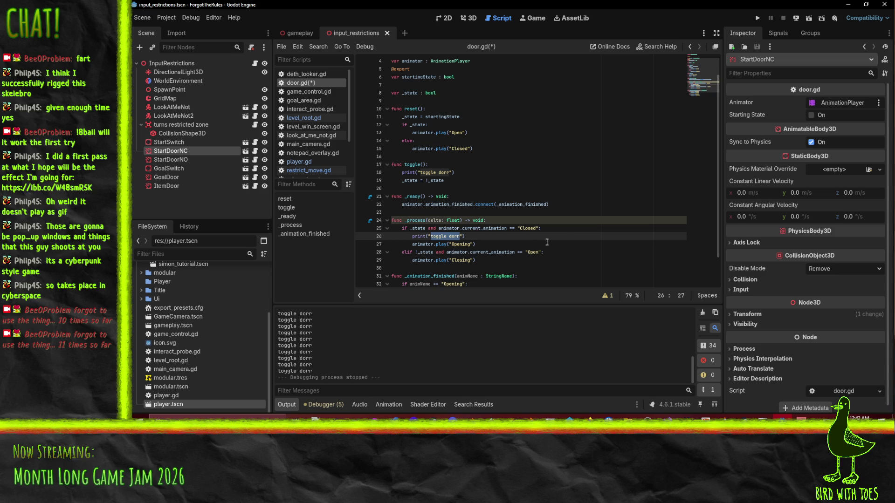
type("open")
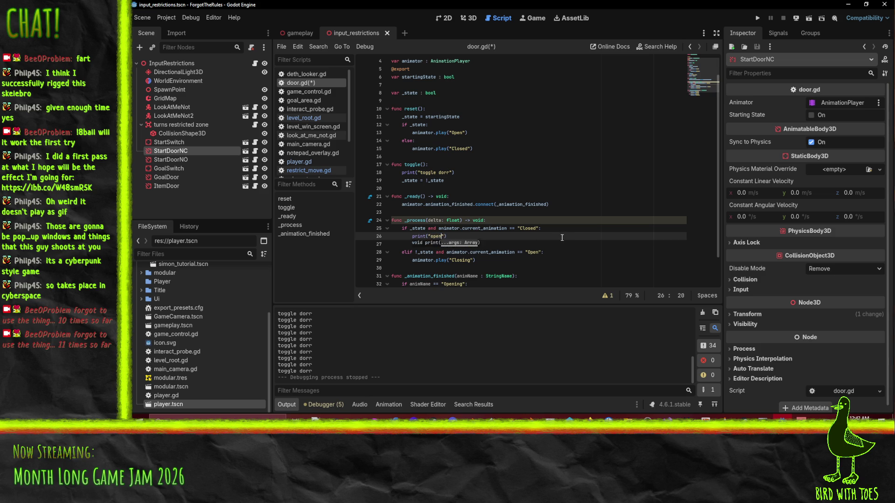
Step: Copy the print line under the Closing branch and change its message to close
key("Home")
key("Home")
key("shift+Down")
key("ctrl+c")
key("Down")
key("Down")
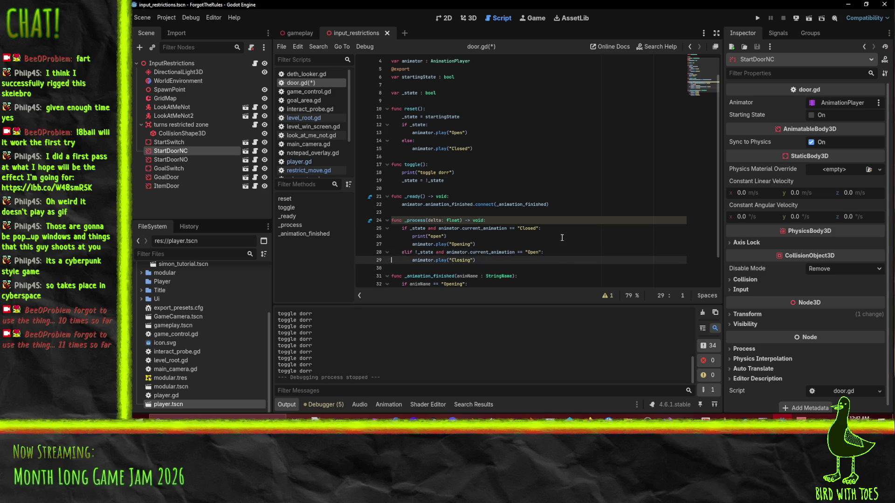
key("ctrl+v")
double_click(437, 260)
type("curr")
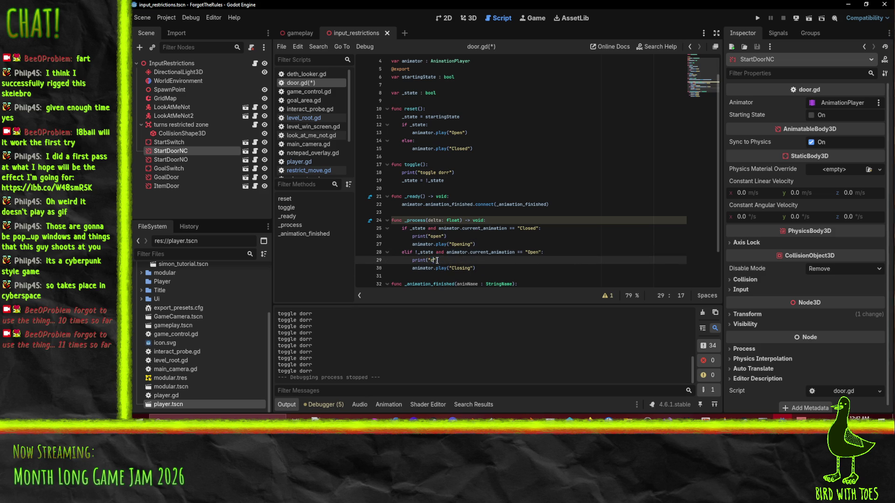
type("e")
Step: Save door.gd and launch the game to test the prints
key("ctrl+s")
left_click(420, 228)
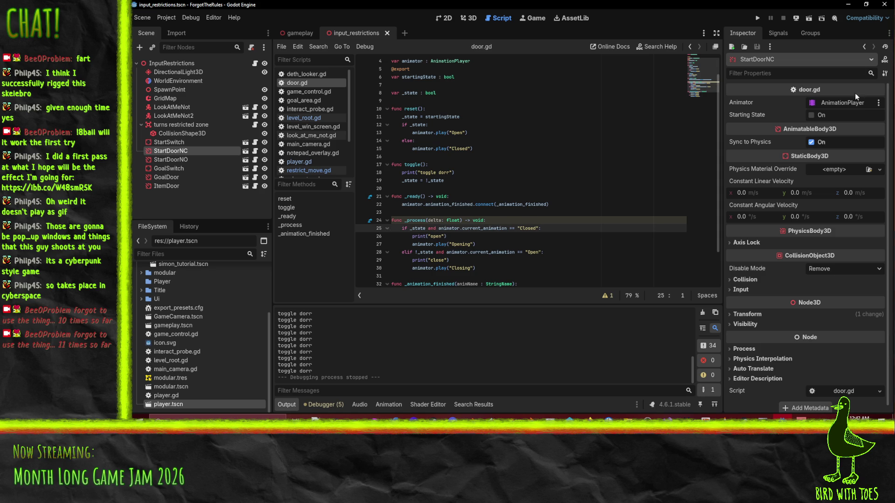
left_click(758, 19)
Step: Start the game and toggle the door three times at the start switch
key("e")
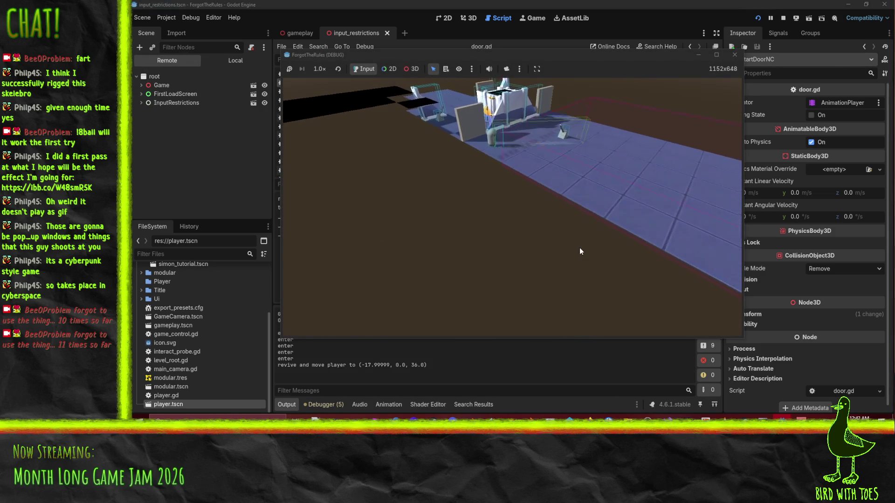
key("e")
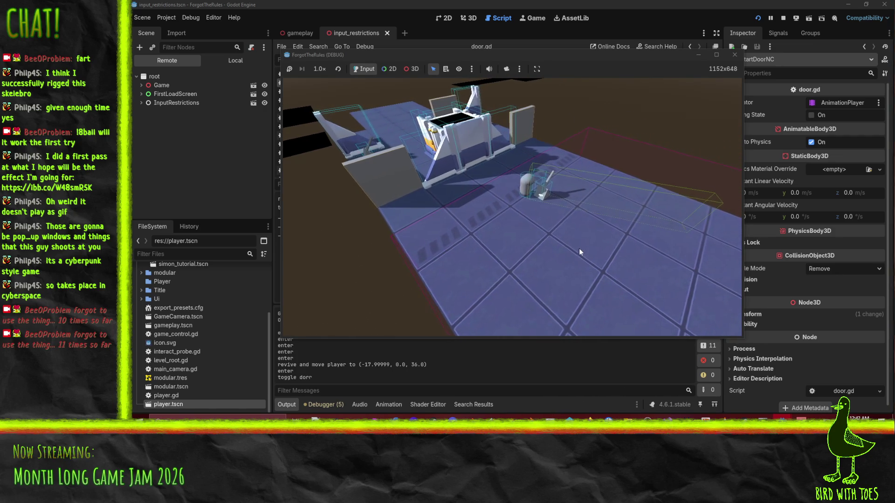
key("e")
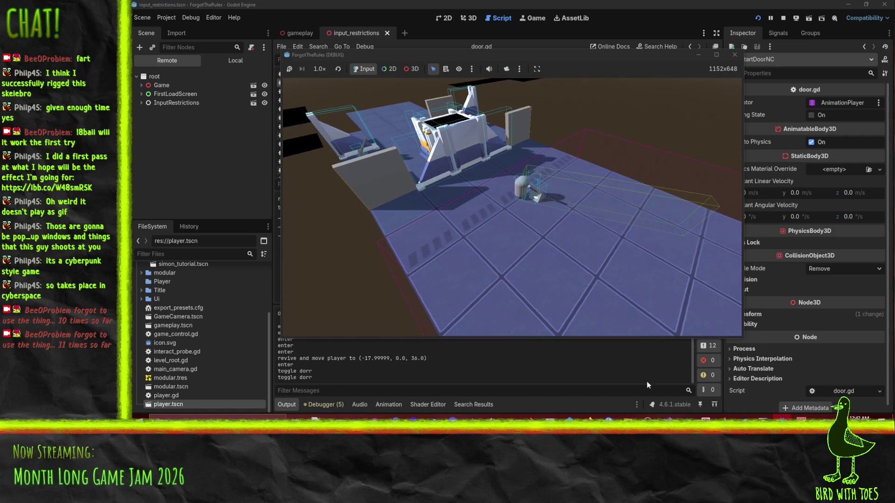
key("e")
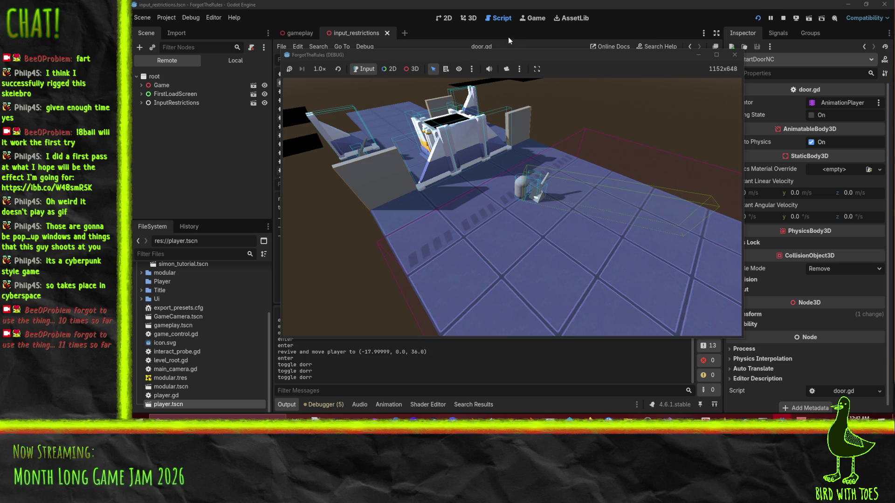
Step: Add a breakpoint on door.gd line 25 and inspect the animator's remote AnimationPlayer
left_click(497, 18)
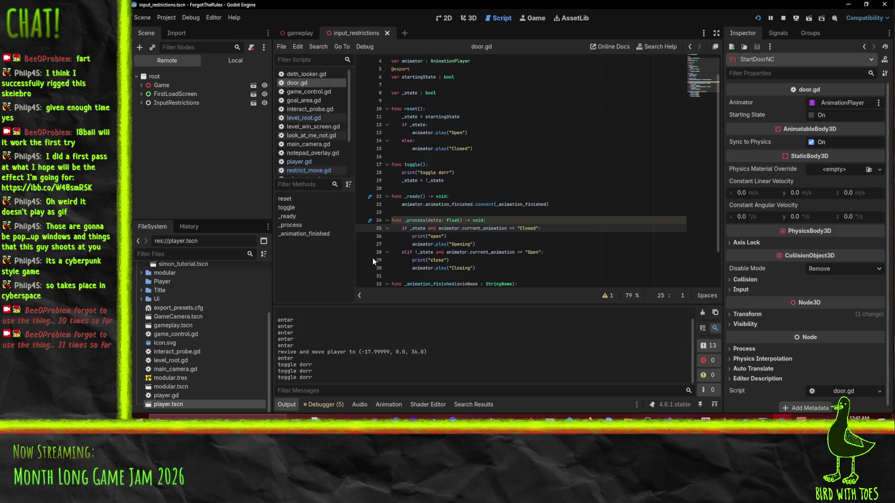
left_click(361, 228)
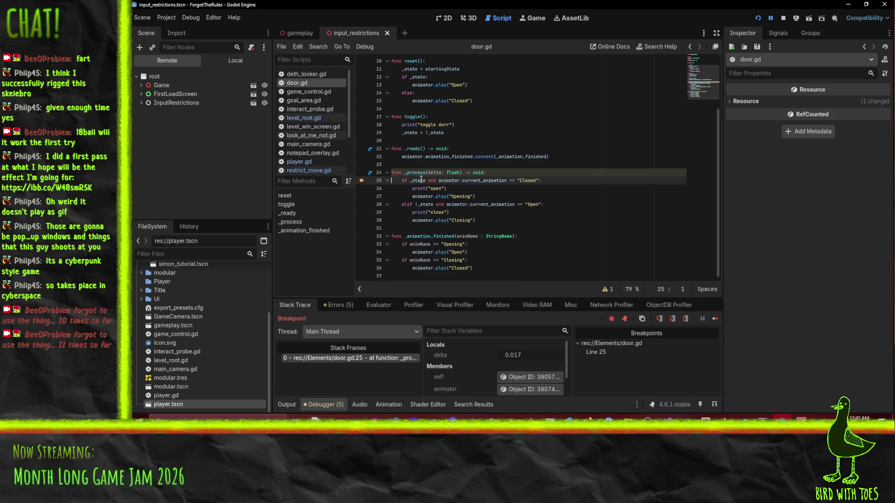
mouse_move(421, 180)
mouse_move(495, 181)
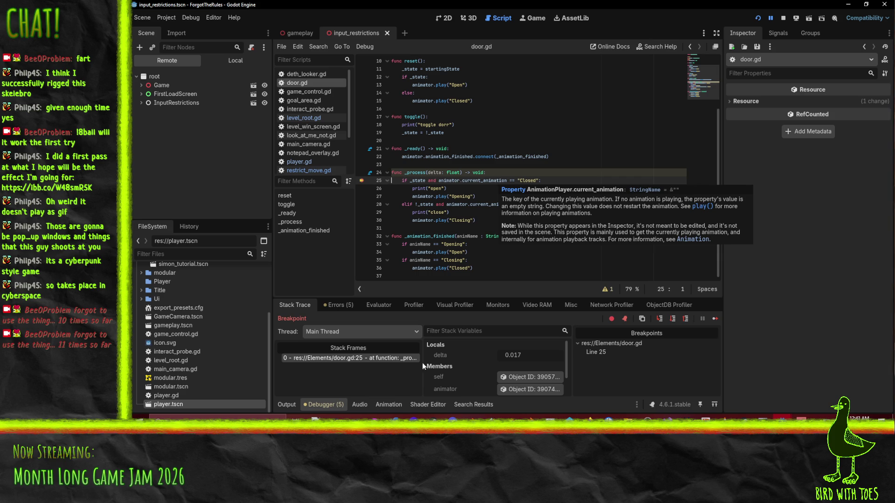
scroll(490, 380, "down", 1)
left_click(547, 378)
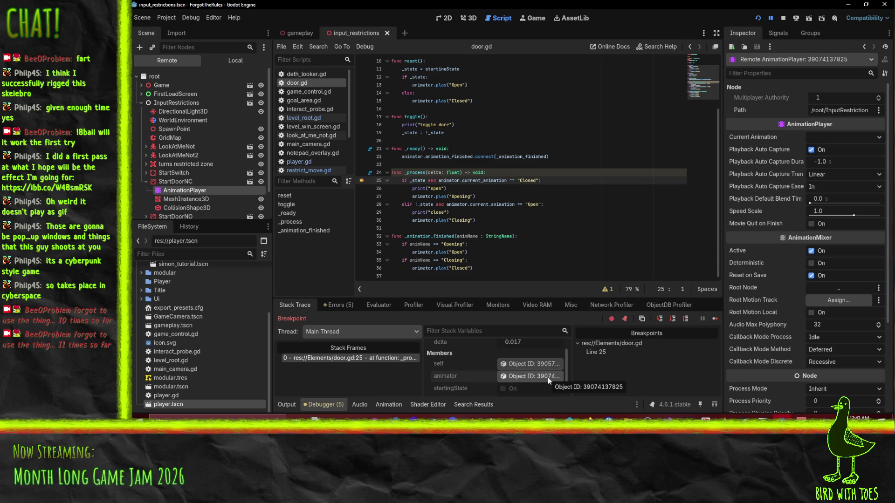